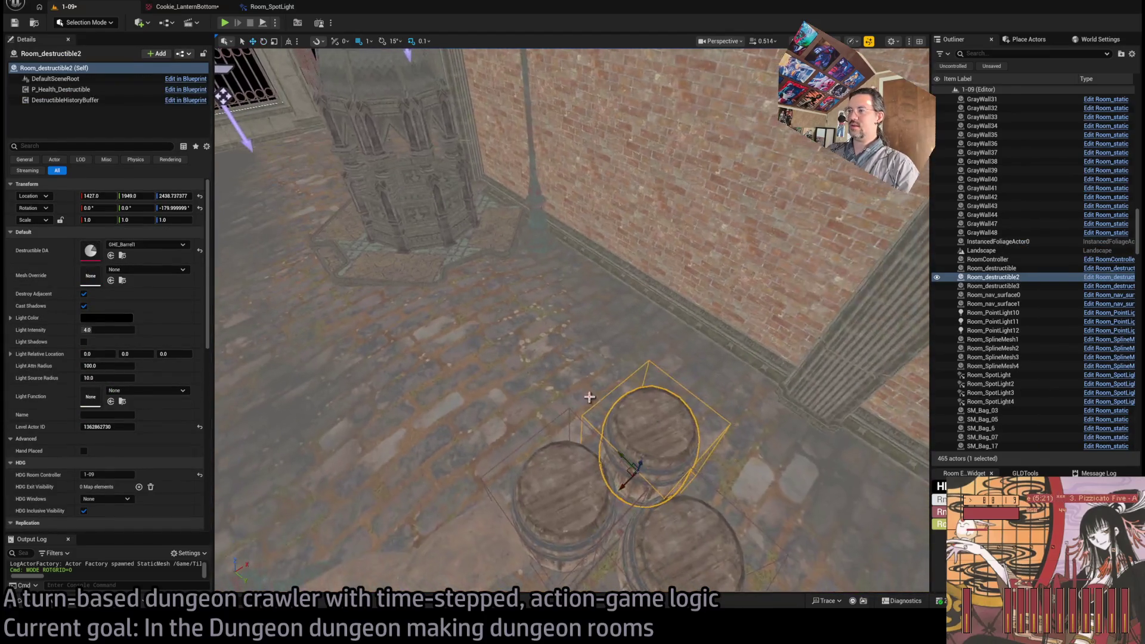
# Step: Duplicate the barrel twice into Room_destructible4 and Room_destructible5 beside the spire, then orbit to check
pyautogui.keyDown('alt'); pyautogui.moveTo(631, 476); pyautogui.dragTo(628, 472); pyautogui.keyUp('alt')
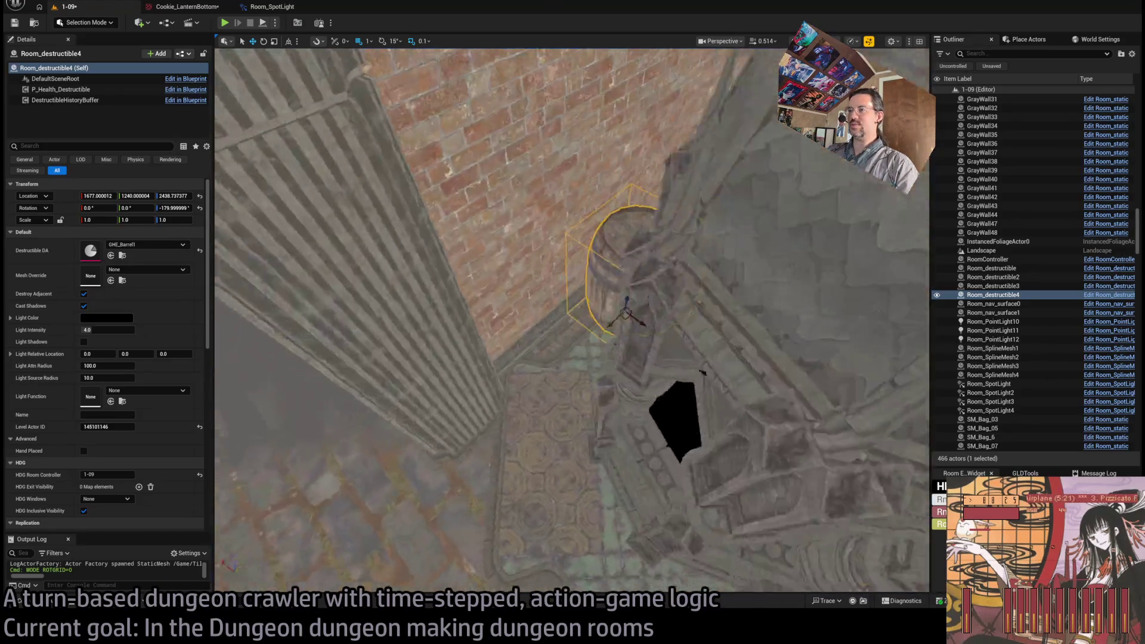
pyautogui.keyDown('alt'); pyautogui.moveTo(617, 299); pyautogui.dragTo(603, 361); pyautogui.keyUp('alt')
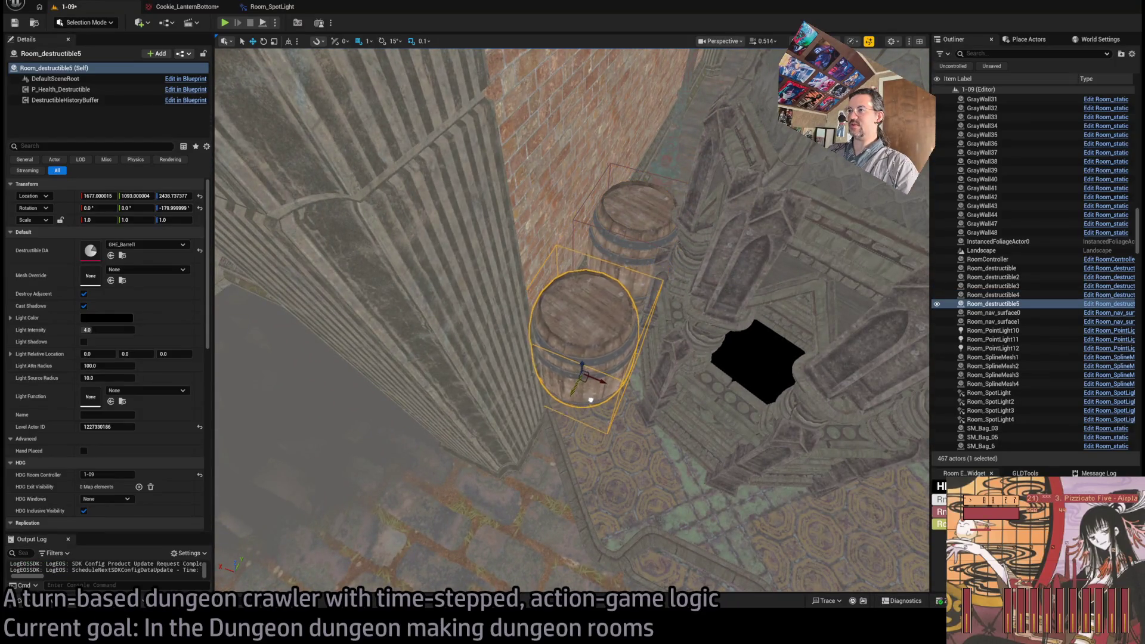
pyautogui.moveTo(461, 457); pyautogui.dragTo(461, 457)
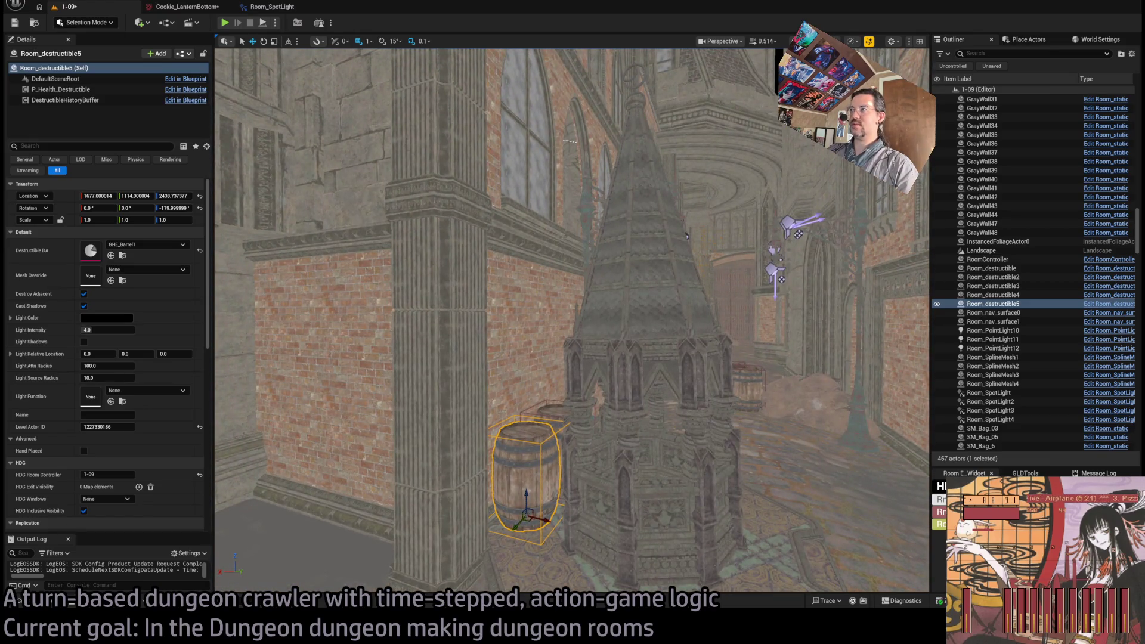
pyautogui.moveTo(687, 235); pyautogui.dragTo(686, 235)
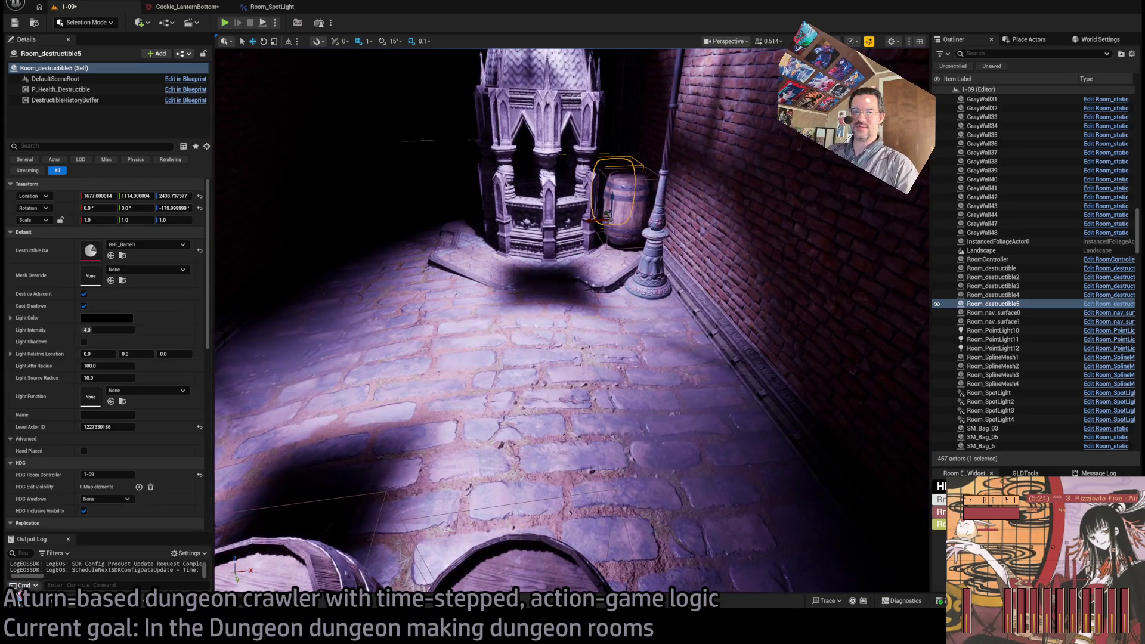
# Step: Look around the room from the spire top to the lamp post and brick wall, then reopen the asset browser
pyautogui.click(20, 599)
pyautogui.moveTo(686, 235); pyautogui.dragTo(687, 235)
pyautogui.moveTo(616, 252); pyautogui.dragTo(616, 253)
pyautogui.moveTo(530, 263); pyautogui.dragTo(530, 263)
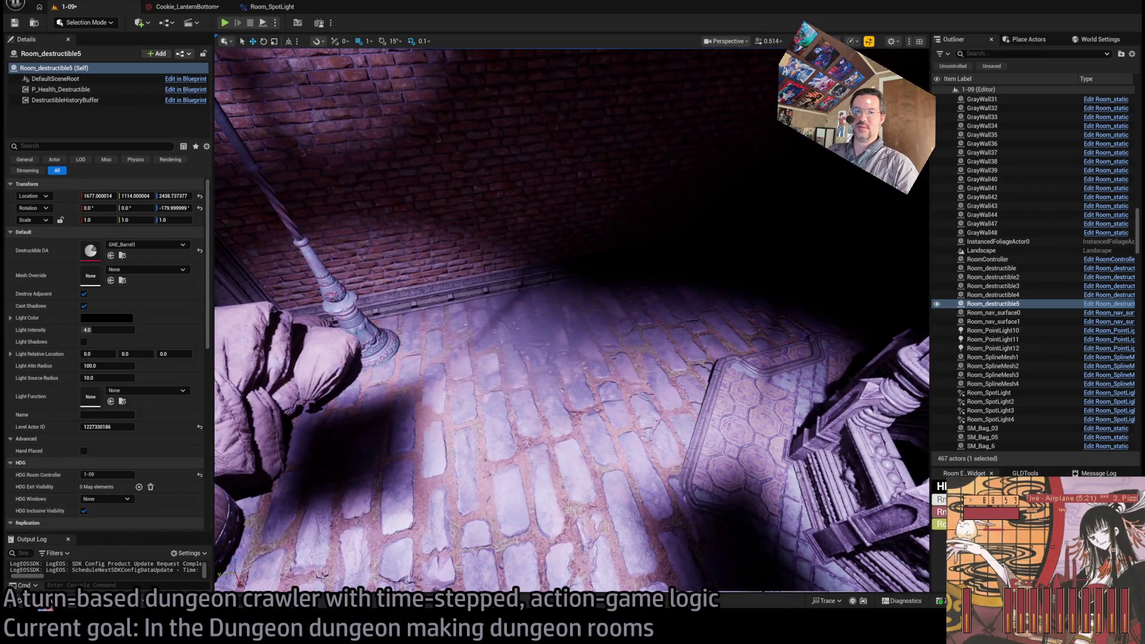
pyautogui.click(23, 601)
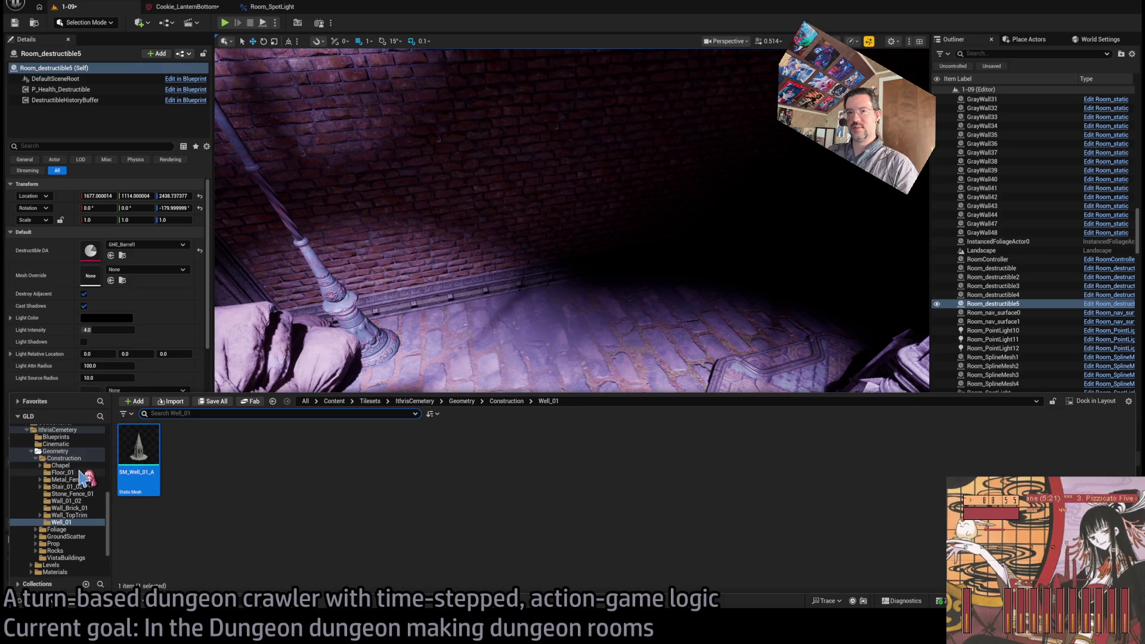
# Step: Switch the viewport to Unlit and browse the Chapel, Well_01, Wall_TopTrim and Wall_Brick_01 folders
pyautogui.moveTo(571, 238); pyautogui.dragTo(571, 238)
pyautogui.hotkey('alt', '3')
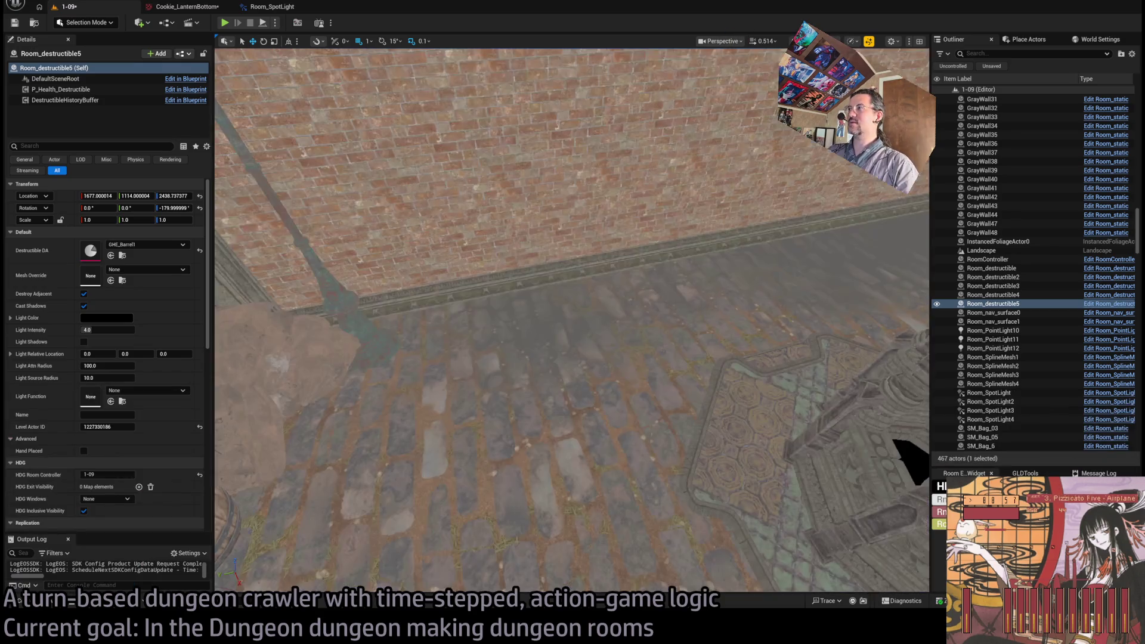
pyautogui.click(49, 603)
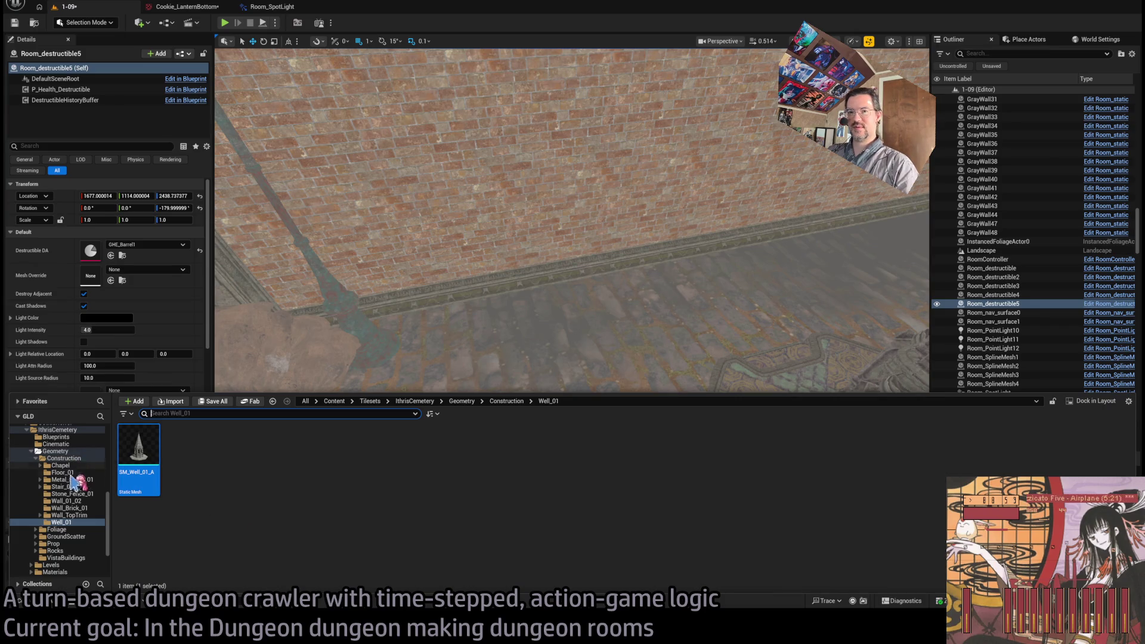
pyautogui.click(61, 465)
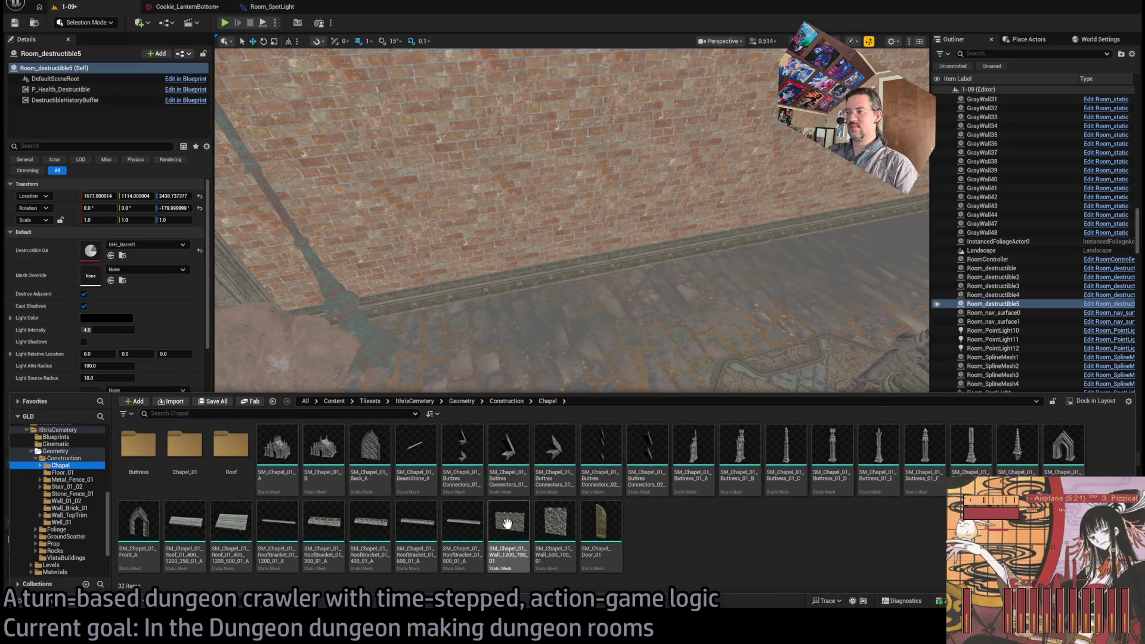
pyautogui.click(64, 522)
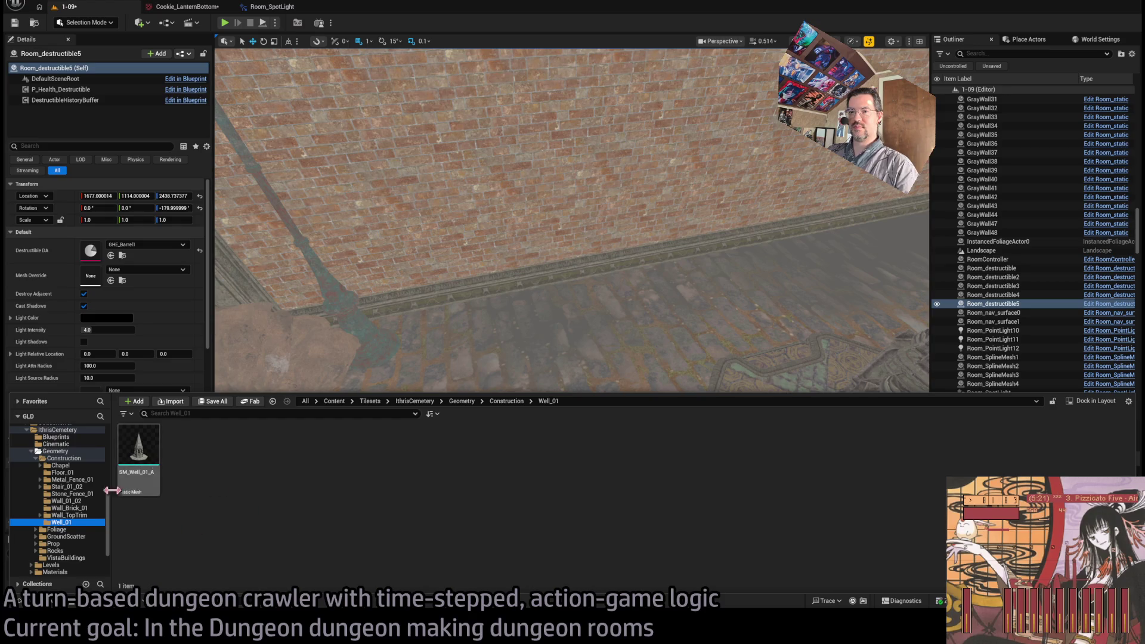
pyautogui.click(76, 514)
pyautogui.click(74, 508)
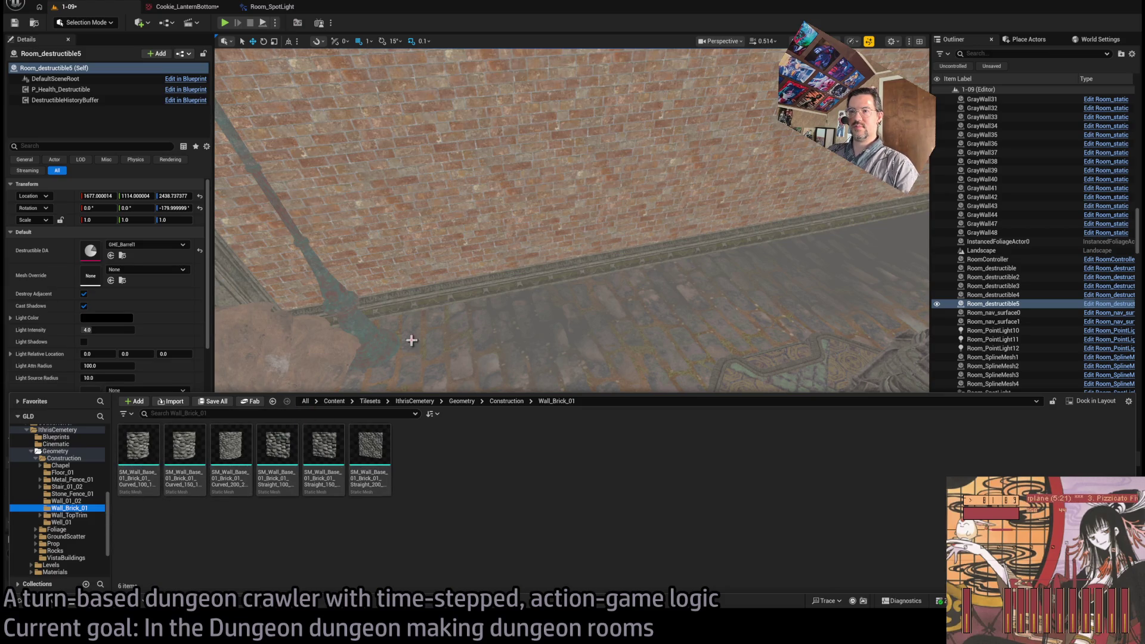
pyautogui.moveTo(409, 335); pyautogui.dragTo(432, 271)
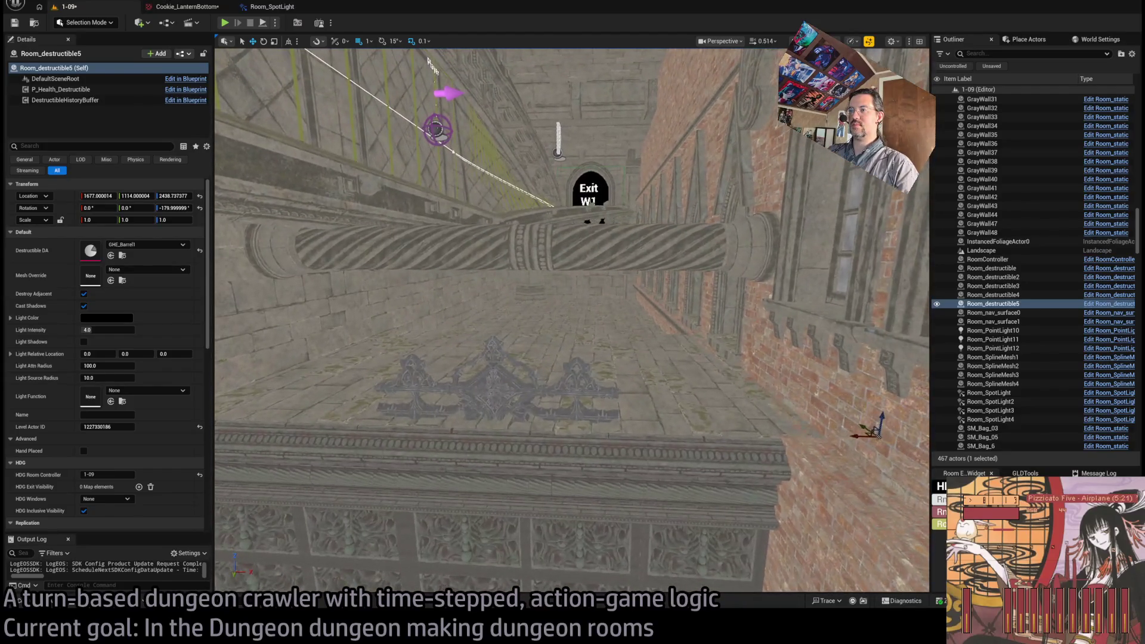
# Step: Duplicate the metal top-trim along X and set the copy's mesh to Linear_01
pyautogui.click(499, 422)
pyautogui.moveTo(393, 444)
pyautogui.mouseDown()
pyautogui.moveTo(634, 449)
pyautogui.moveTo(623, 455)
pyautogui.mouseUp()
pyautogui.hotkey('ctrl', 'z')
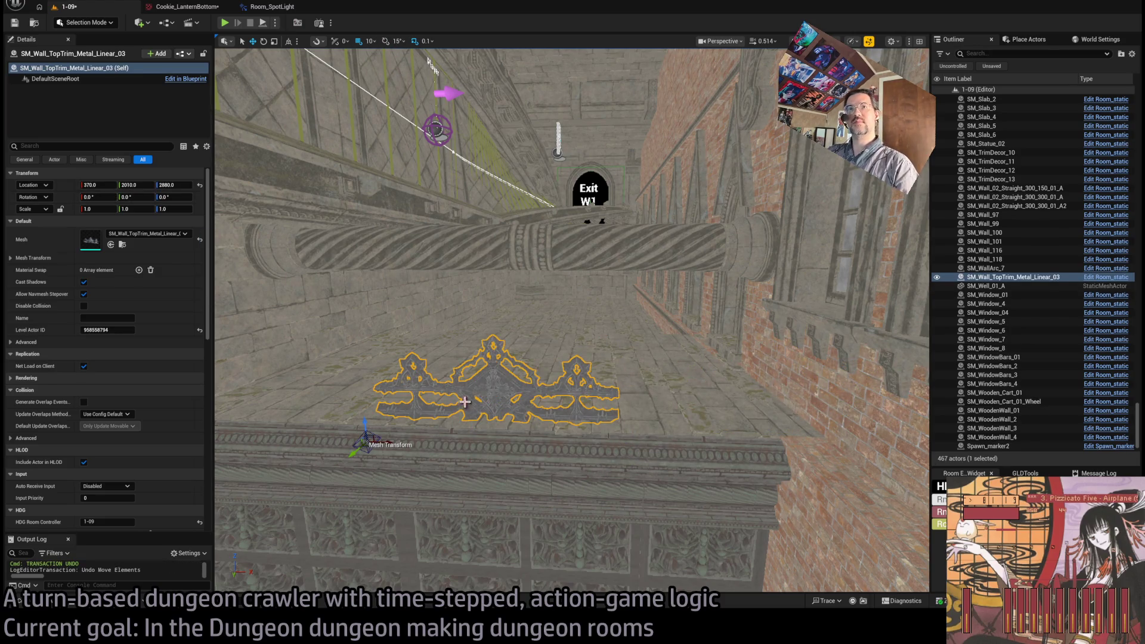
pyautogui.moveTo(393, 438)
pyautogui.mouseDown()
pyautogui.moveTo(639, 450)
pyautogui.moveTo(643, 433)
pyautogui.mouseUp()
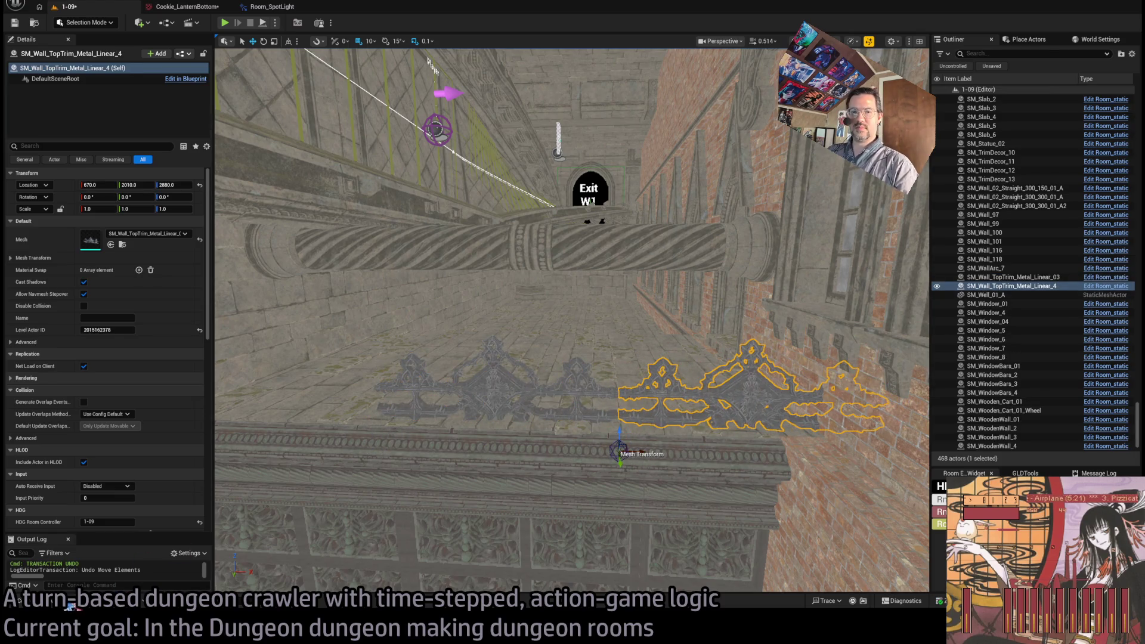
pyautogui.click(123, 245)
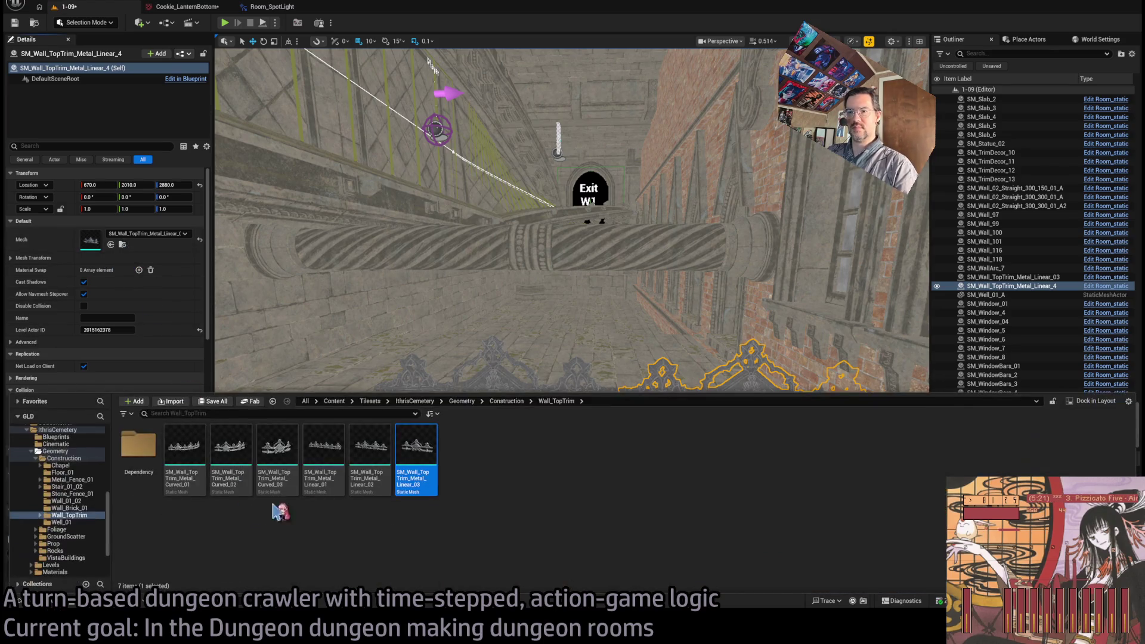
pyautogui.moveTo(334, 481)
pyautogui.mouseDown()
pyautogui.moveTo(170, 329)
pyautogui.moveTo(120, 244)
pyautogui.mouseUp()
# Step: Select both trim pieces and move them to Y 2030
pyautogui.moveTo(529, 417); pyautogui.dragTo(459, 404)
pyautogui.keyDown('ctrl'); pyautogui.click(436, 368); pyautogui.keyUp('ctrl')
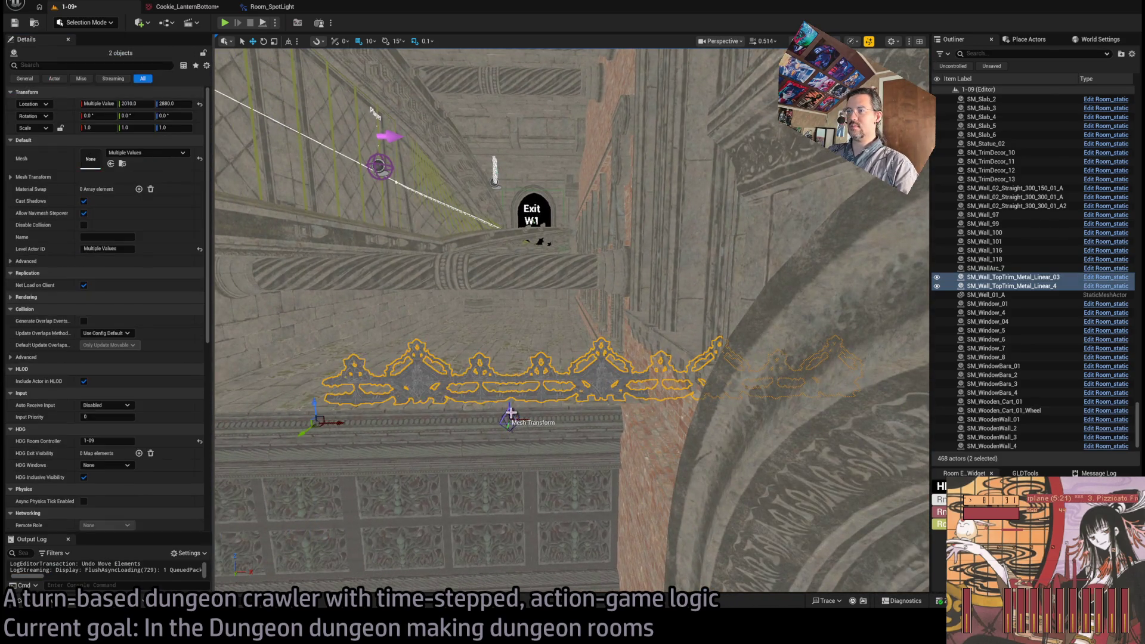
pyautogui.moveTo(339, 424); pyautogui.dragTo(423, 398)
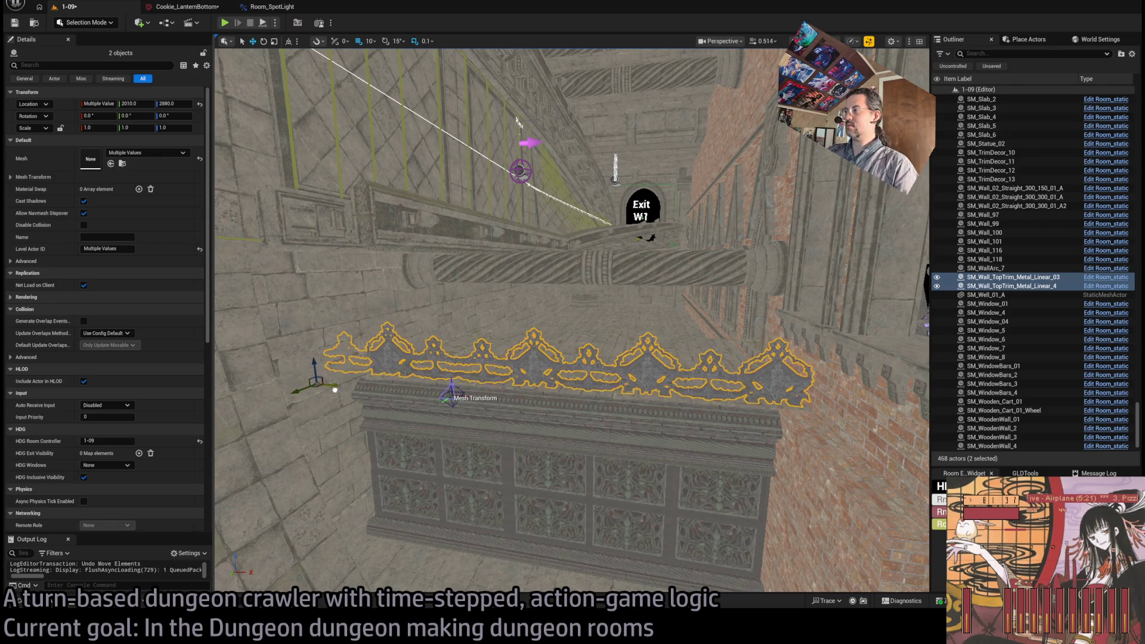
pyautogui.moveTo(497, 375)
pyautogui.mouseDown()
pyautogui.moveTo(493, 310)
pyautogui.moveTo(496, 358)
pyautogui.mouseUp()
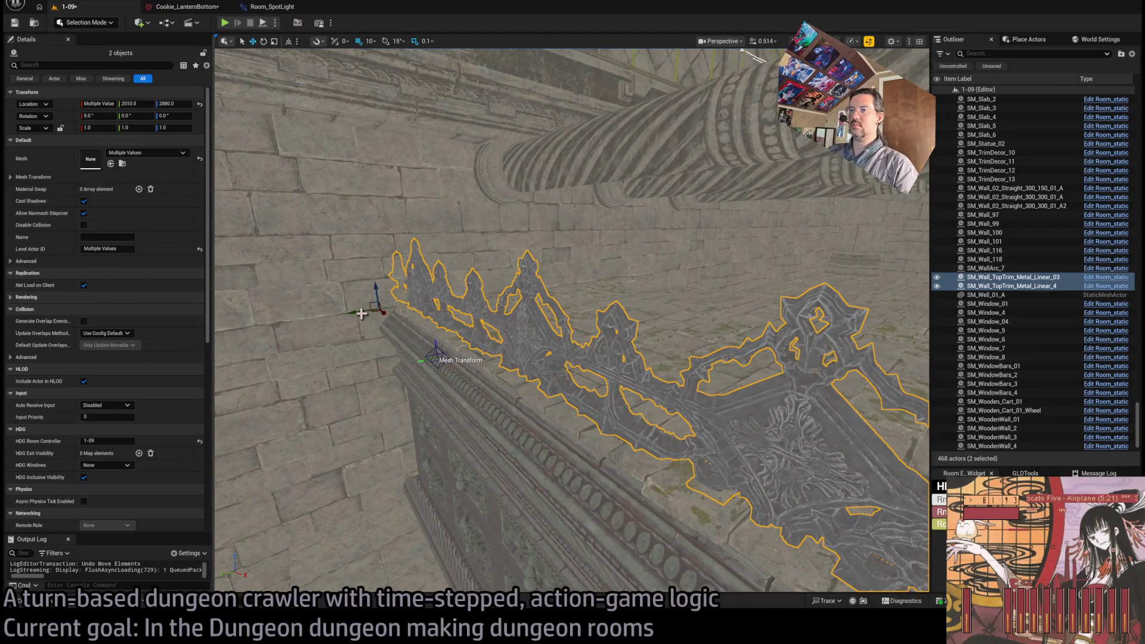
pyautogui.moveTo(361, 314)
pyautogui.mouseDown()
pyautogui.moveTo(592, 112)
pyautogui.moveTo(656, 131)
pyautogui.moveTo(572, 152)
pyautogui.moveTo(547, 306)
pyautogui.mouseUp()
pyautogui.hotkey('ctrl', 'space')
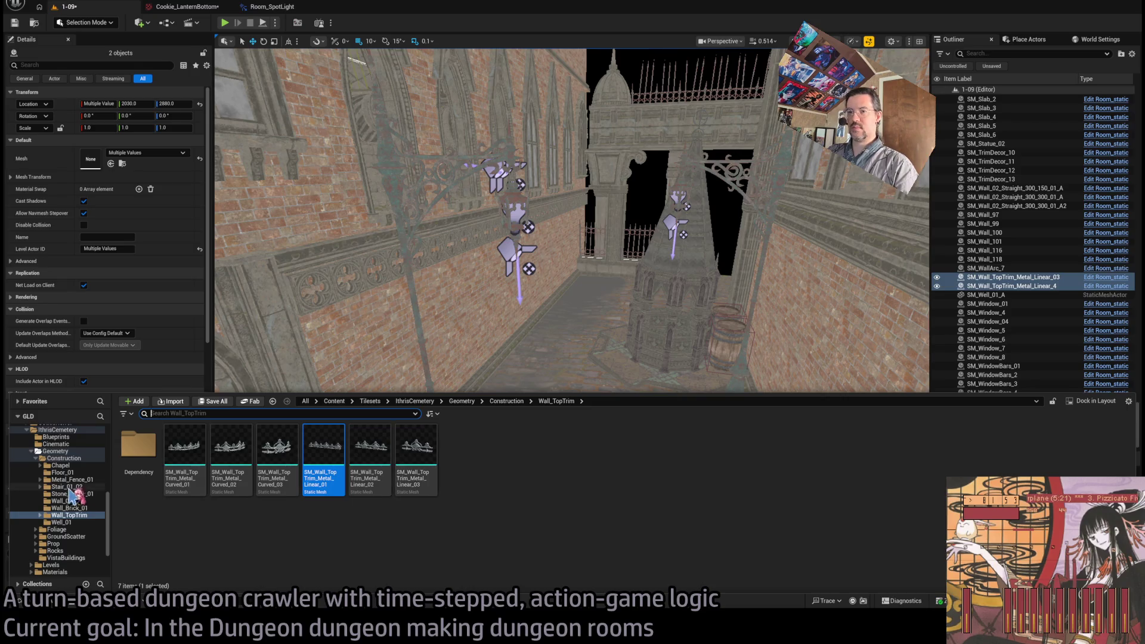
# Step: Place a corner wall piece from the wall meshes folder into the room gap
pyautogui.click(77, 487)
pyautogui.press('Down')
pyautogui.press('Down')
pyautogui.press('Down')
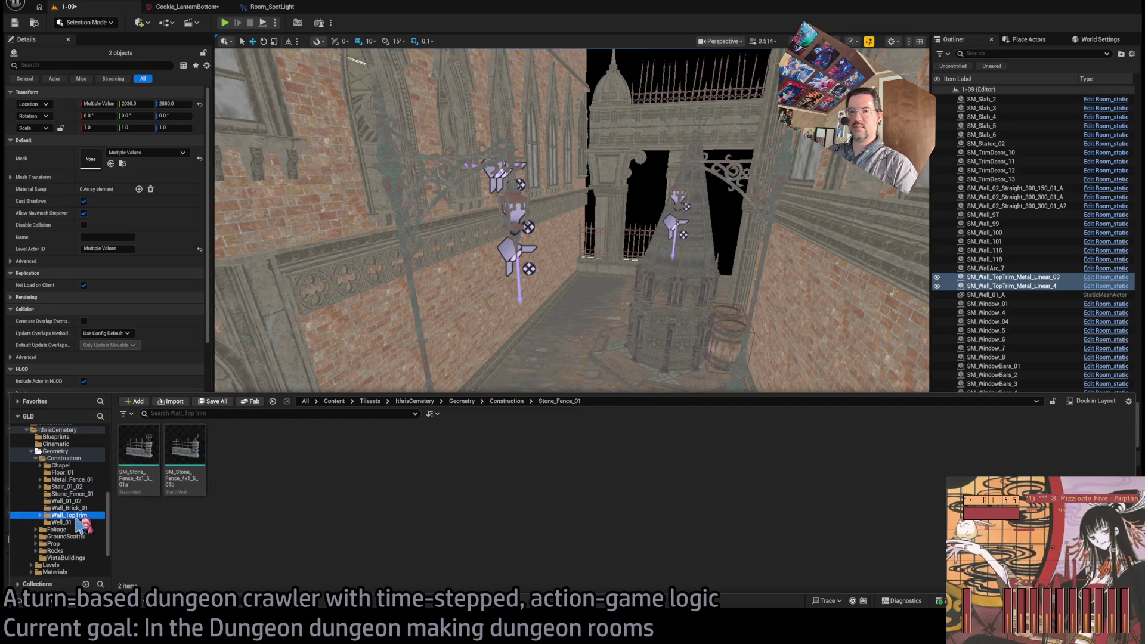
pyautogui.click(78, 508)
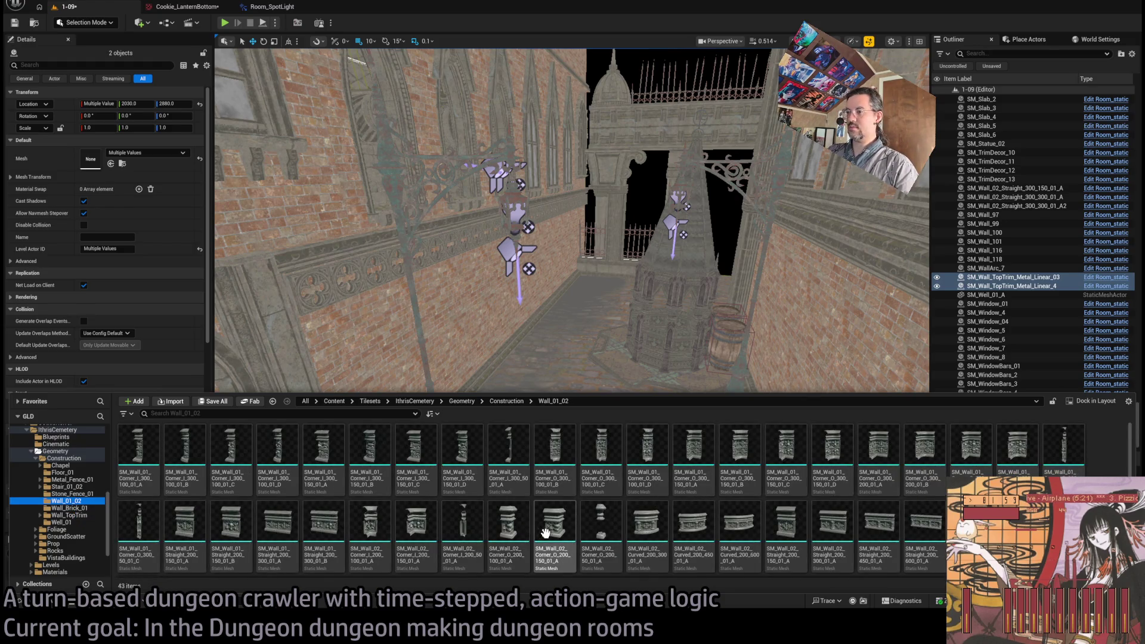
pyautogui.moveTo(555, 526)
pyautogui.mouseDown()
pyautogui.moveTo(496, 386)
pyautogui.moveTo(488, 430)
pyautogui.moveTo(524, 467)
pyautogui.moveTo(503, 524)
pyautogui.moveTo(459, 572)
pyautogui.moveTo(527, 473)
pyautogui.mouseUp()
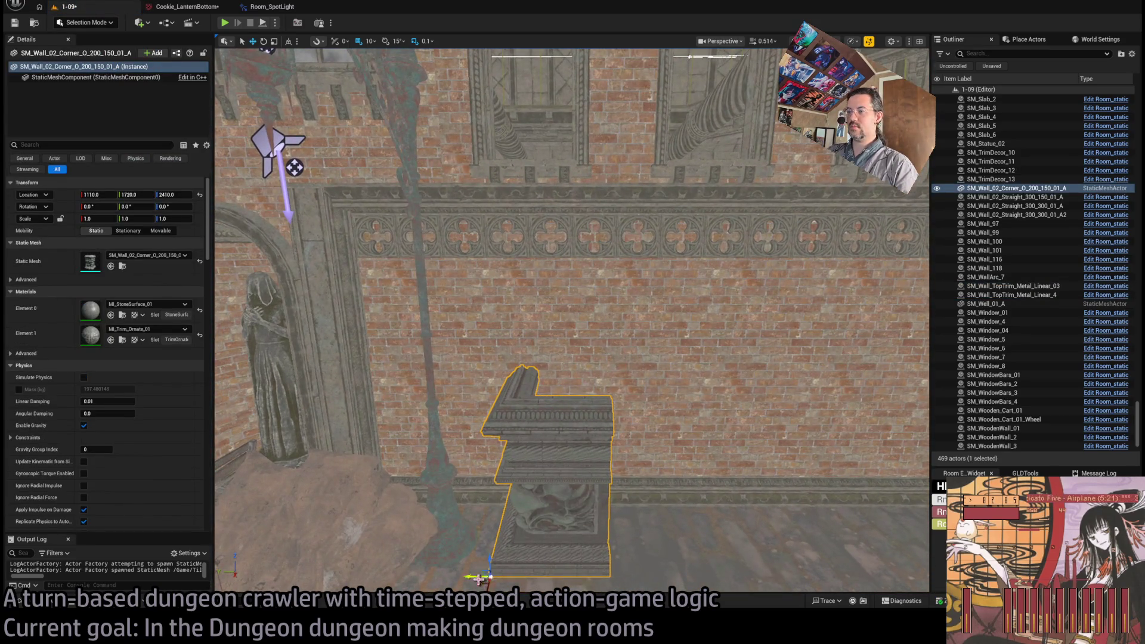
# Step: Duplicate the corner wall rotated 270° and move the copy to Y 1420
pyautogui.keyDown('alt'); pyautogui.moveTo(523, 582); pyautogui.dragTo(520, 573); pyautogui.keyUp('alt')
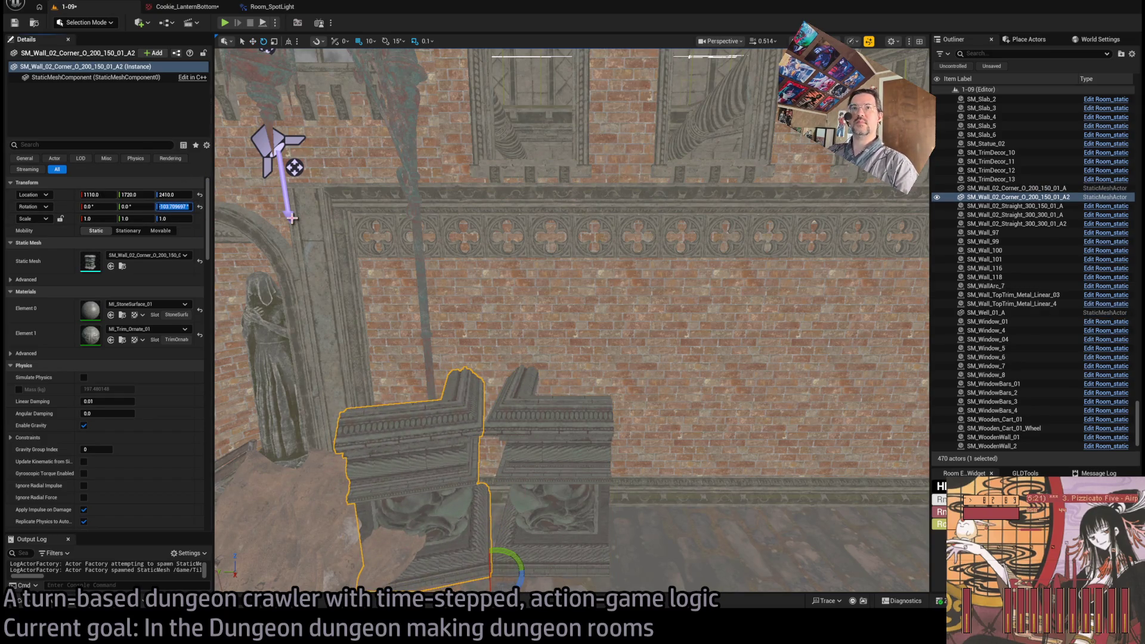
pyautogui.write('0')
pyautogui.press('Return')
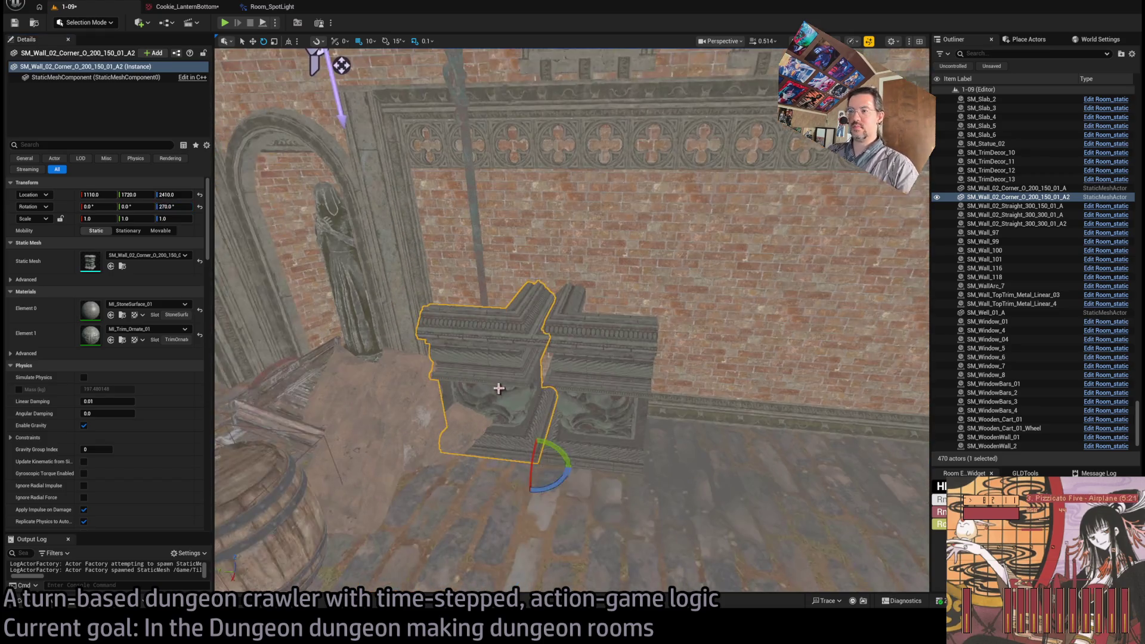
pyautogui.moveTo(550, 468); pyautogui.dragTo(766, 485)
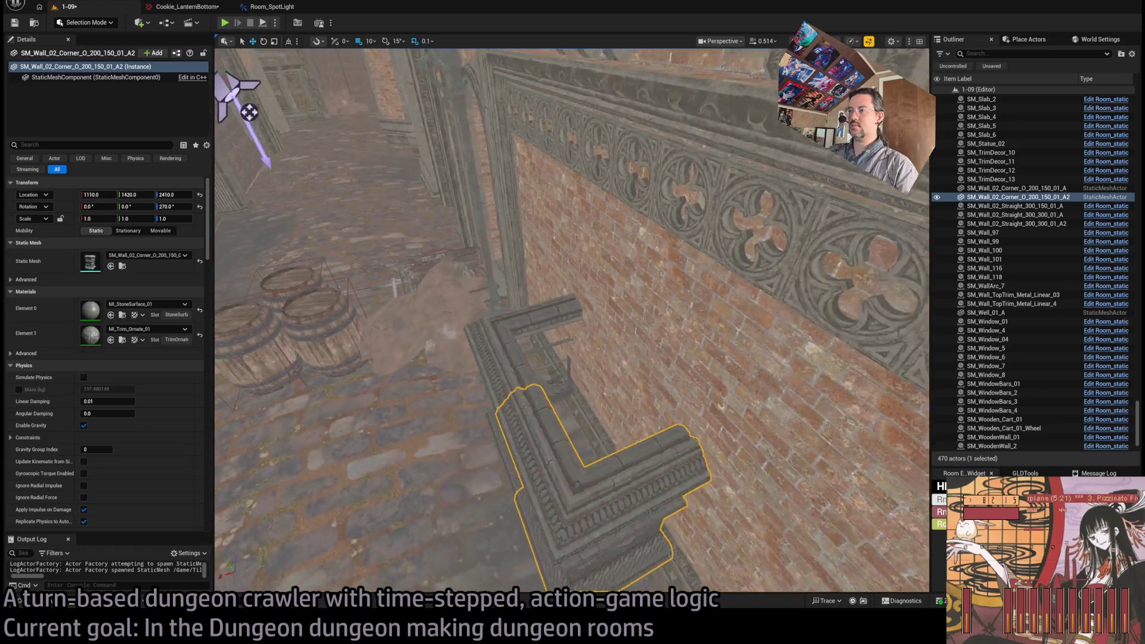
pyautogui.press('f')
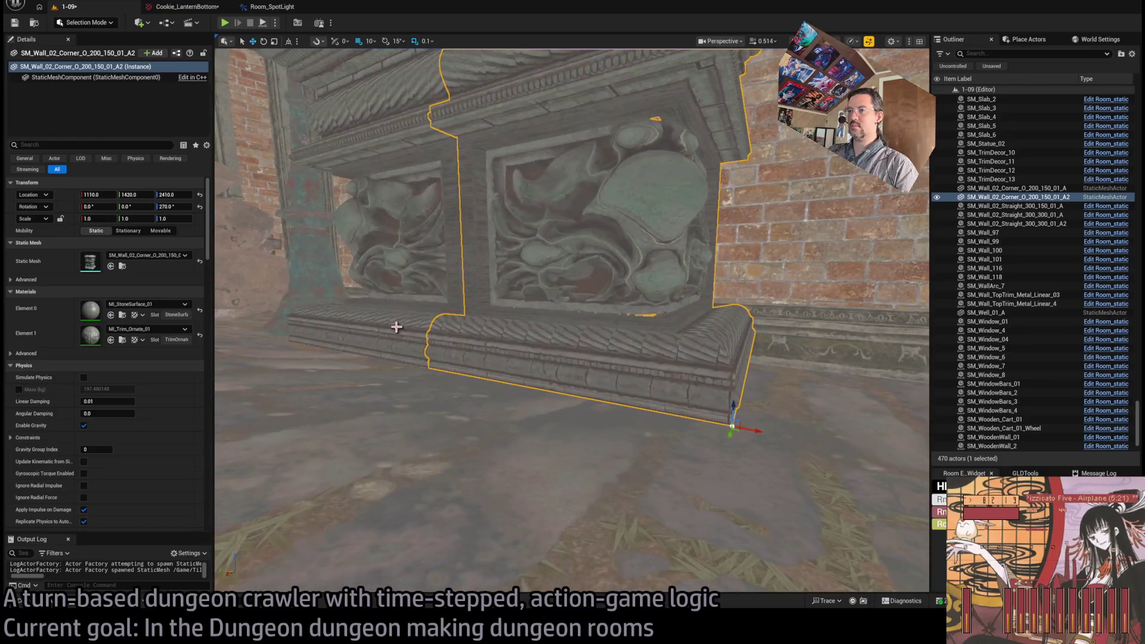
# Step: Lower both corner wall pieces to height 2400 and inspect them through the gaps
pyautogui.keyDown('ctrl'); pyautogui.click(396, 326); pyautogui.keyUp('ctrl')
pyautogui.moveTo(286, 317); pyautogui.dragTo(291, 327)
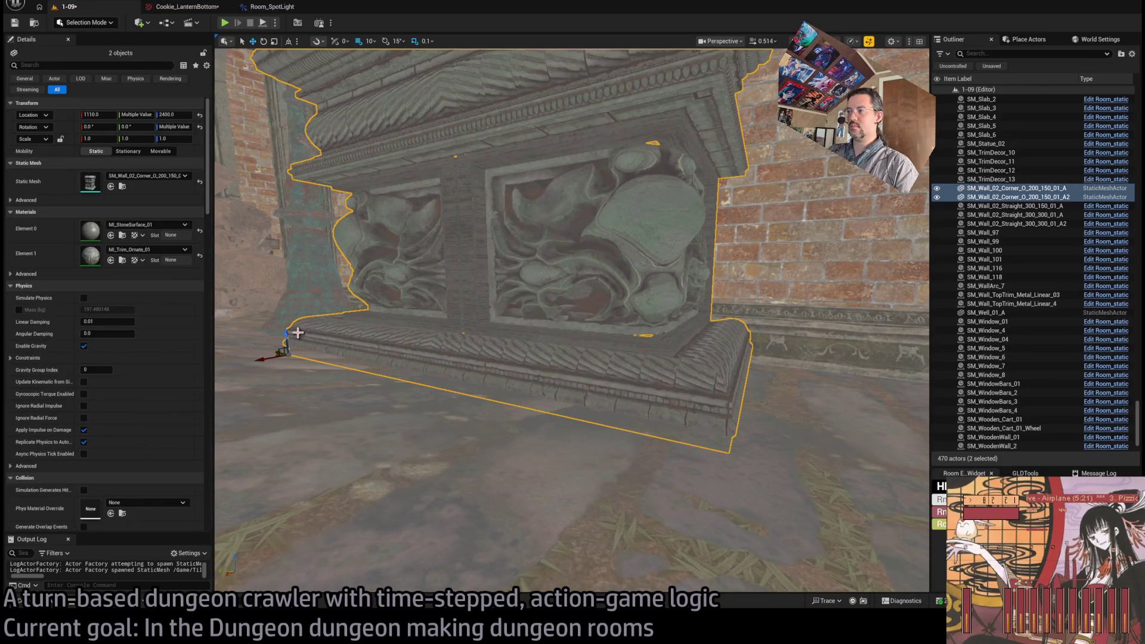
pyautogui.scroll(-5, 298, 332)
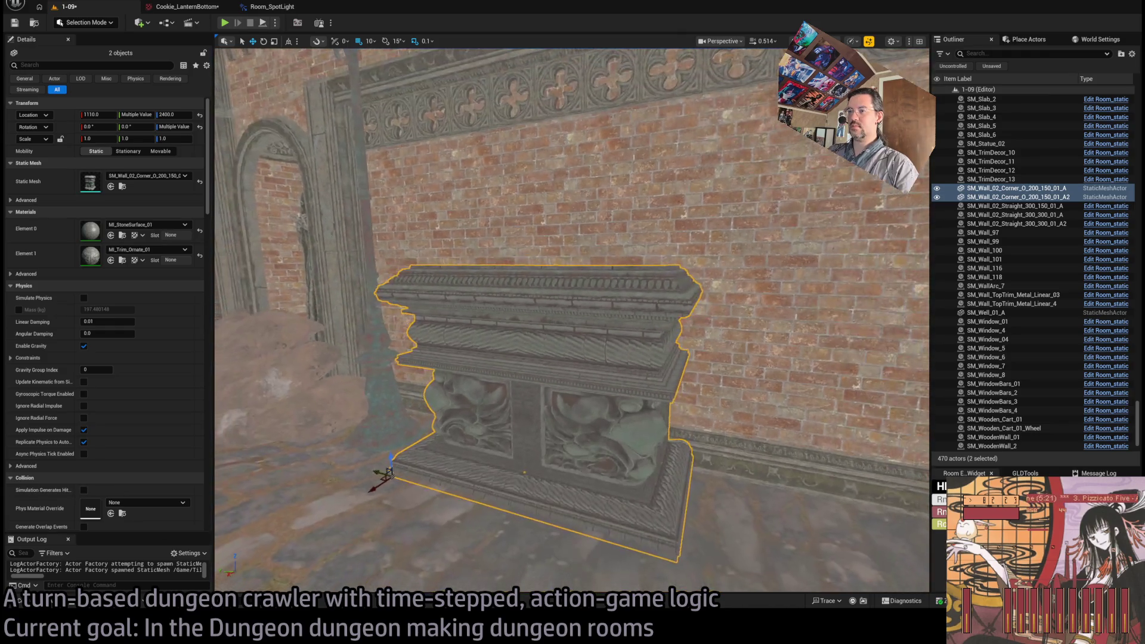
pyautogui.moveTo(563, 377); pyautogui.dragTo(420, 382)
pyautogui.moveTo(443, 424); pyautogui.dragTo(536, 411)
# Step: Duplicate the first corner wall 200 units higher to Z 2600 and browse Floor_01
pyautogui.hotkey('ctrl', 'space')
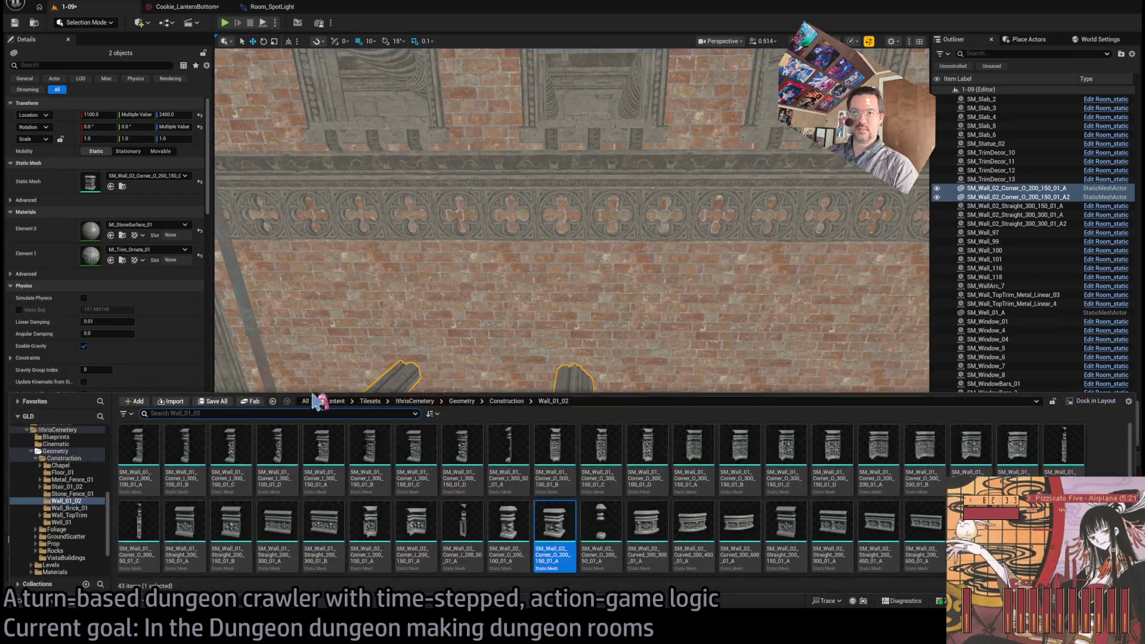
pyautogui.click(405, 376)
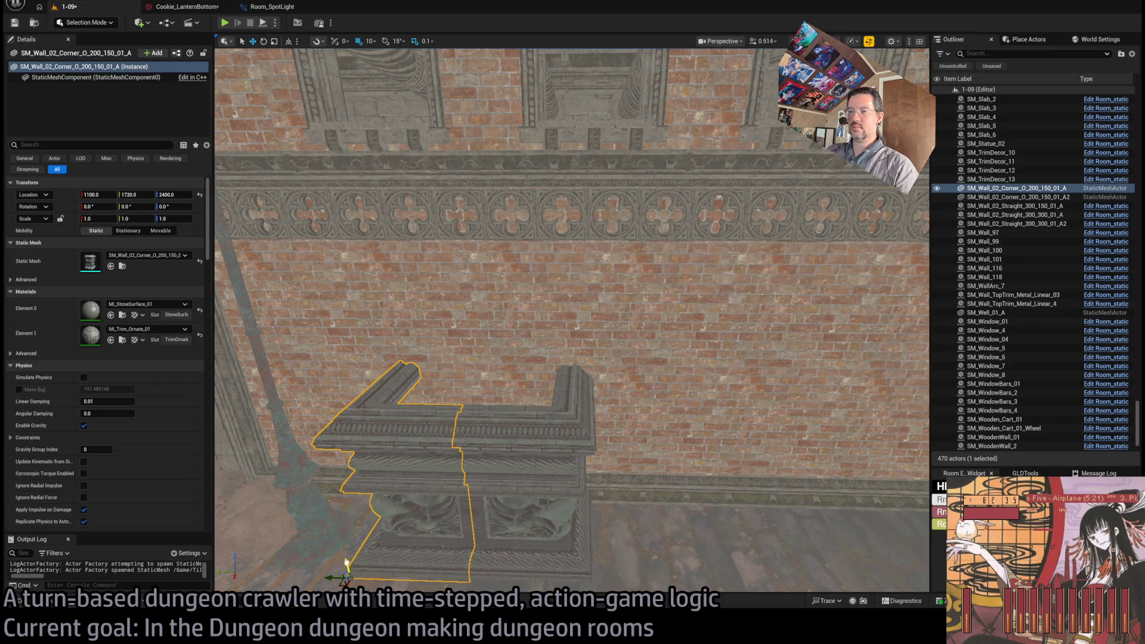
pyautogui.keyDown('alt'); pyautogui.moveTo(346, 564); pyautogui.dragTo(349, 424); pyautogui.keyUp('alt')
pyautogui.hotkey('ctrl', 'space')
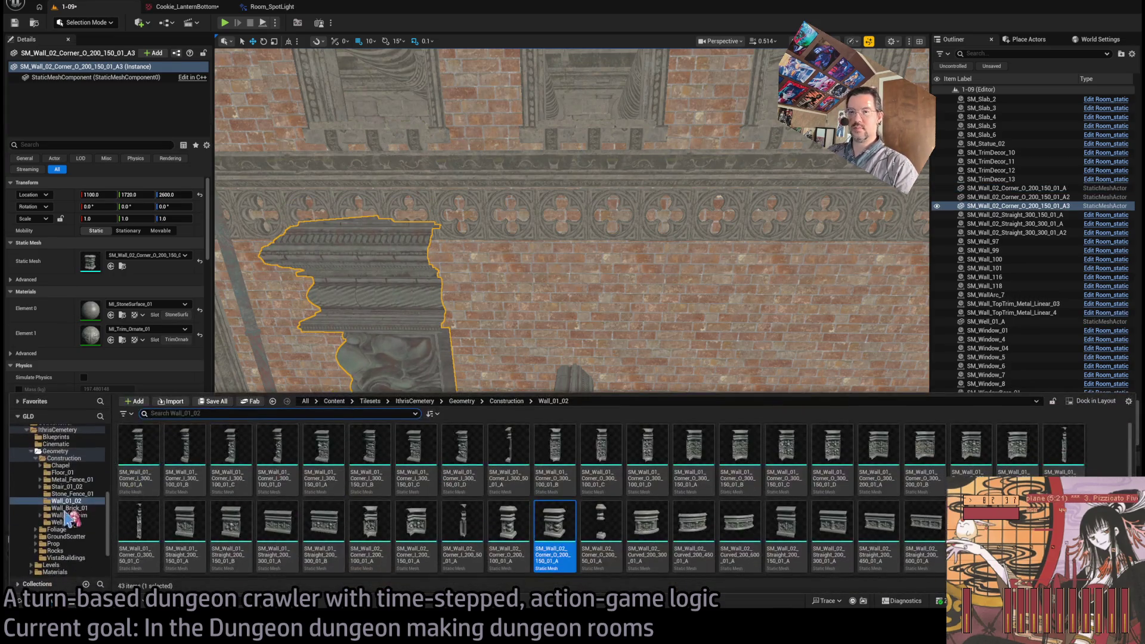
pyautogui.click(62, 472)
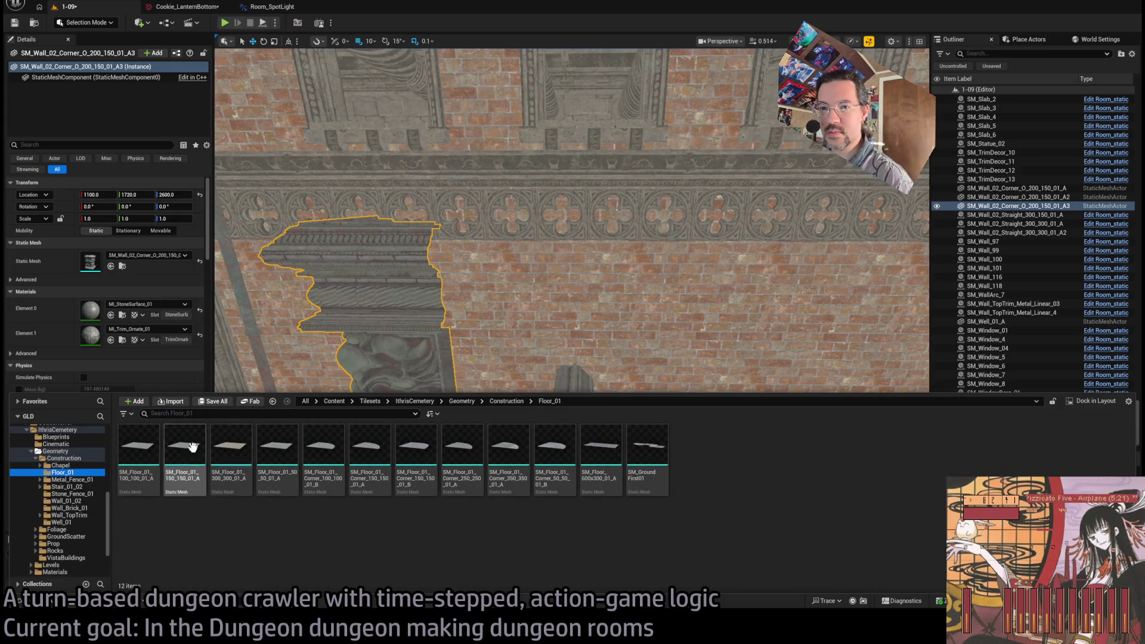
# Step: Browse the Stone_Fence_01, GroundScatter, GrassTall_01, Lily_Rose_01 and Tree_01 asset folders
pyautogui.click(88, 493)
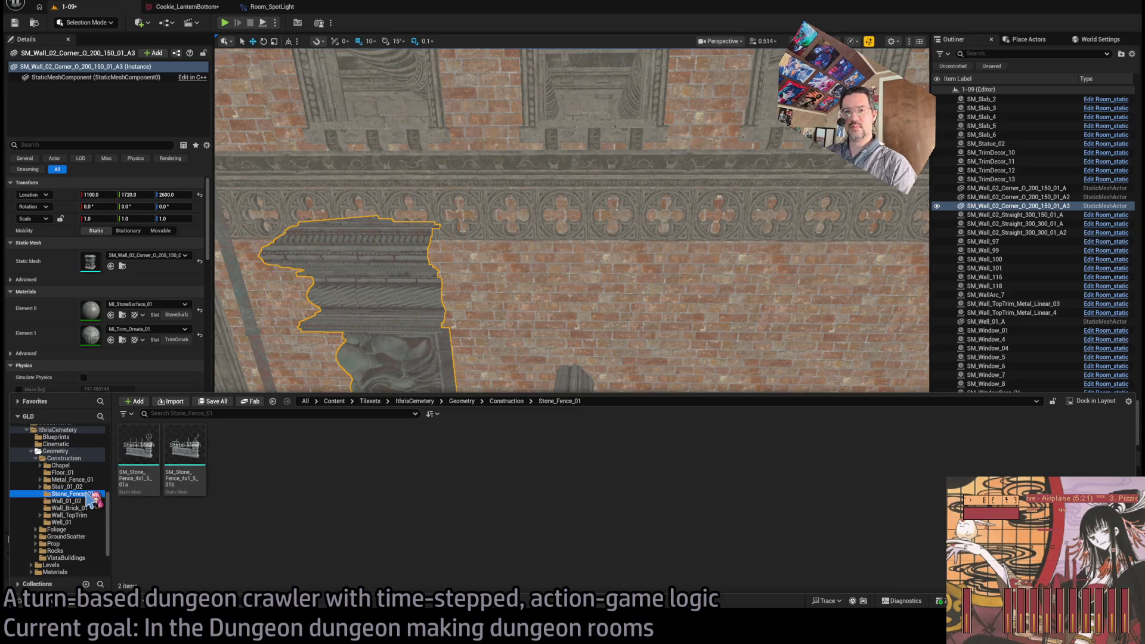
pyautogui.click(67, 458)
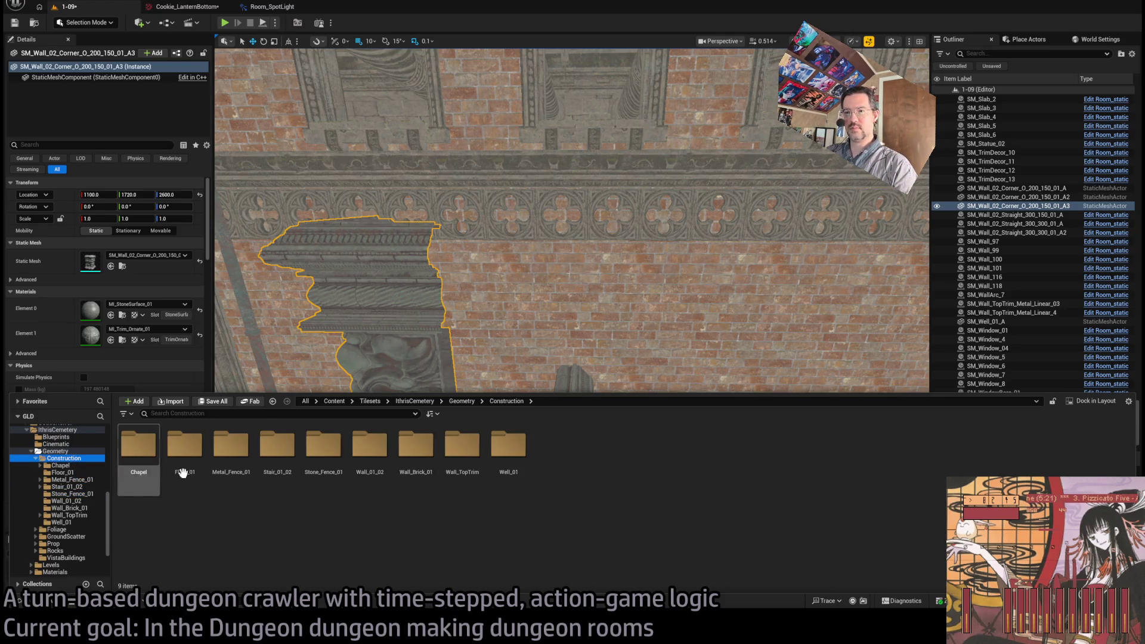
pyautogui.click(73, 537)
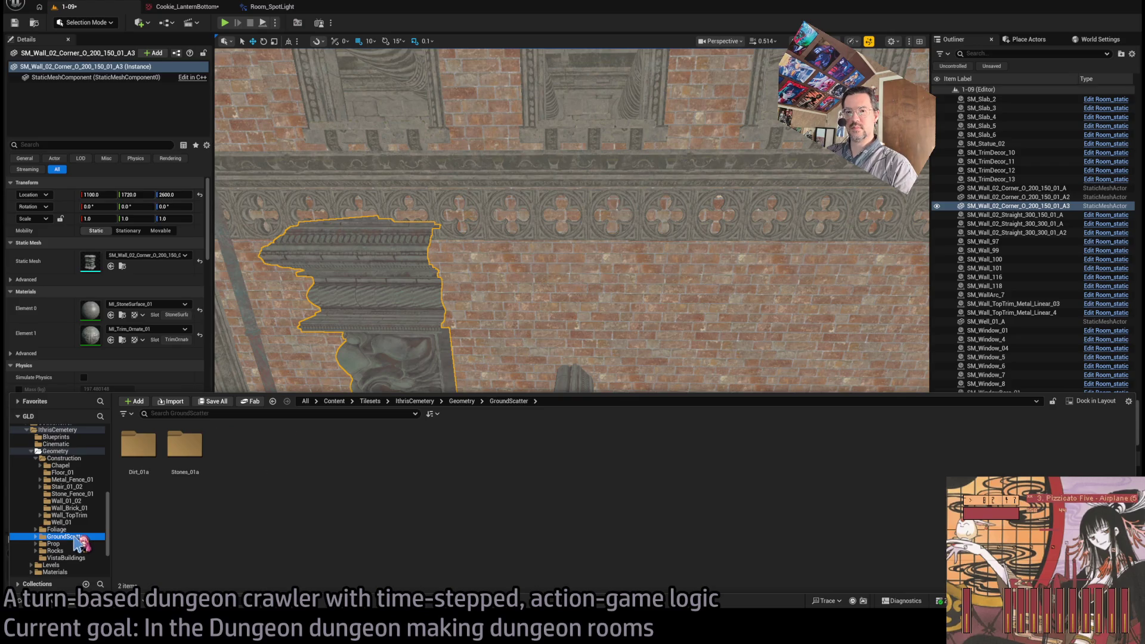
pyautogui.click(57, 530)
pyautogui.doubleClick(137, 446)
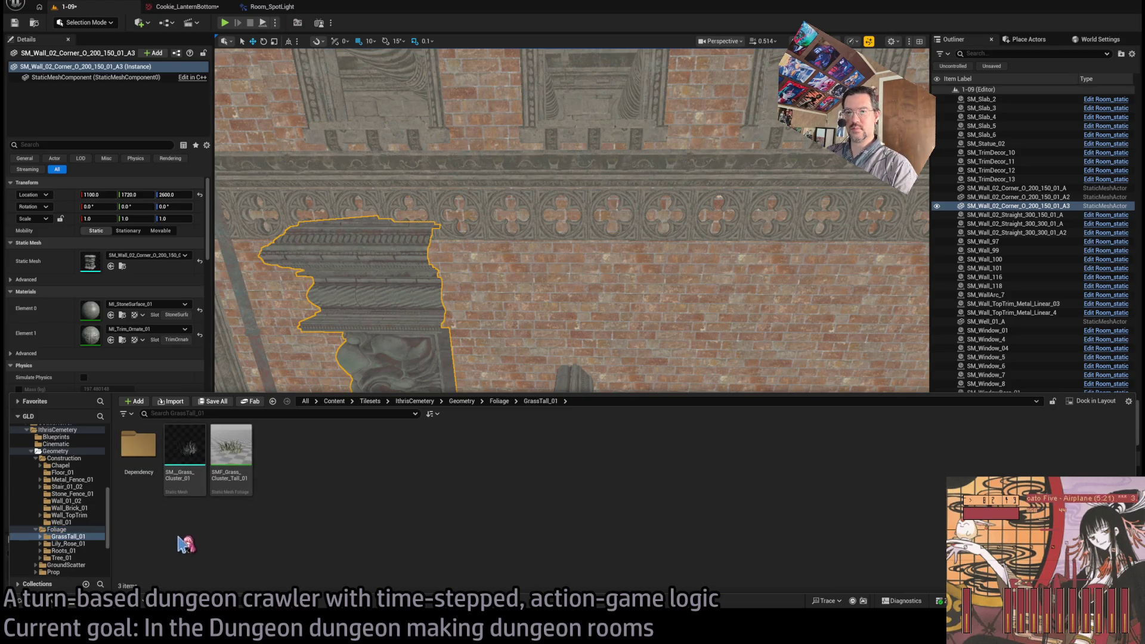
pyautogui.click(68, 543)
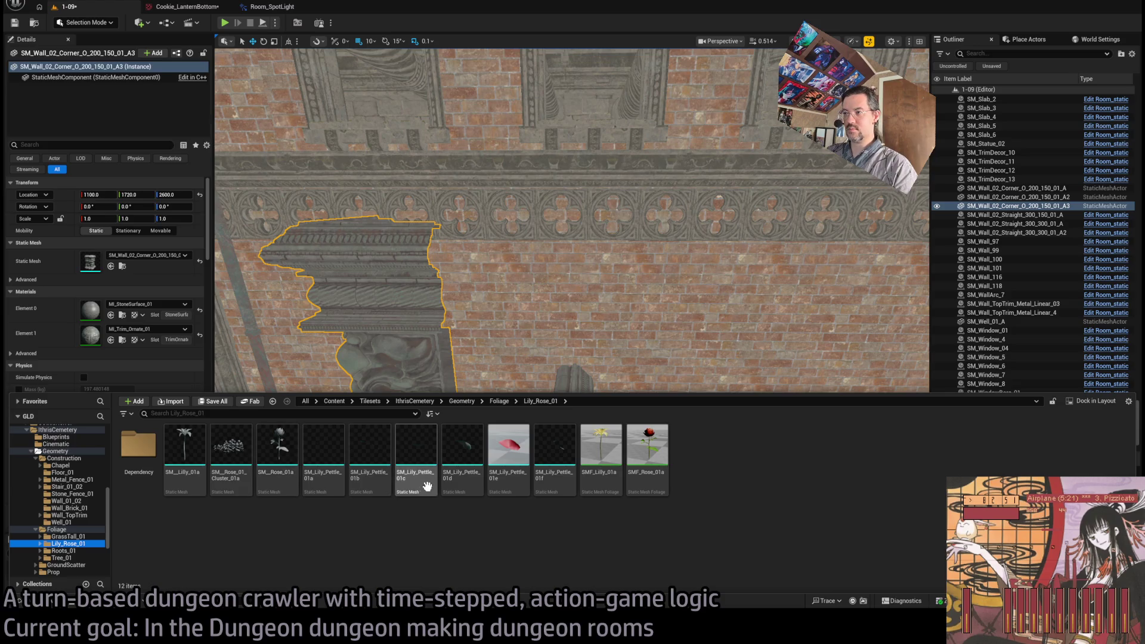
pyautogui.click(66, 557)
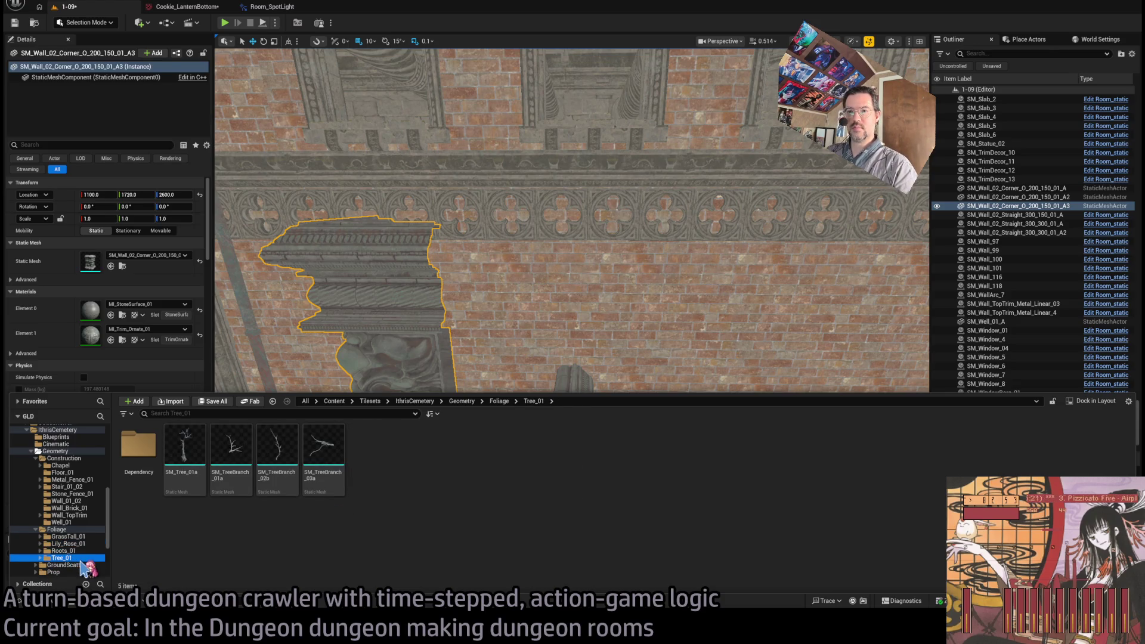
pyautogui.click(78, 543)
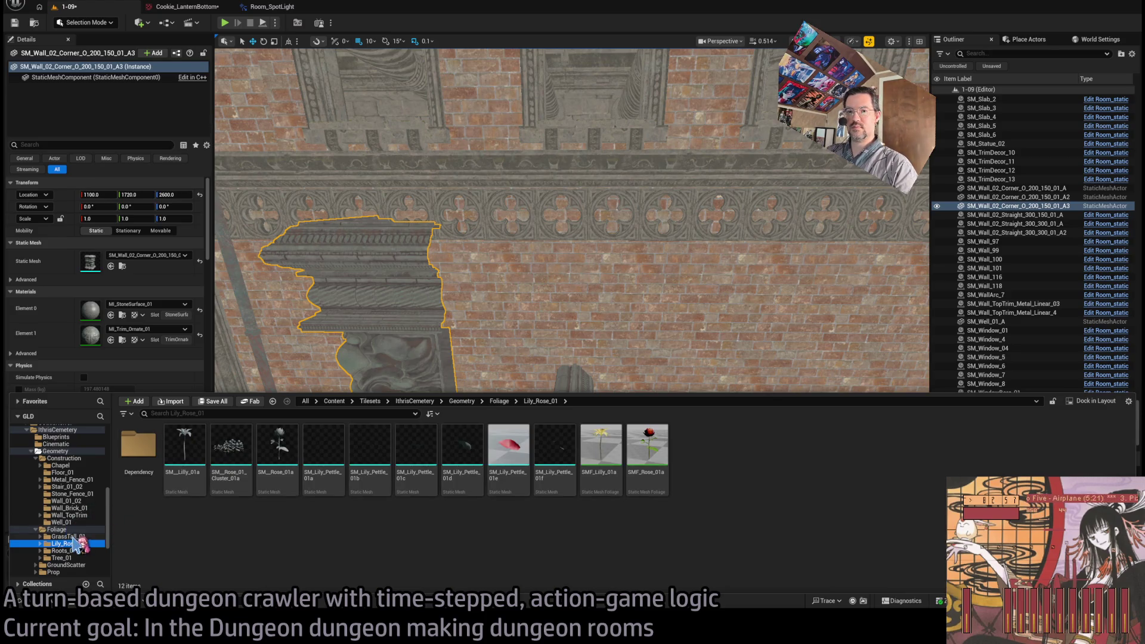
pyautogui.click(76, 536)
pyautogui.click(81, 514)
pyautogui.click(84, 501)
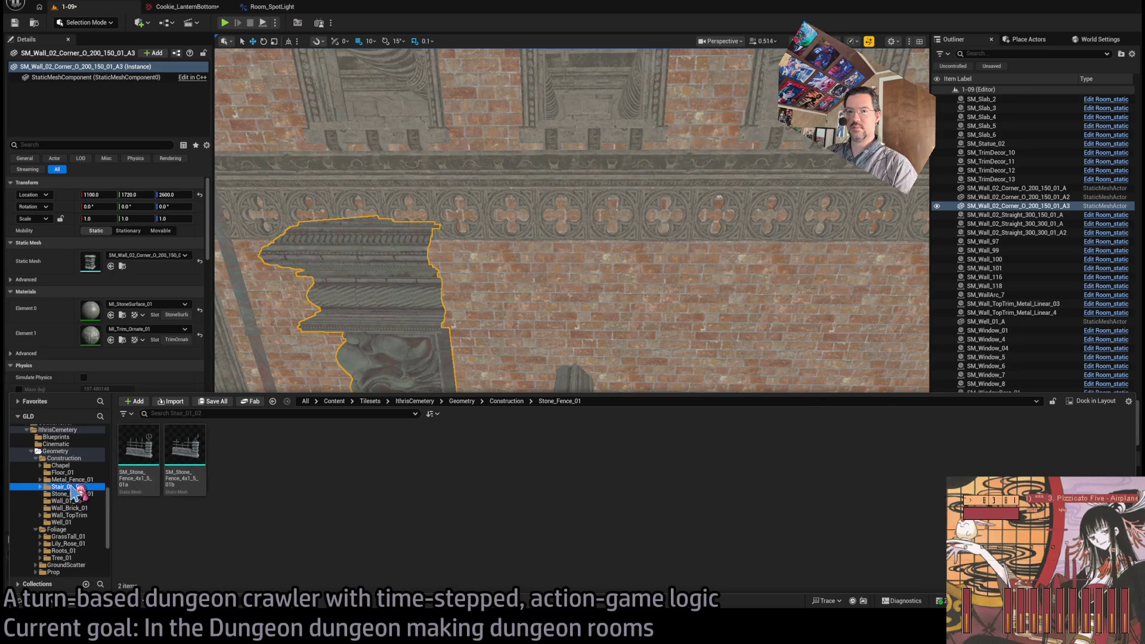
# Step: Open GroundScatter's Dirt_01a folder and swap the raised piece's mesh to SM_GS_DirtStony_02h
pyautogui.click(76, 515)
pyautogui.click(79, 522)
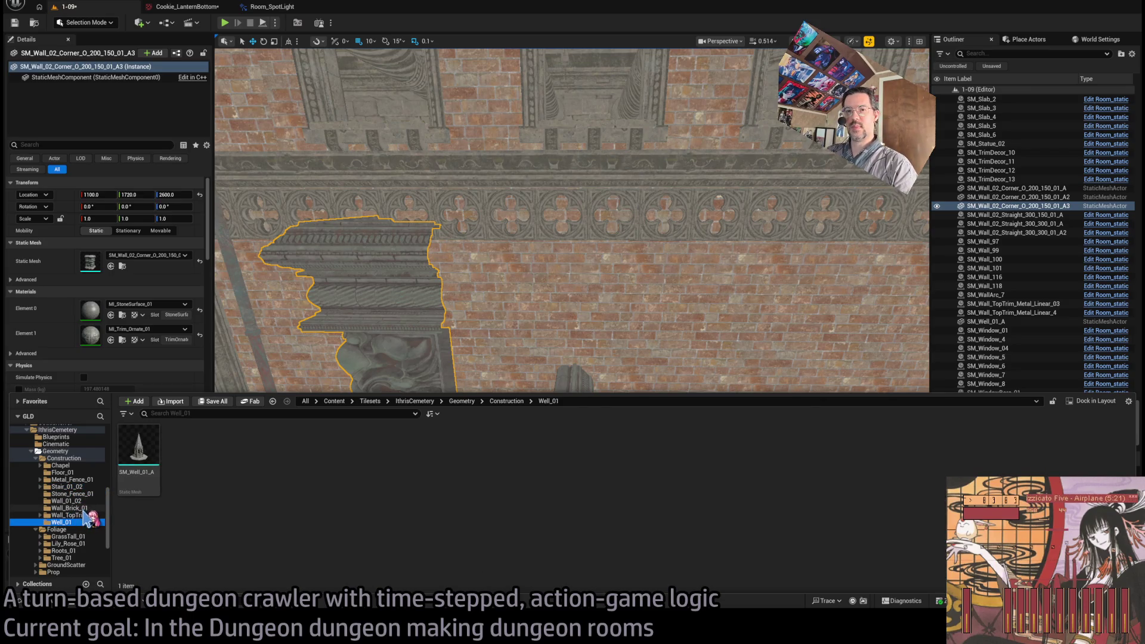
pyautogui.press('Down')
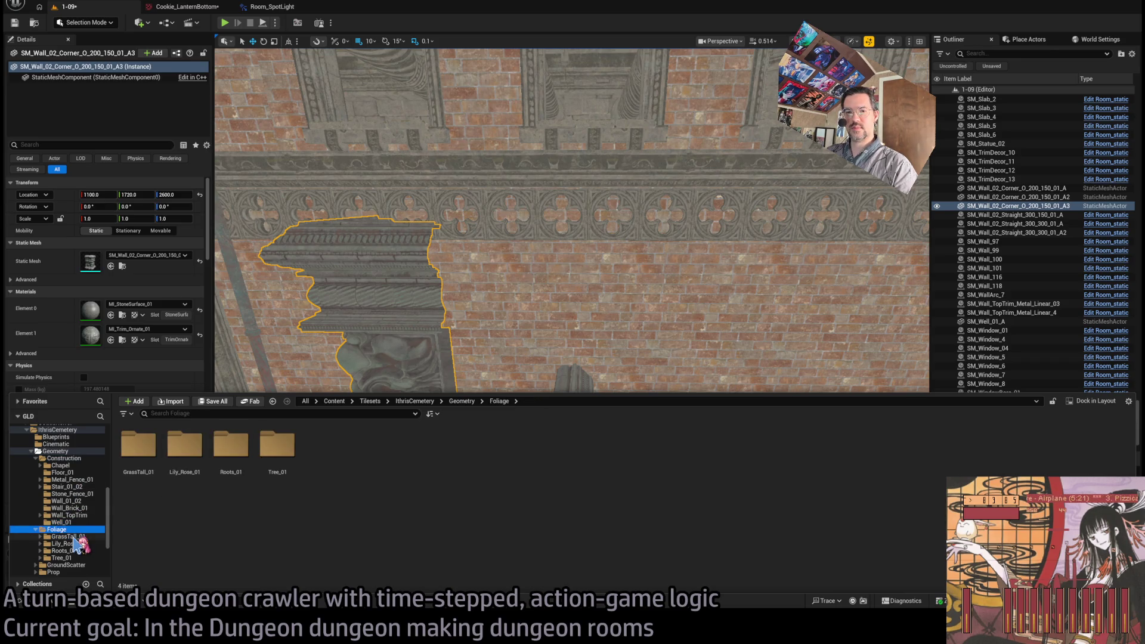
pyautogui.click(79, 566)
pyautogui.doubleClick(139, 446)
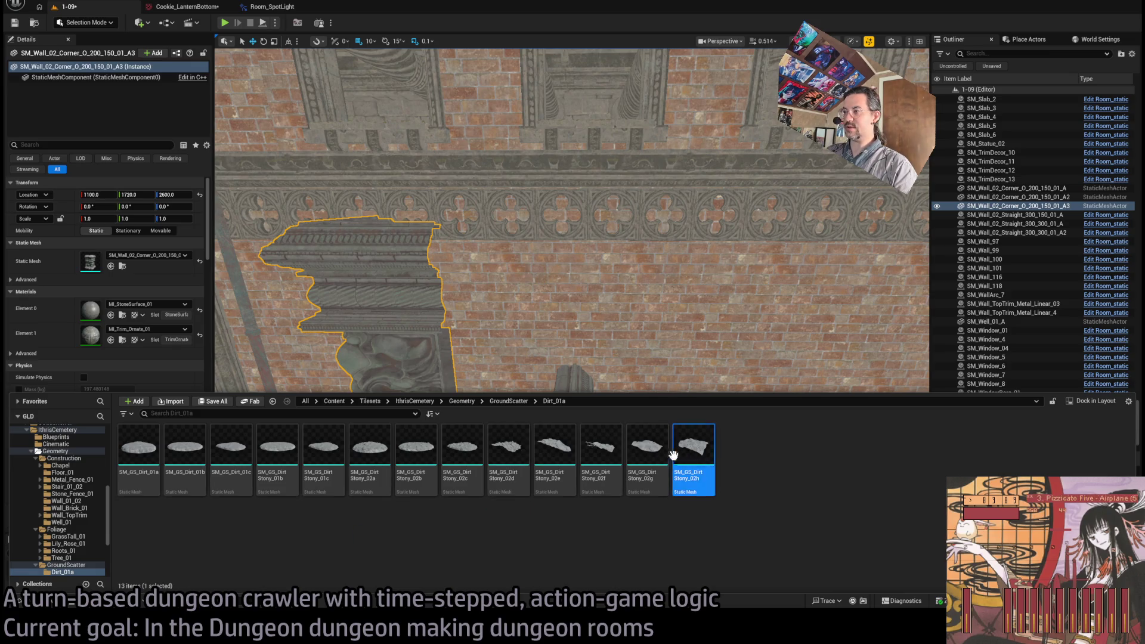
pyautogui.moveTo(672, 455); pyautogui.dragTo(90, 261)
# Step: Move the dirt patch over the stone box and place a second copy beside it
pyautogui.press('f')
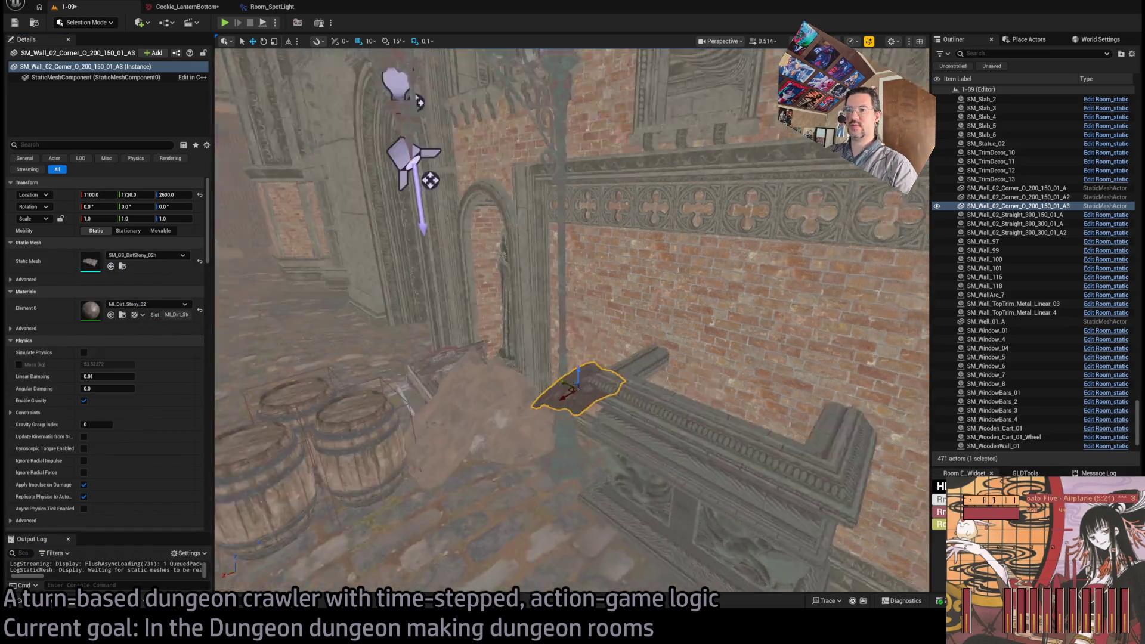
pyautogui.moveTo(440, 466)
pyautogui.mouseDown()
pyautogui.moveTo(504, 439)
pyautogui.moveTo(559, 391)
pyautogui.moveTo(573, 392)
pyautogui.moveTo(564, 391)
pyautogui.mouseUp()
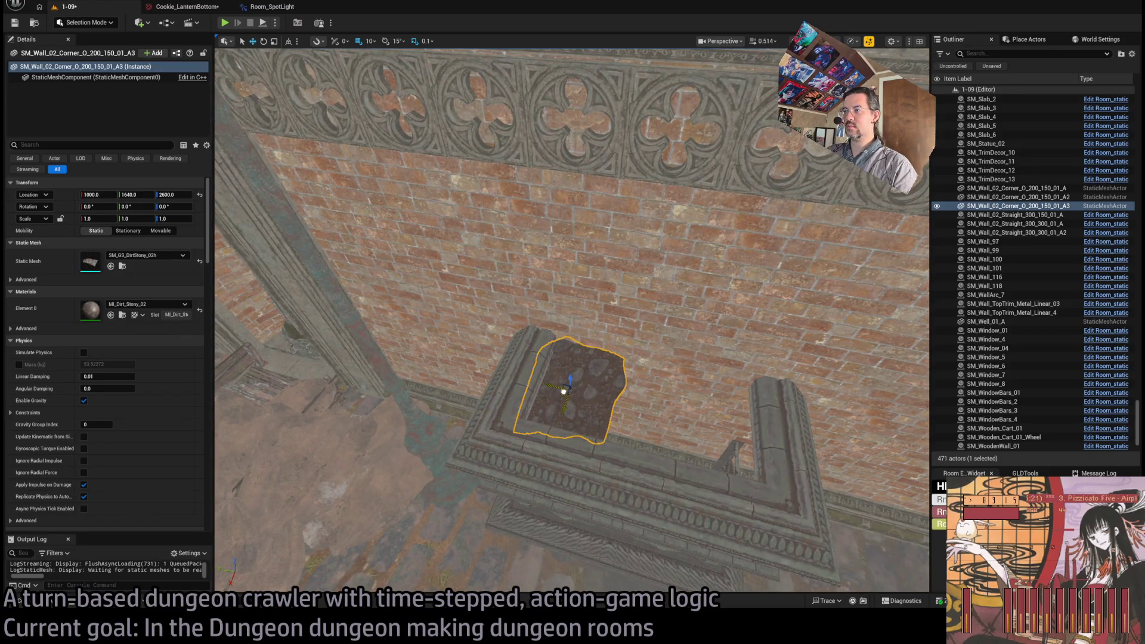
pyautogui.scroll(5, 649, 411)
pyautogui.scroll(-8, 454, 332)
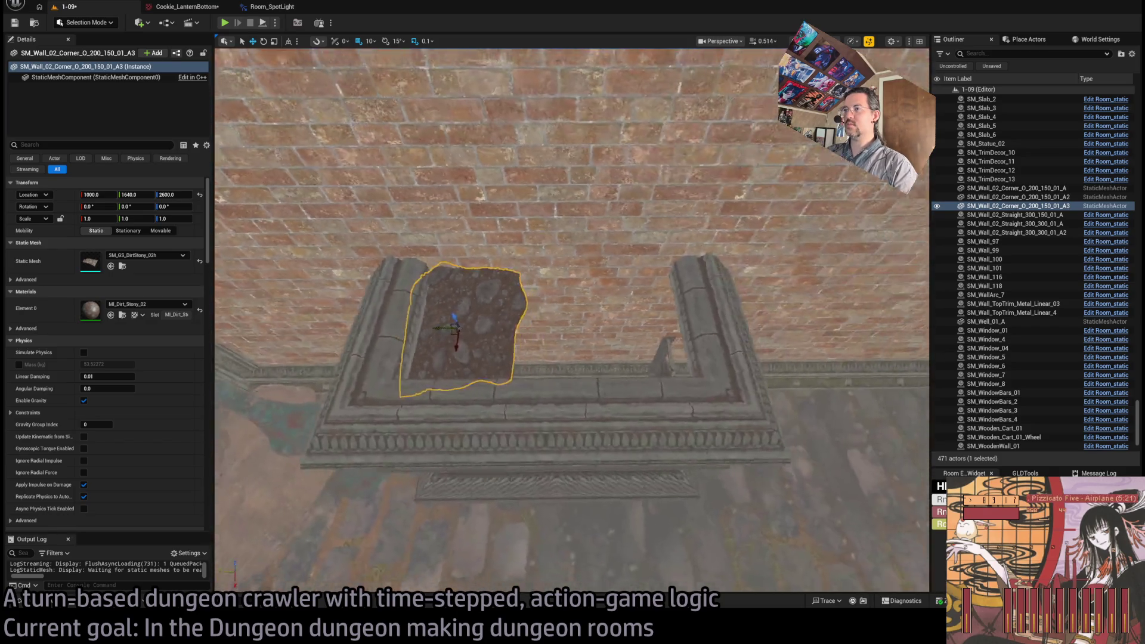
pyautogui.click(54, 602)
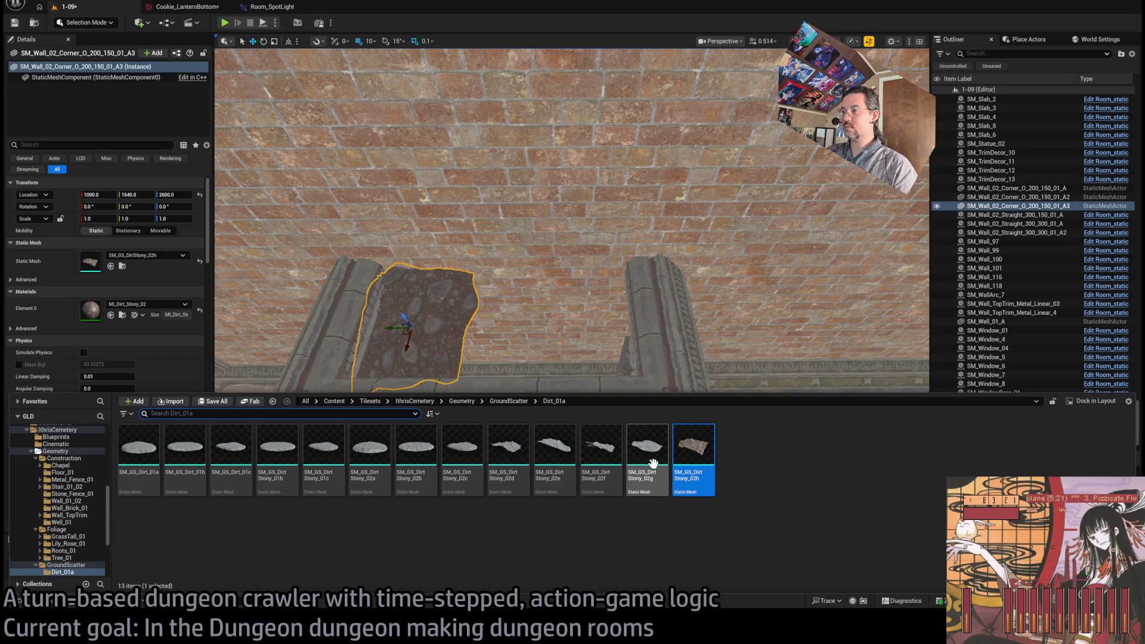
pyautogui.click(392, 319)
pyautogui.moveTo(391, 319)
pyautogui.keyDown('alt'); pyautogui.mouseDown()
pyautogui.moveTo(499, 320)
pyautogui.moveTo(560, 372)
pyautogui.mouseUp(); pyautogui.keyUp('alt')
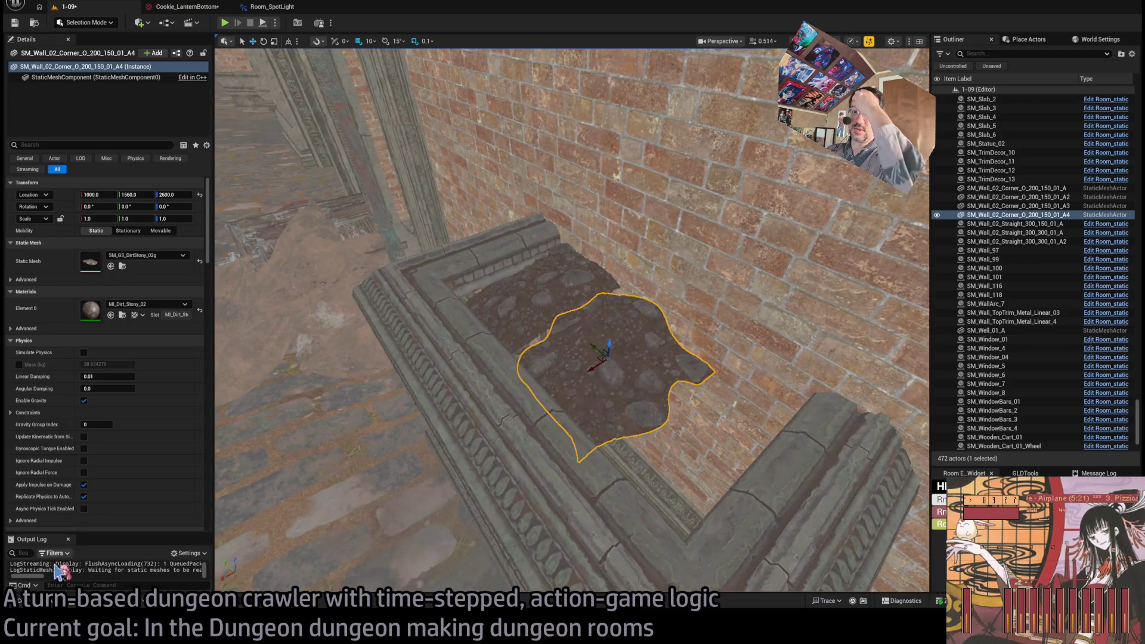
# Step: Try SM_GS_DirtStony_02e, then settle on SM_GS_DirtStony_02d for the dirt patch
pyautogui.click(49, 603)
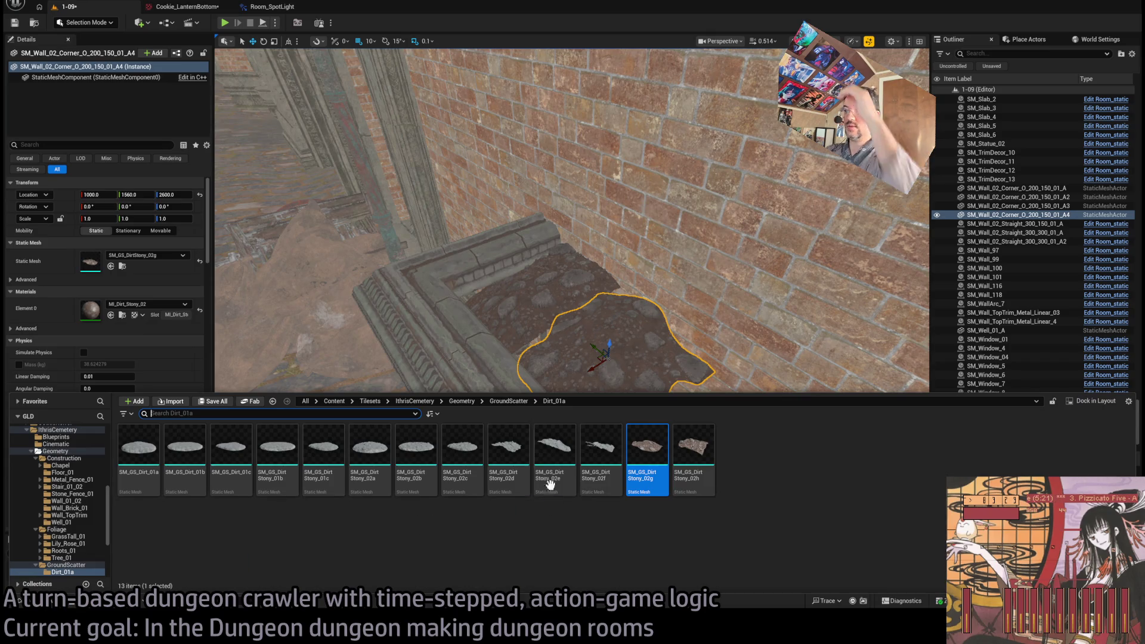
pyautogui.click(589, 358)
pyautogui.keyDown('alt'); pyautogui.moveTo(589, 358); pyautogui.dragTo(620, 429); pyautogui.keyUp('alt')
pyautogui.moveTo(177, 566); pyautogui.dragTo(177, 567)
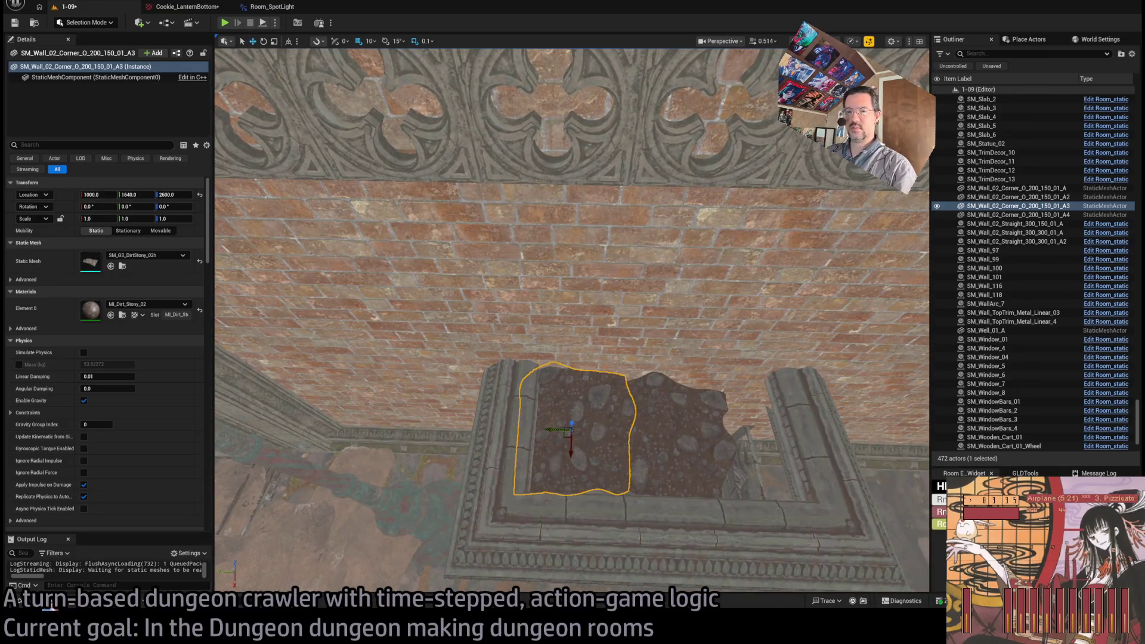
pyautogui.click(51, 603)
pyautogui.moveTo(561, 487)
pyautogui.mouseDown()
pyautogui.moveTo(334, 382)
pyautogui.moveTo(143, 256)
pyautogui.mouseUp()
pyautogui.press('f')
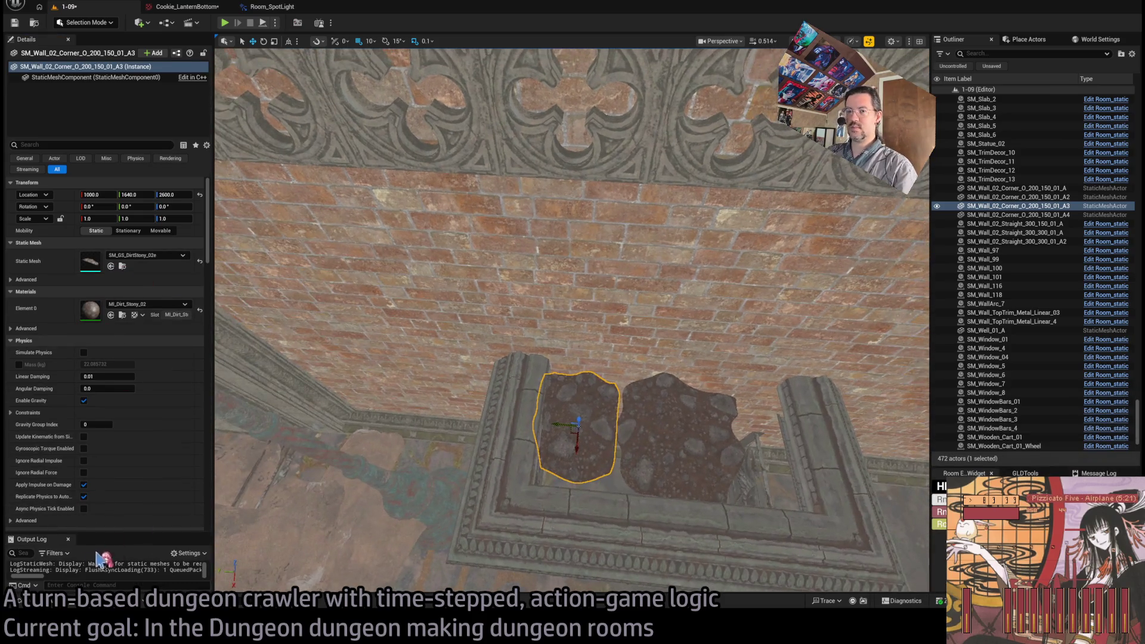
pyautogui.click(47, 604)
pyautogui.moveTo(127, 346); pyautogui.dragTo(143, 256)
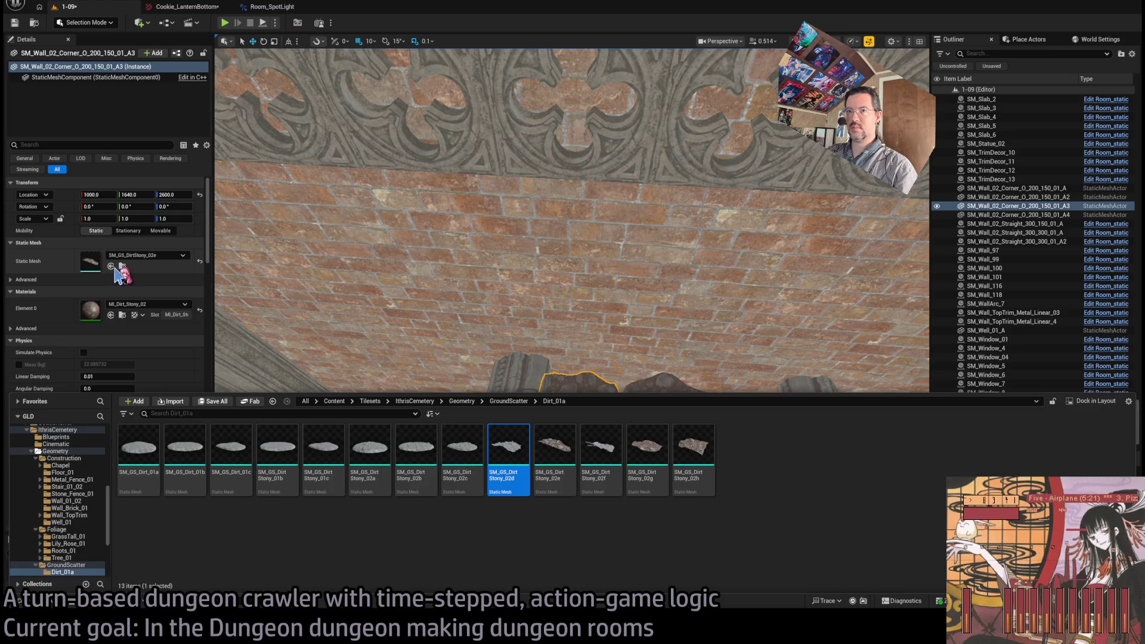
pyautogui.press('f')
# Step: Remove the extra copy, scale the patch to X 1.3, Y 1.7, and save level 1-09
pyautogui.hotkey('ctrl', 'z')
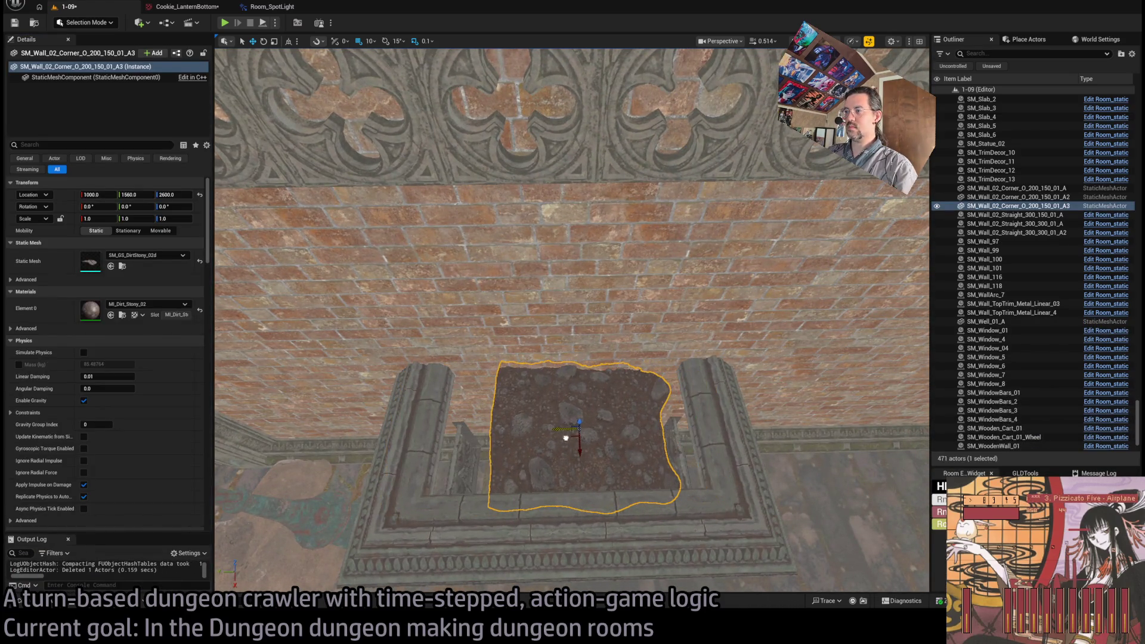
pyautogui.moveTo(560, 436); pyautogui.dragTo(525, 436)
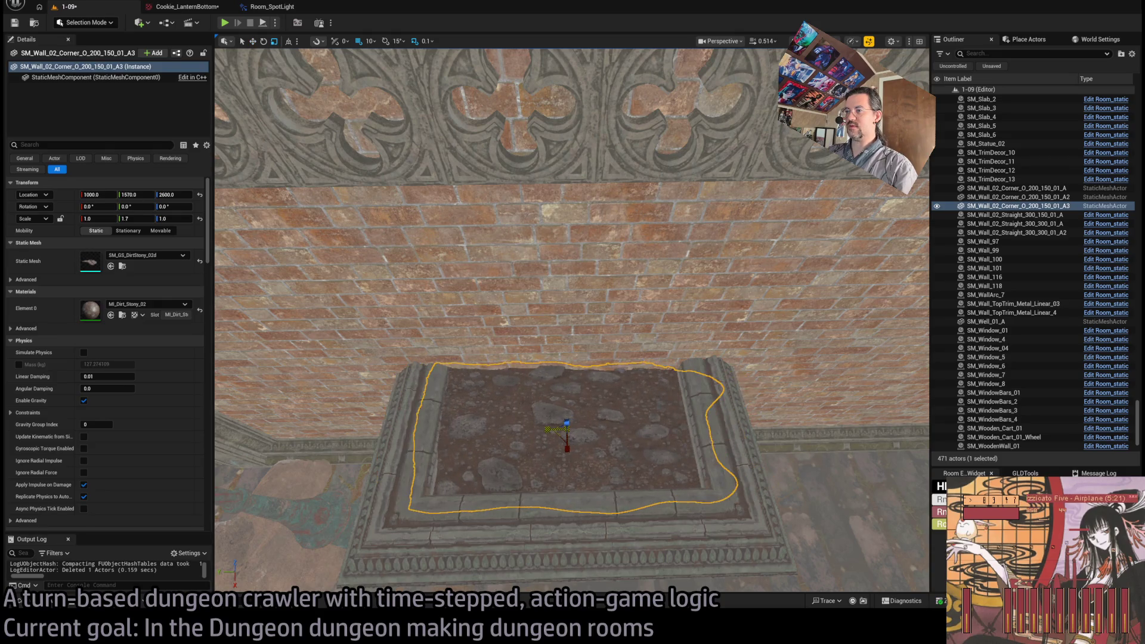
pyautogui.moveTo(566, 358); pyautogui.dragTo(655, 420)
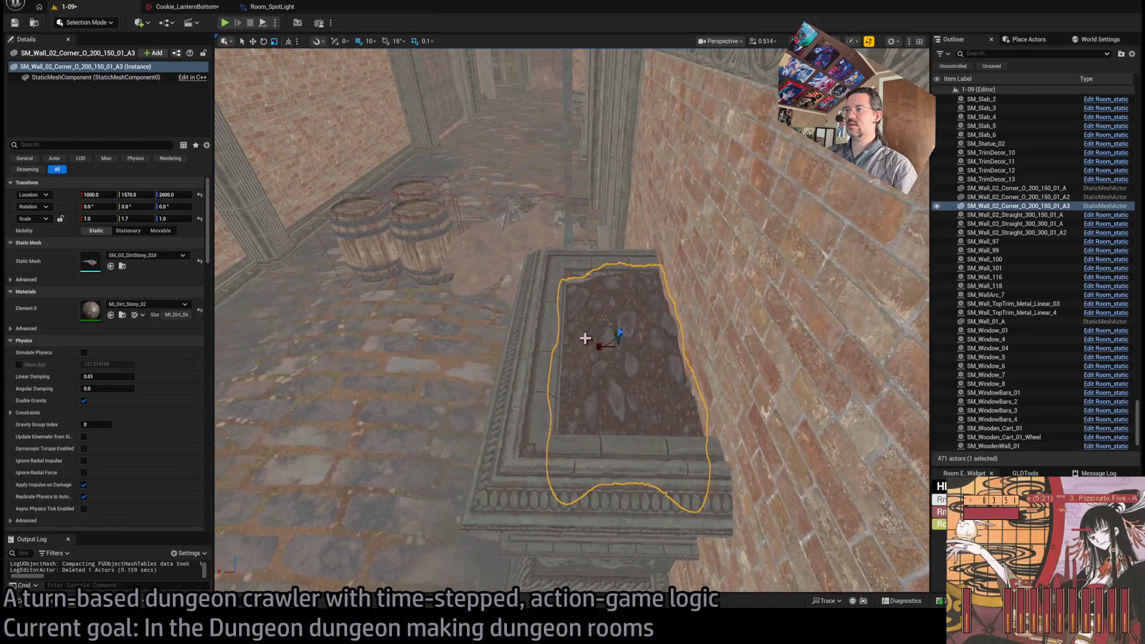
pyautogui.moveTo(608, 346)
pyautogui.mouseDown()
pyautogui.moveTo(598, 347)
pyautogui.moveTo(620, 343)
pyautogui.moveTo(345, 519)
pyautogui.mouseUp()
pyautogui.press('w')
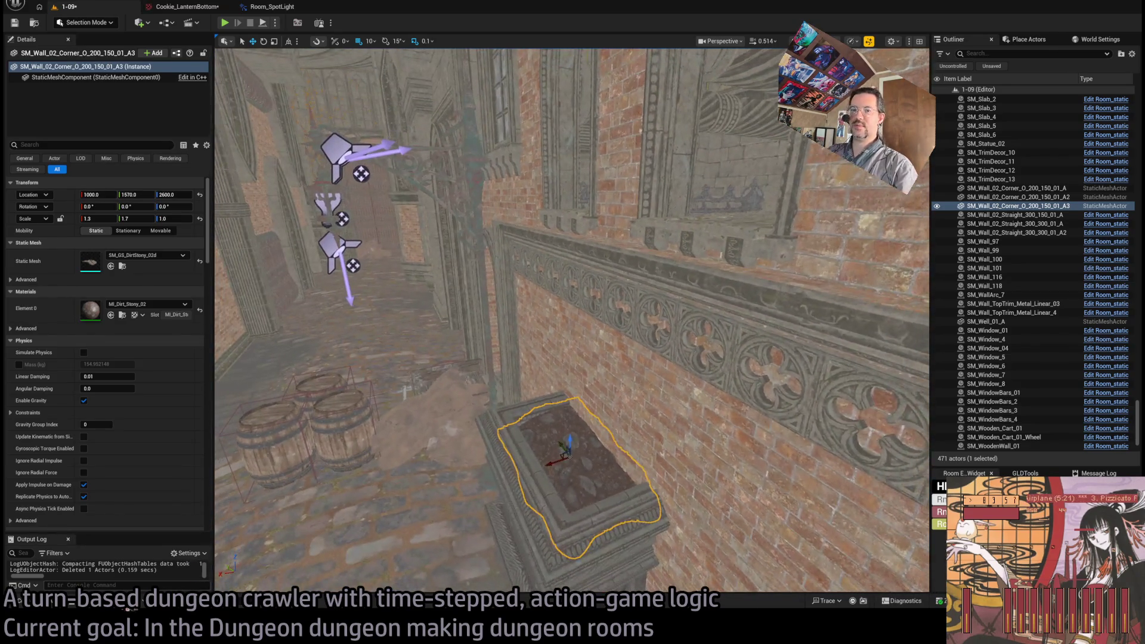
pyautogui.hotkey('ctrl', 's')
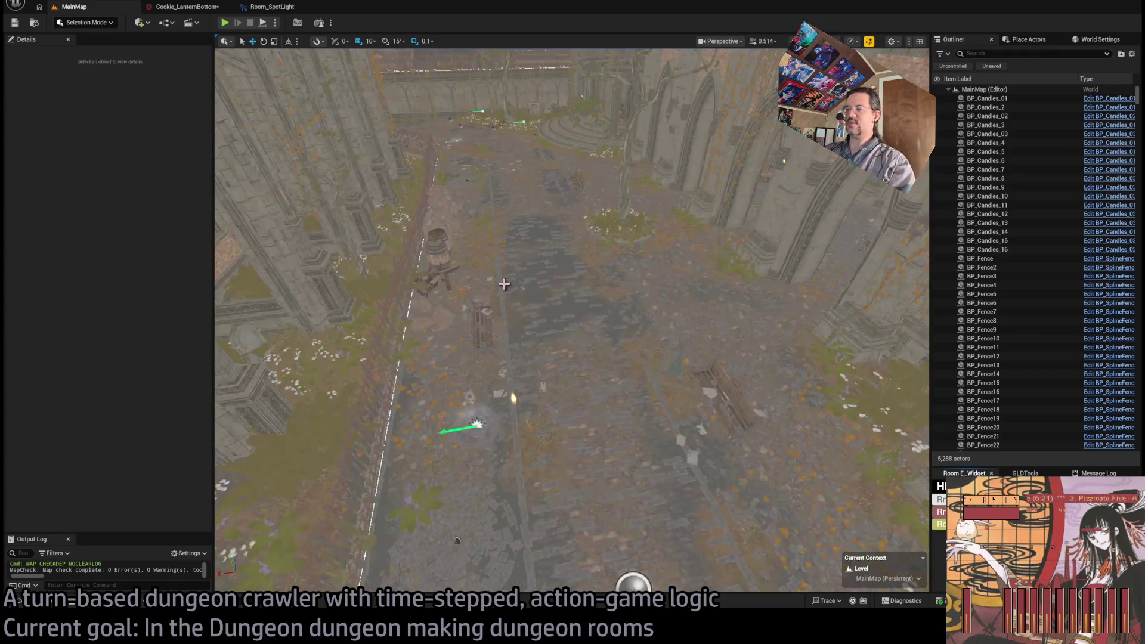
# Step: Return to room 1-09's stone planter by the barrels with nothing selected
pyautogui.click(633, 182)
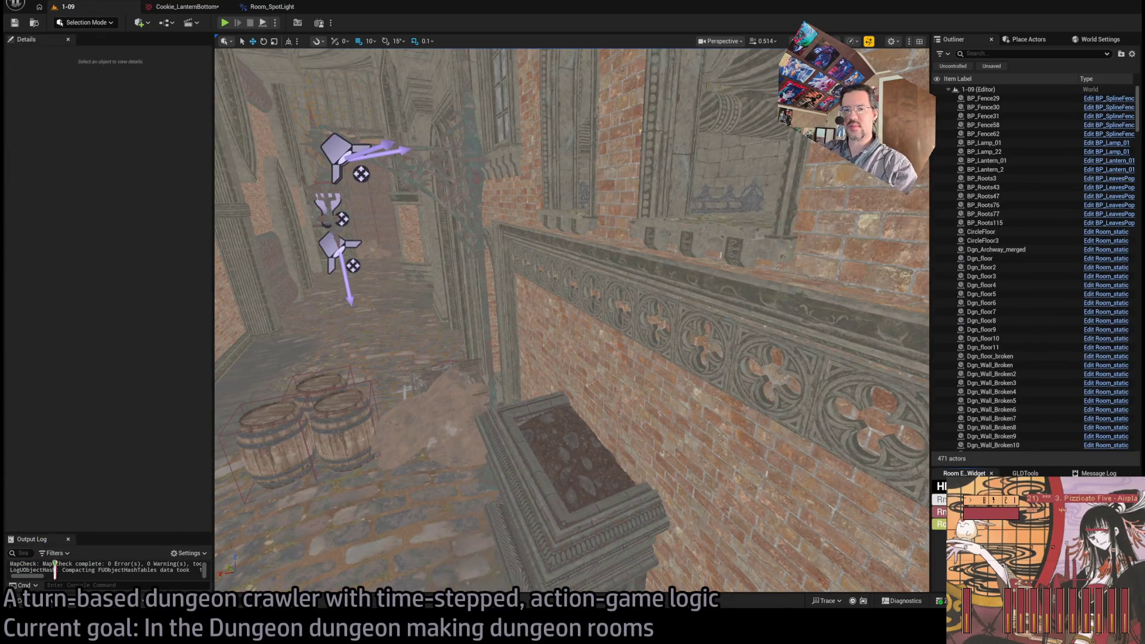
pyautogui.click(18, 600)
# Step: Drag an SM_Tree_01 tree from the Vegetation meshes into the stone planter
pyautogui.click(569, 337)
pyautogui.click(584, 346)
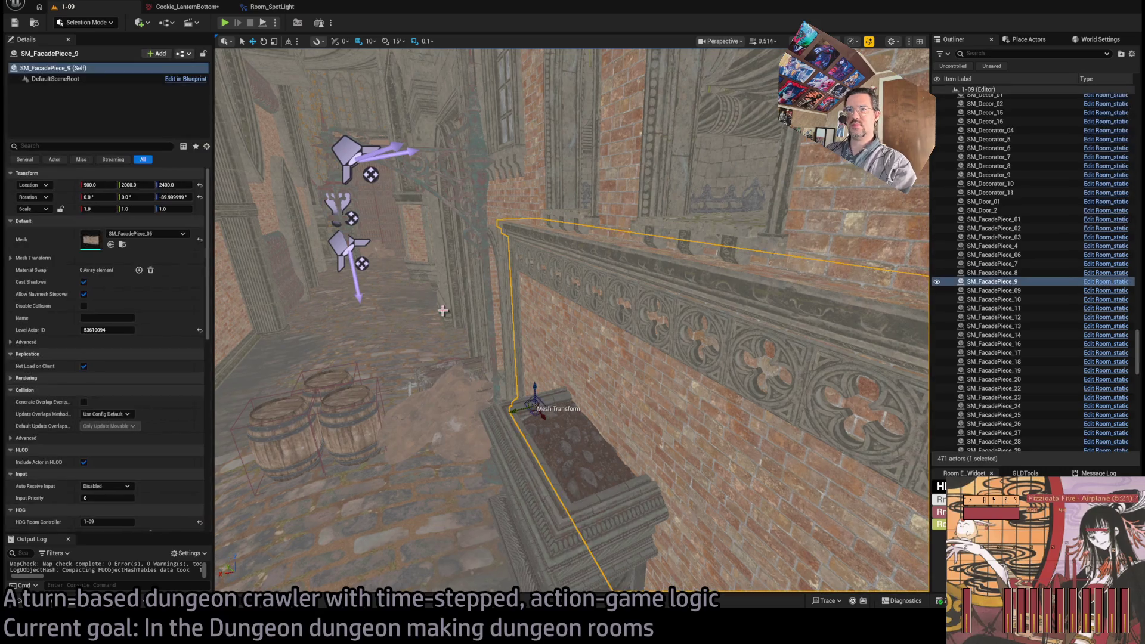
pyautogui.click(122, 245)
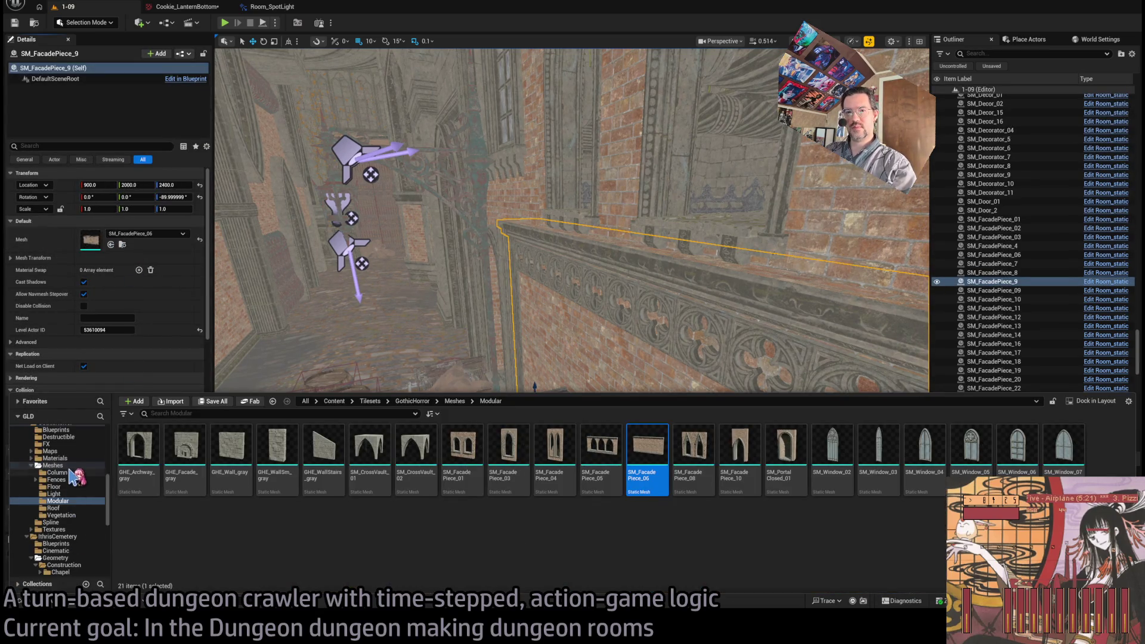
pyautogui.click(60, 515)
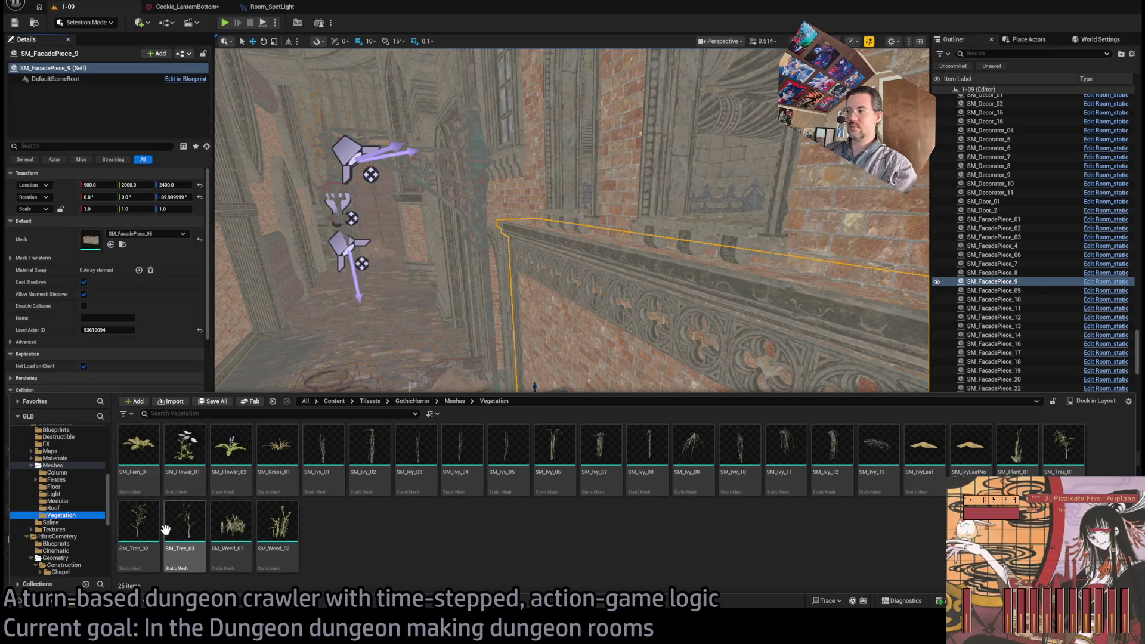
pyautogui.moveTo(166, 530)
pyautogui.mouseDown()
pyautogui.moveTo(1063, 450)
pyautogui.moveTo(536, 412)
pyautogui.moveTo(569, 432)
pyautogui.mouseUp()
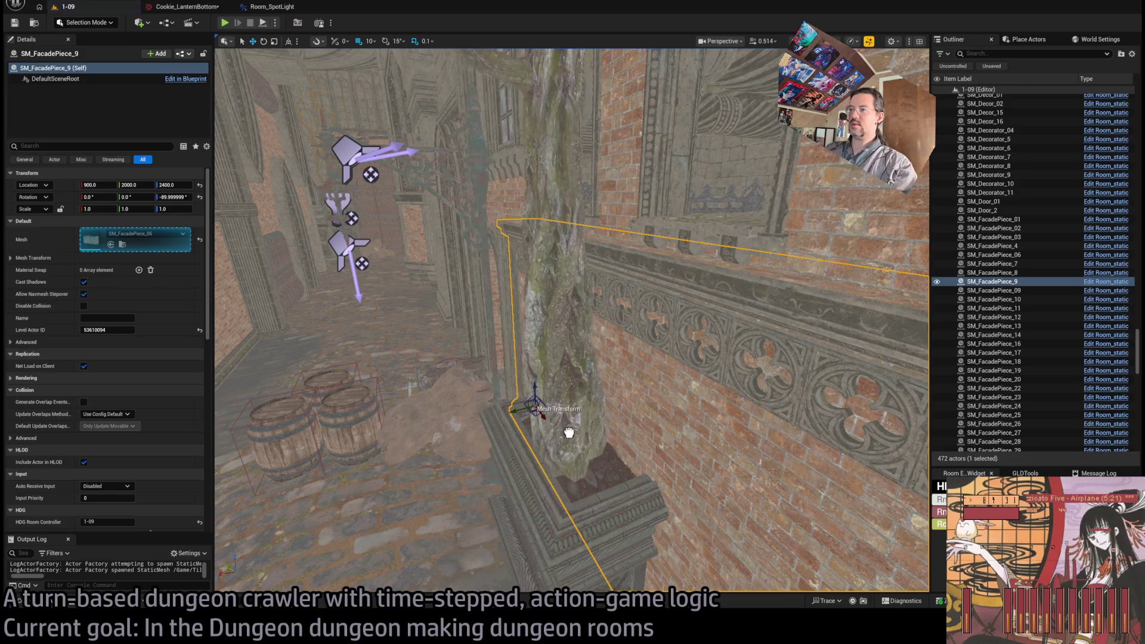
# Step: Scale the tree down to 0.6
pyautogui.click(568, 433)
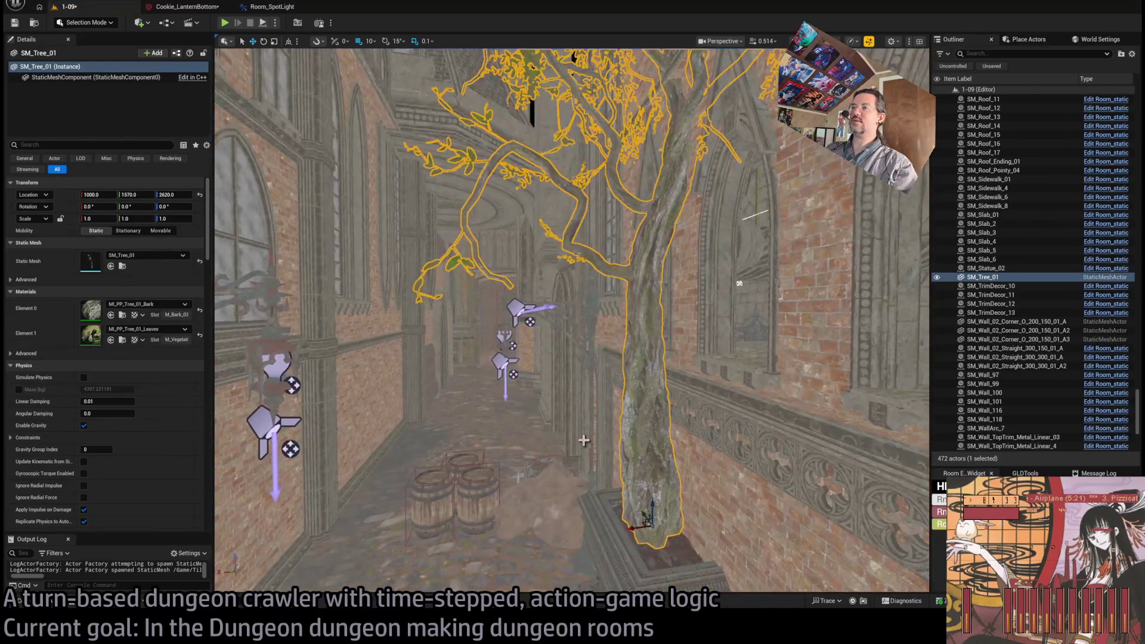
pyautogui.press('e')
pyautogui.press('r')
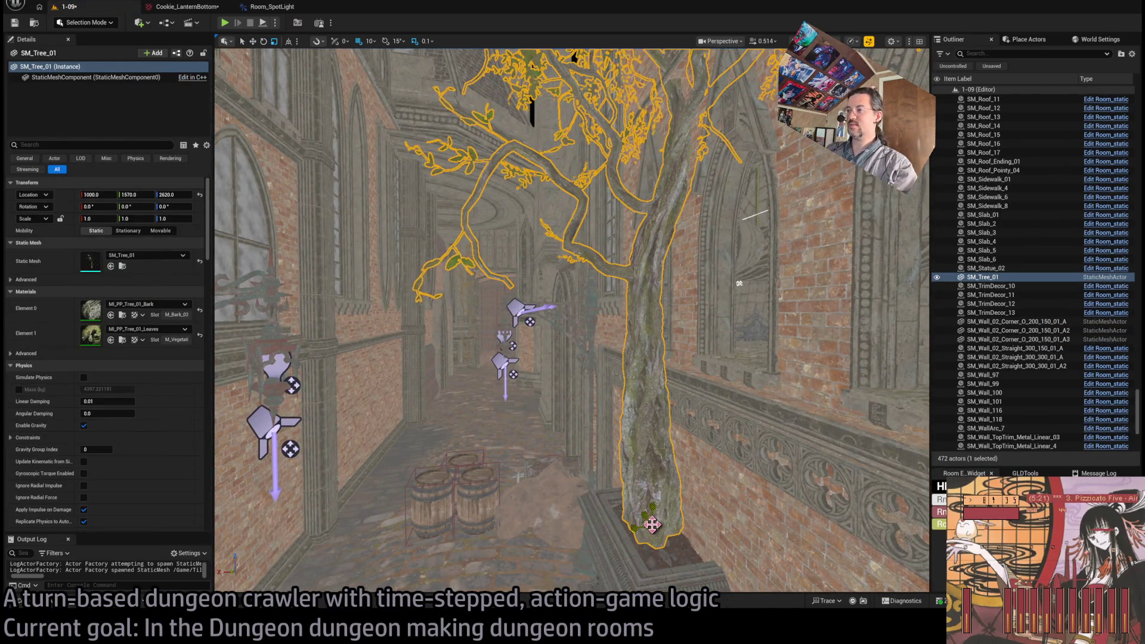
pyautogui.moveTo(652, 524)
pyautogui.mouseDown()
pyautogui.moveTo(623, 534)
pyautogui.moveTo(638, 529)
pyautogui.moveTo(632, 504)
pyautogui.mouseUp()
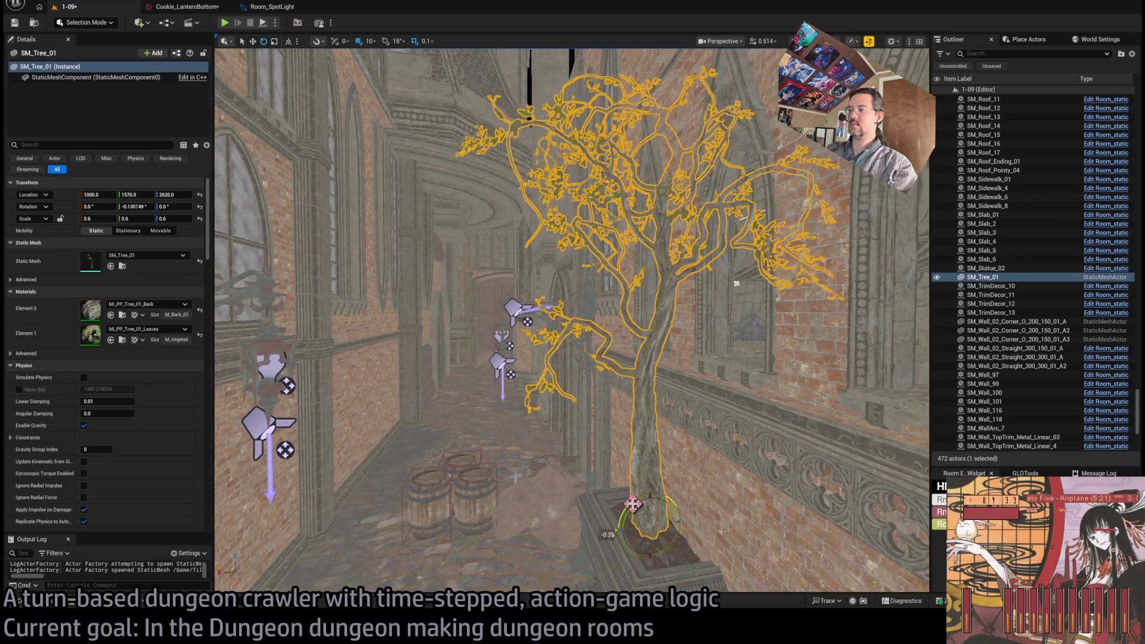
pyautogui.scroll(10, 737, 283)
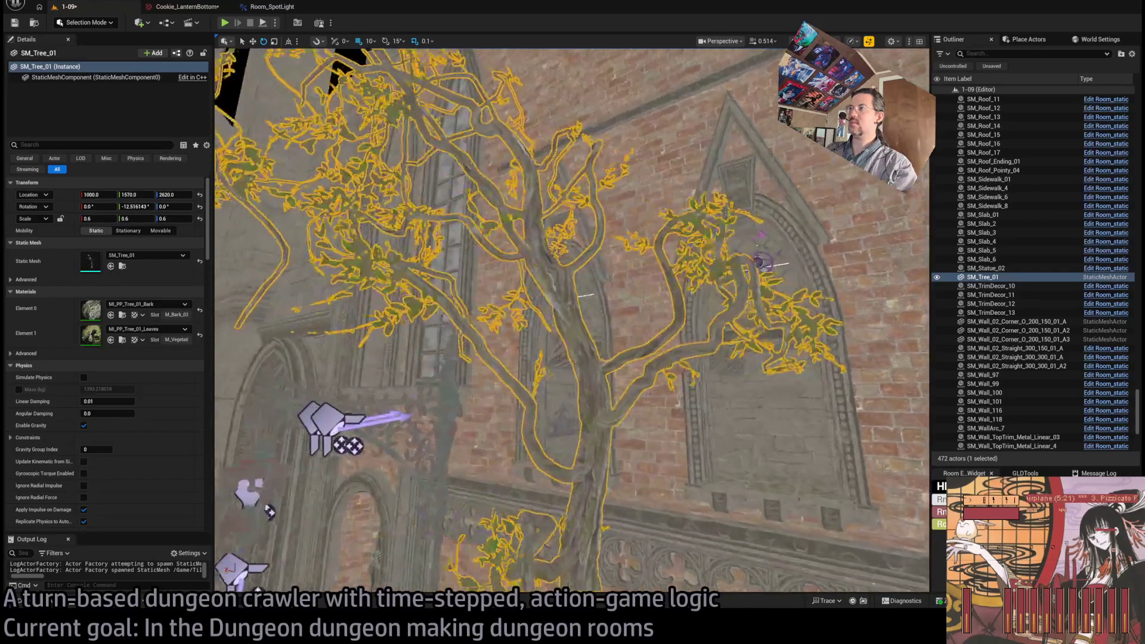
pyautogui.scroll(5, 571, 322)
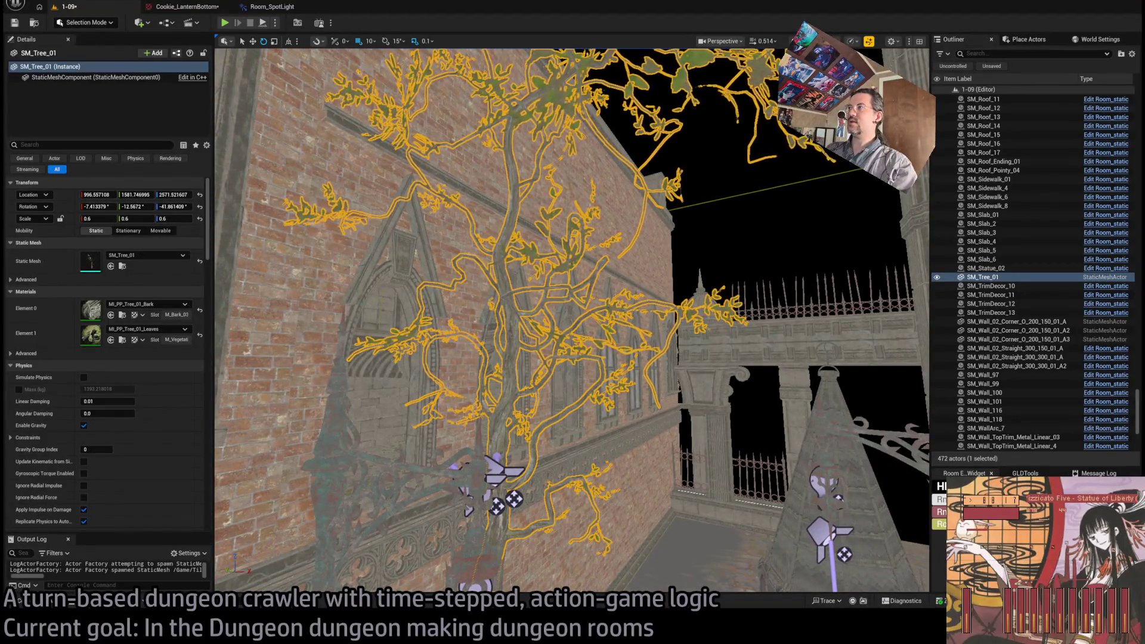
# Step: Fly in close on the SM_Tree_01 trunk, then open the tree mesh in its editor
pyautogui.press('w')
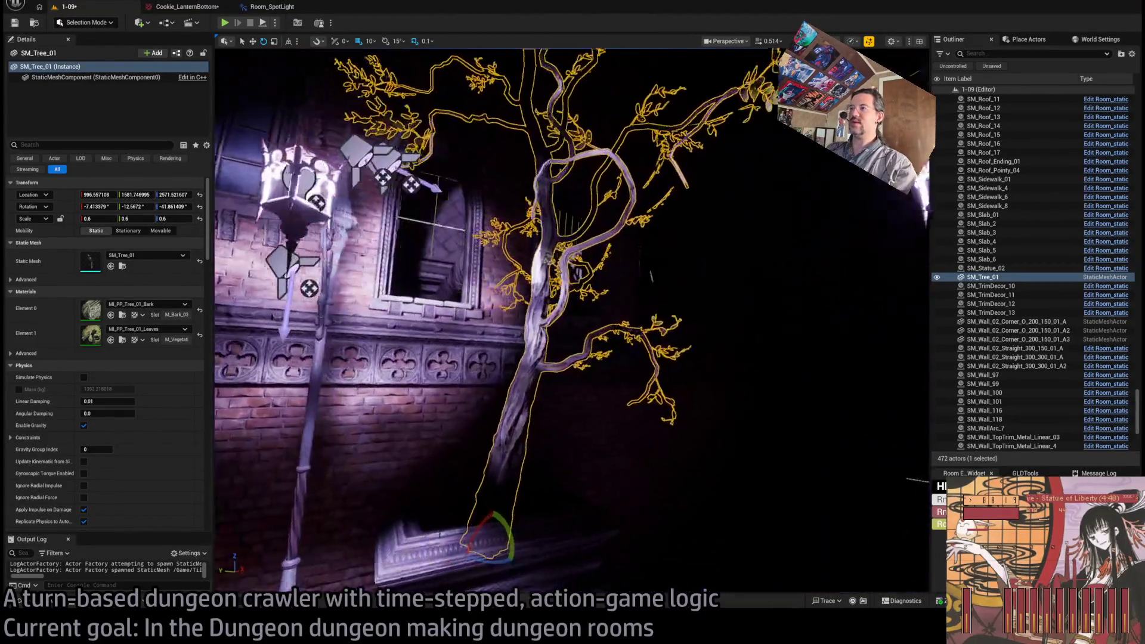
pyautogui.press('w')
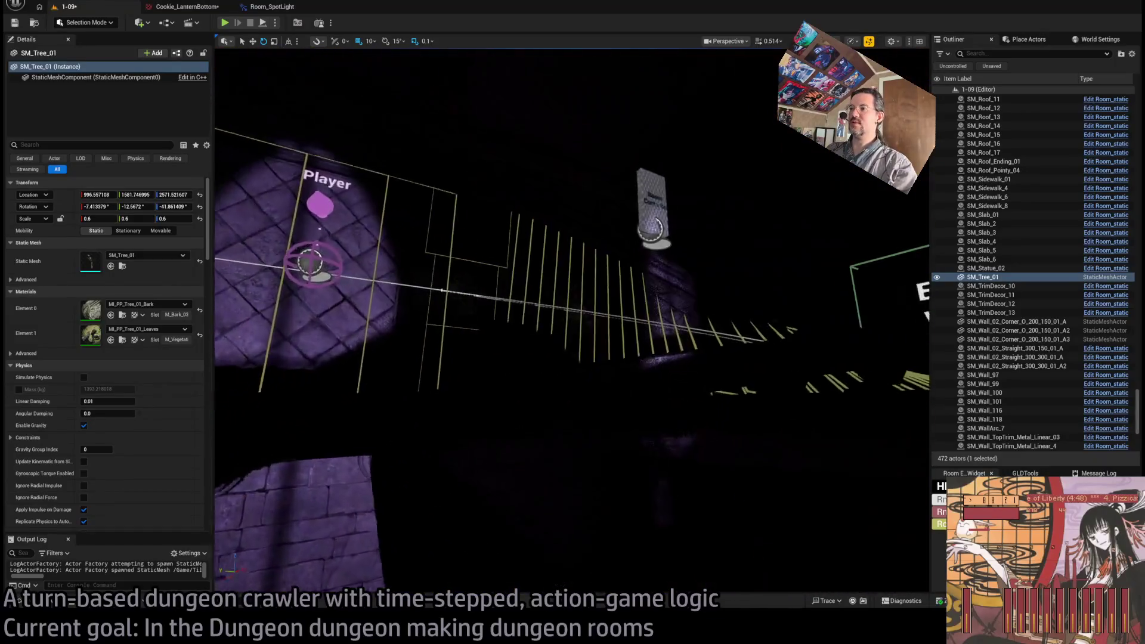
pyautogui.press('f')
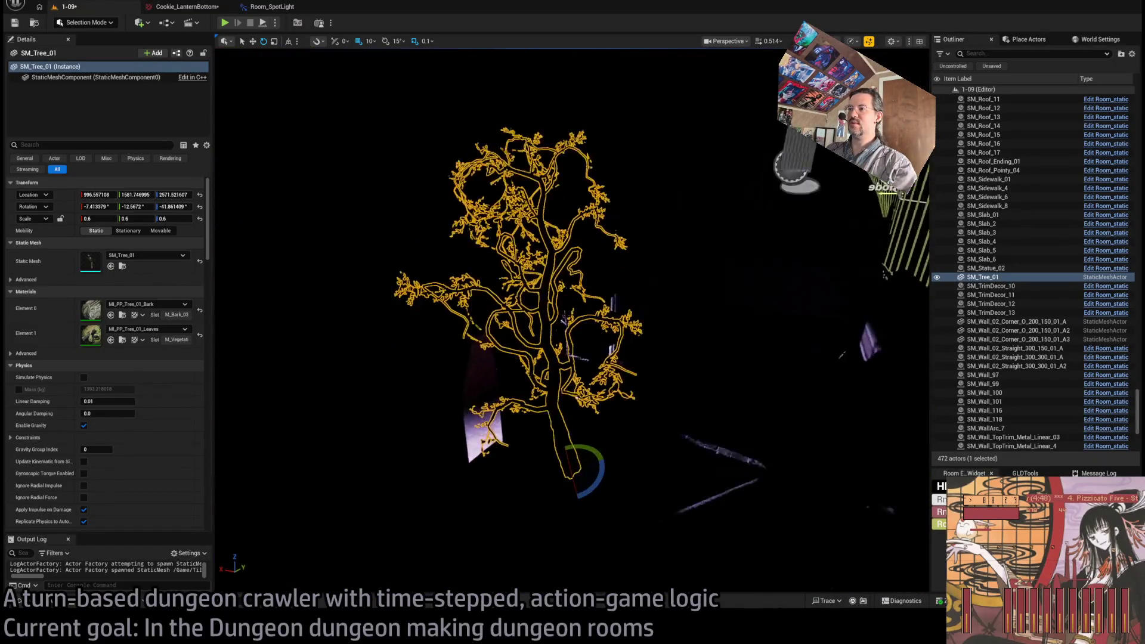
pyautogui.press('w')
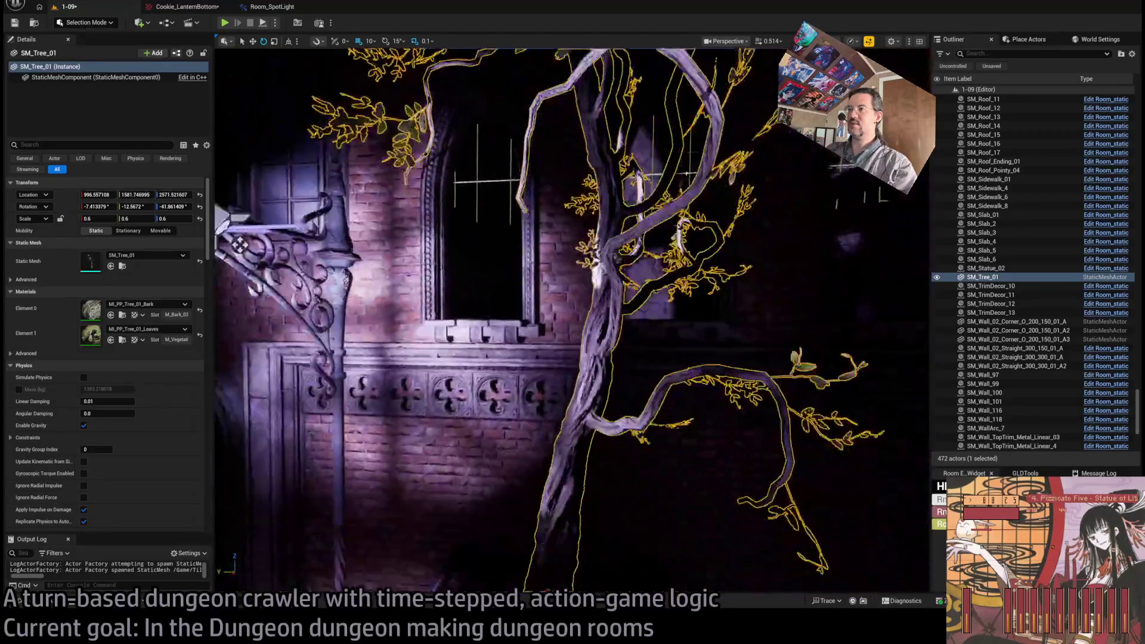
pyautogui.doubleClick(91, 262)
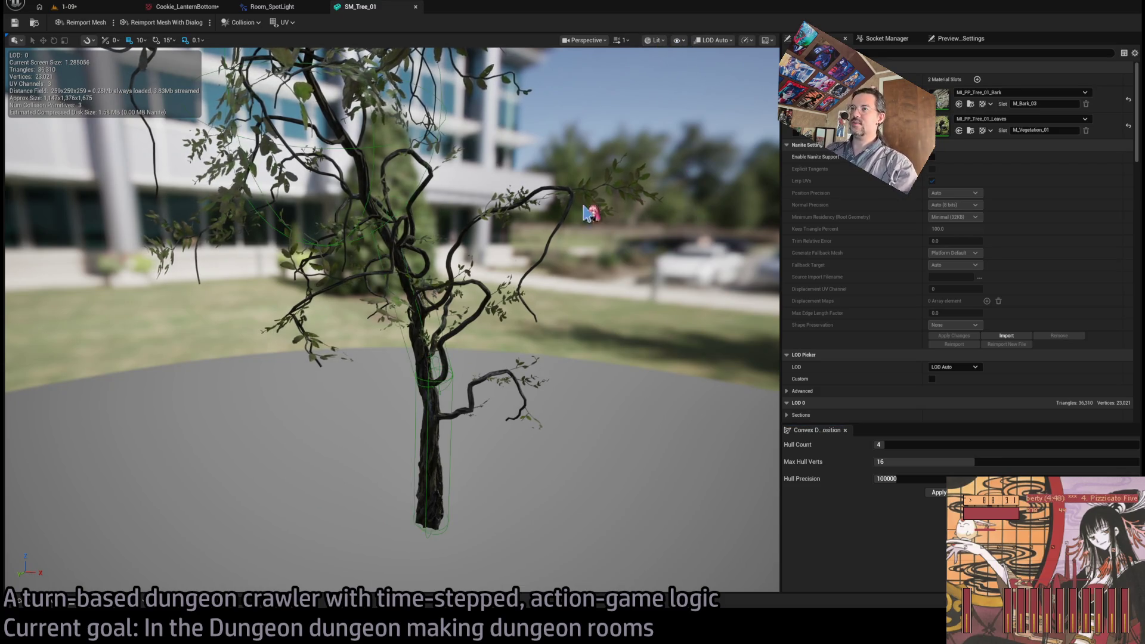
# Step: Delete the sphere collision primitive from SM_Tree_01
pyautogui.moveTo(593, 209)
pyautogui.mouseDown()
pyautogui.moveTo(592, 178)
pyautogui.moveTo(593, 215)
pyautogui.mouseUp()
pyautogui.moveTo(384, 269)
pyautogui.mouseDown()
pyautogui.moveTo(383, 250)
pyautogui.moveTo(384, 268)
pyautogui.mouseUp()
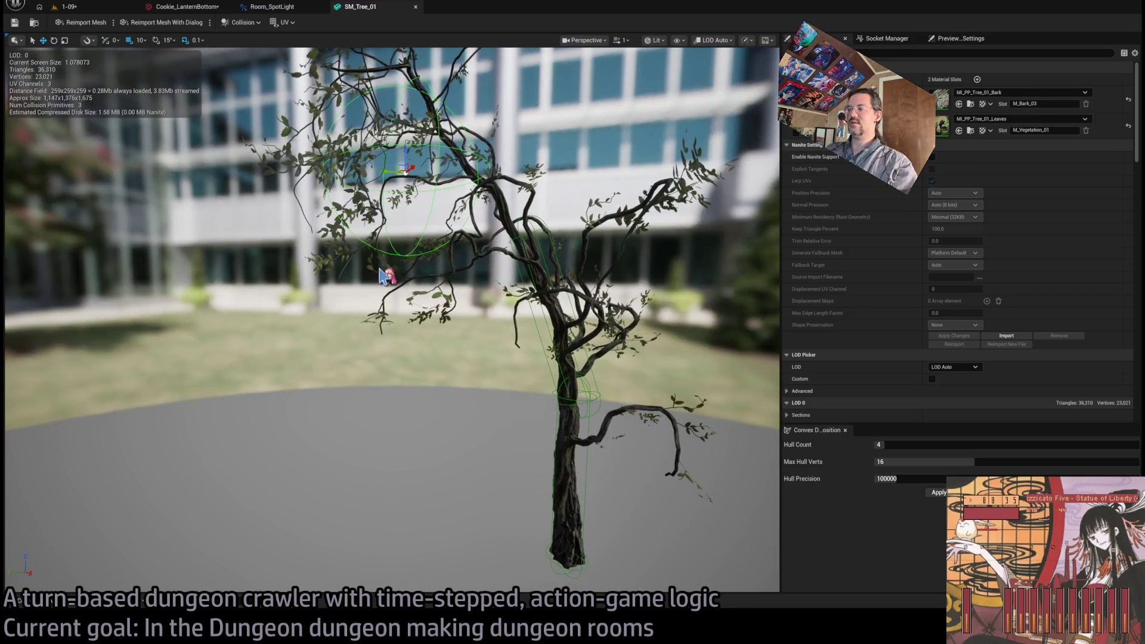
pyautogui.press('Delete')
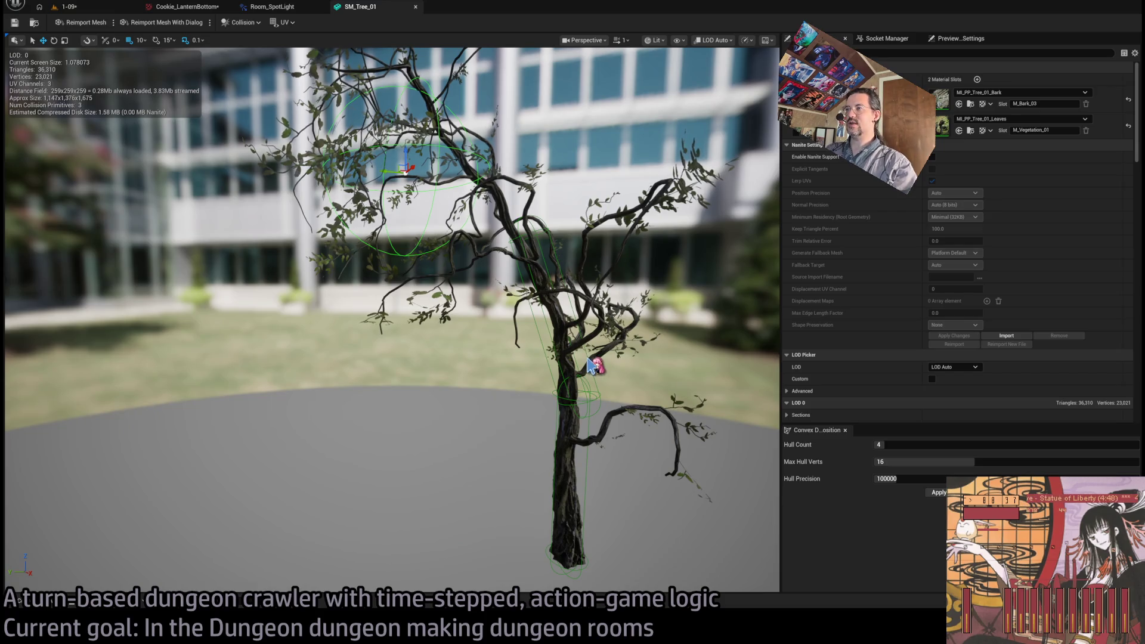
# Step: Frame the trunk's collision capsules, deleting and then restoring the upper tilted capsule
pyautogui.click(554, 334)
pyautogui.press('f')
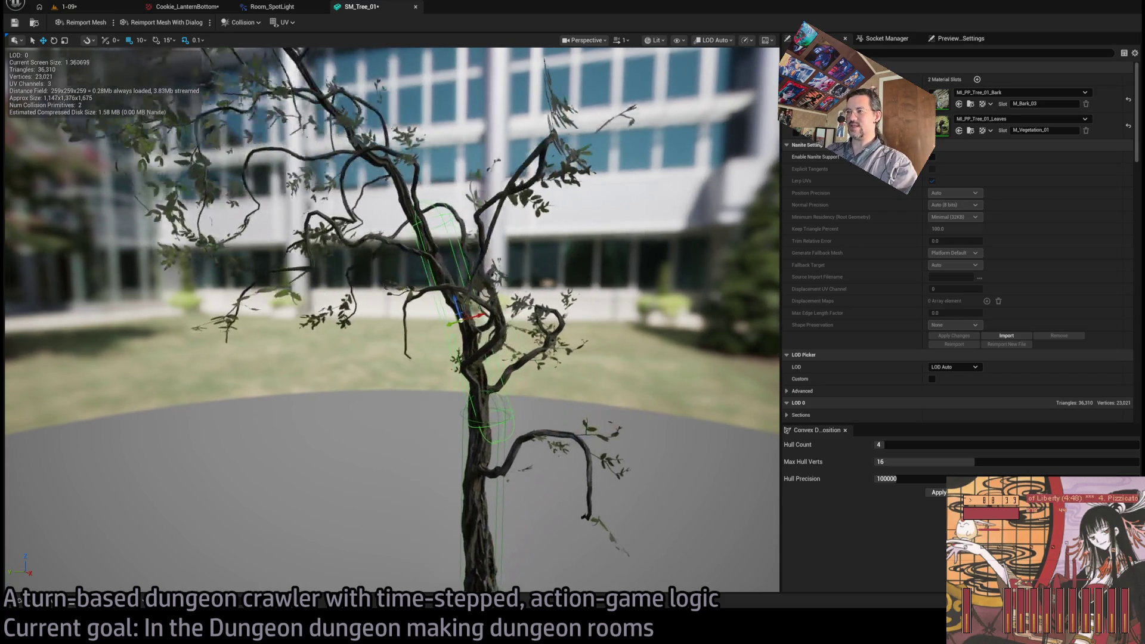
pyautogui.scroll(-5, 554, 345)
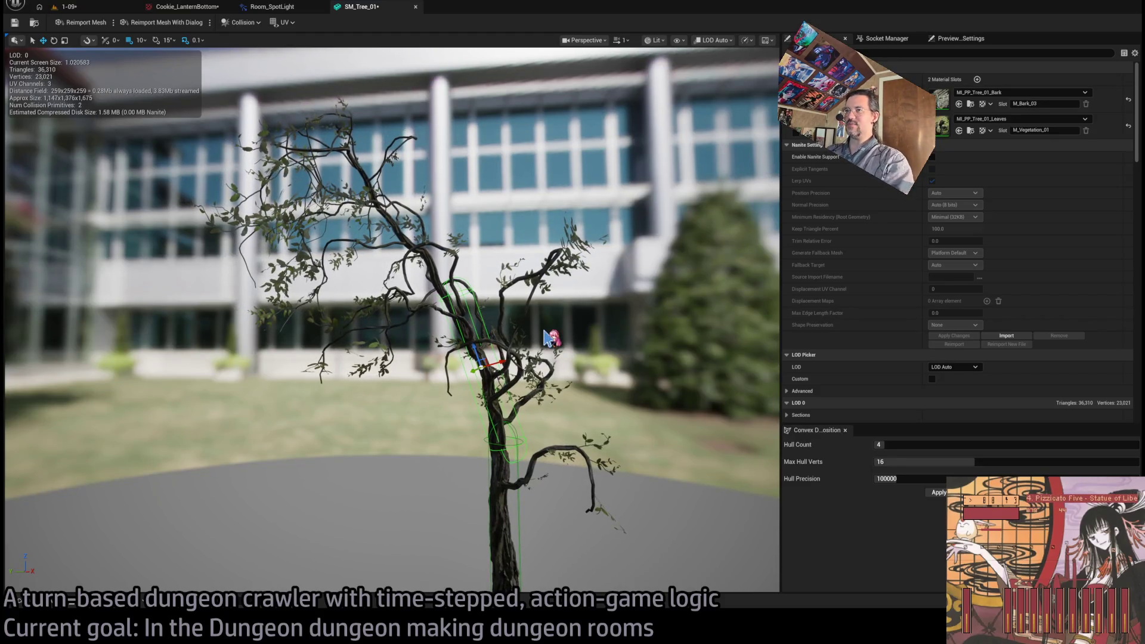
pyautogui.scroll(6, 275, 160)
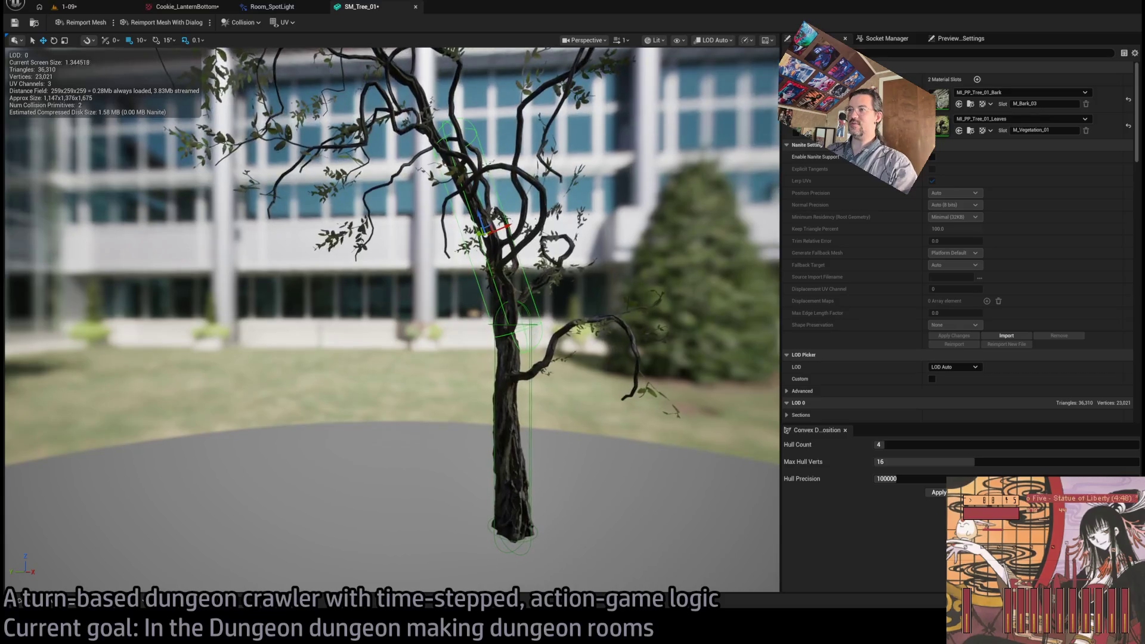
pyautogui.moveTo(459, 265); pyautogui.dragTo(418, 262)
pyautogui.scroll(3, 459, 265)
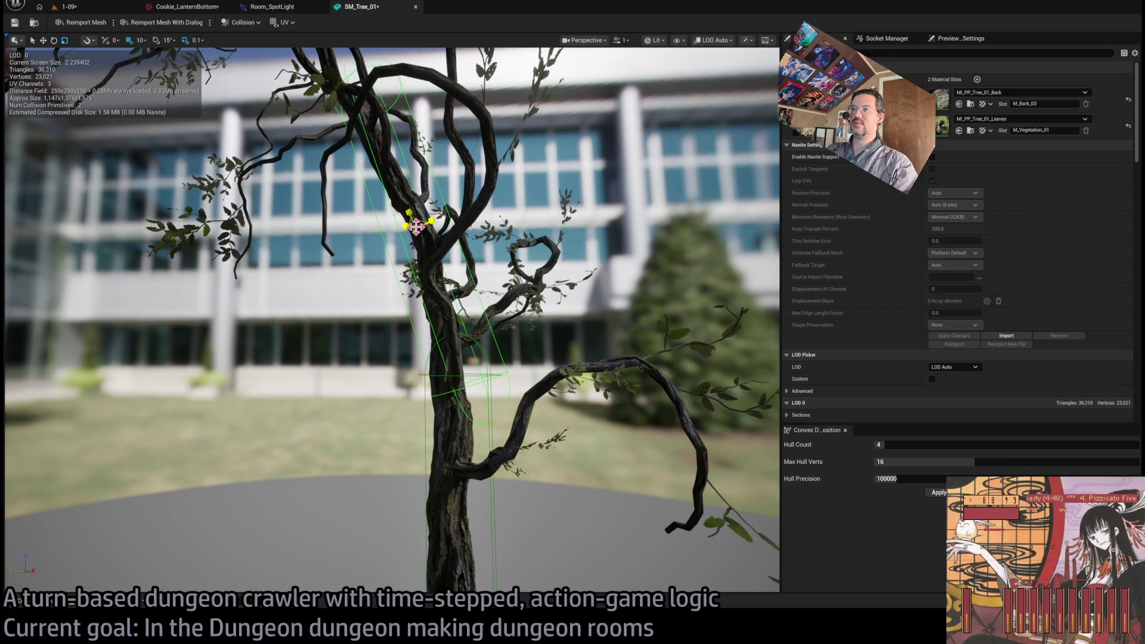
pyautogui.press('Delete')
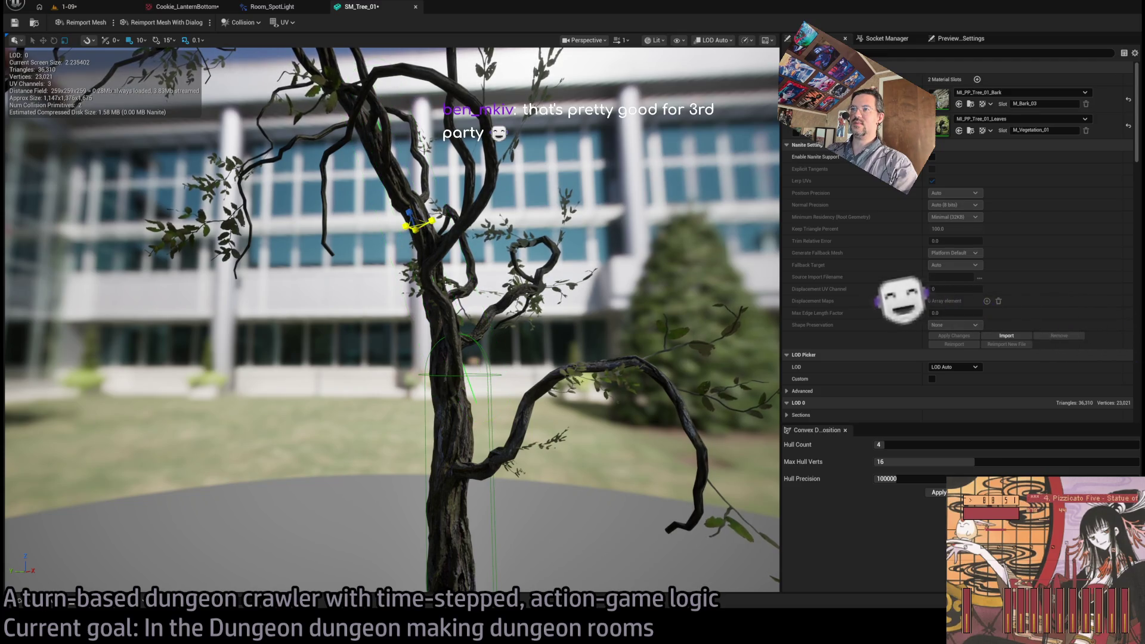
pyautogui.hotkey('ctrl', 'z')
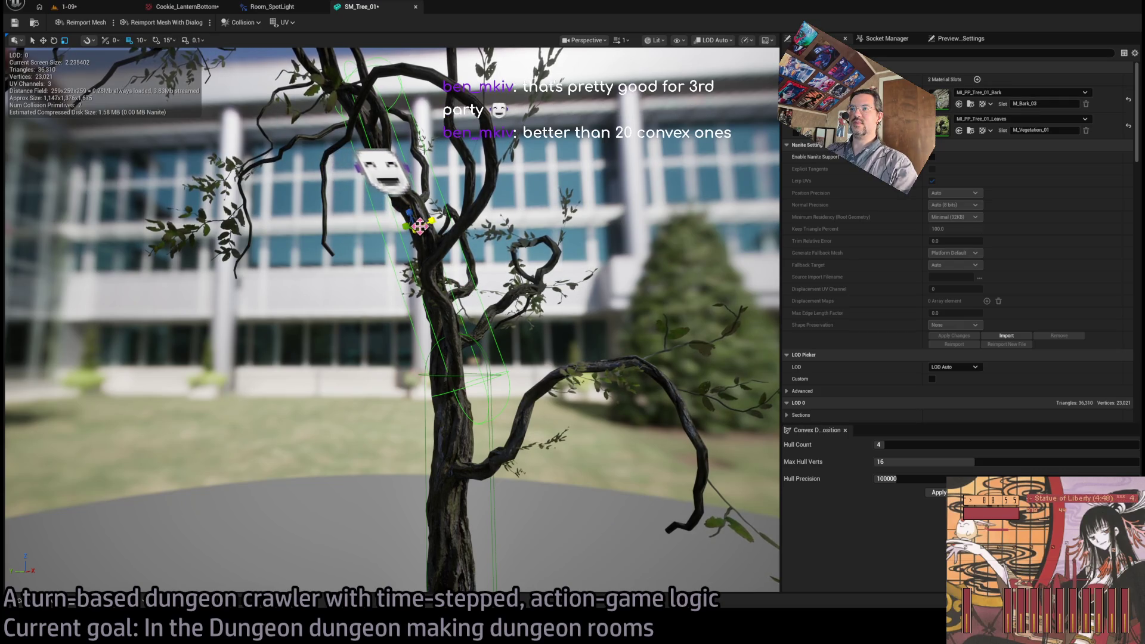
# Step: Reshape the upper and lower capsules along the trunk and branch, then close the mesh editor
pyautogui.moveTo(420, 227); pyautogui.dragTo(417, 226)
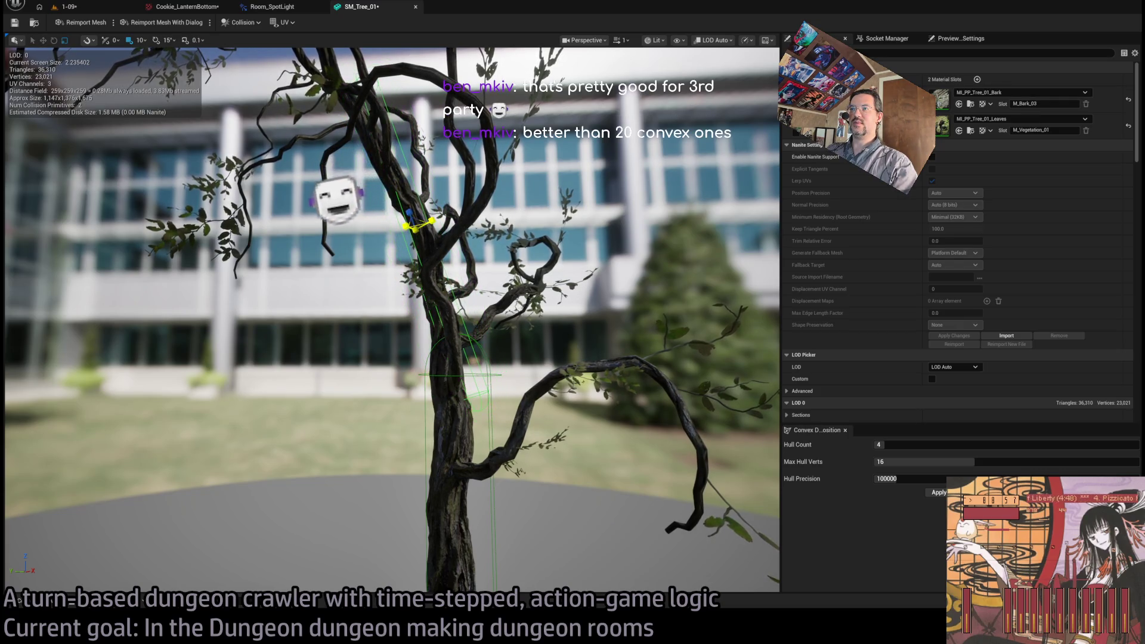
pyautogui.moveTo(486, 386)
pyautogui.mouseDown()
pyautogui.moveTo(491, 503)
pyautogui.moveTo(503, 416)
pyautogui.mouseUp()
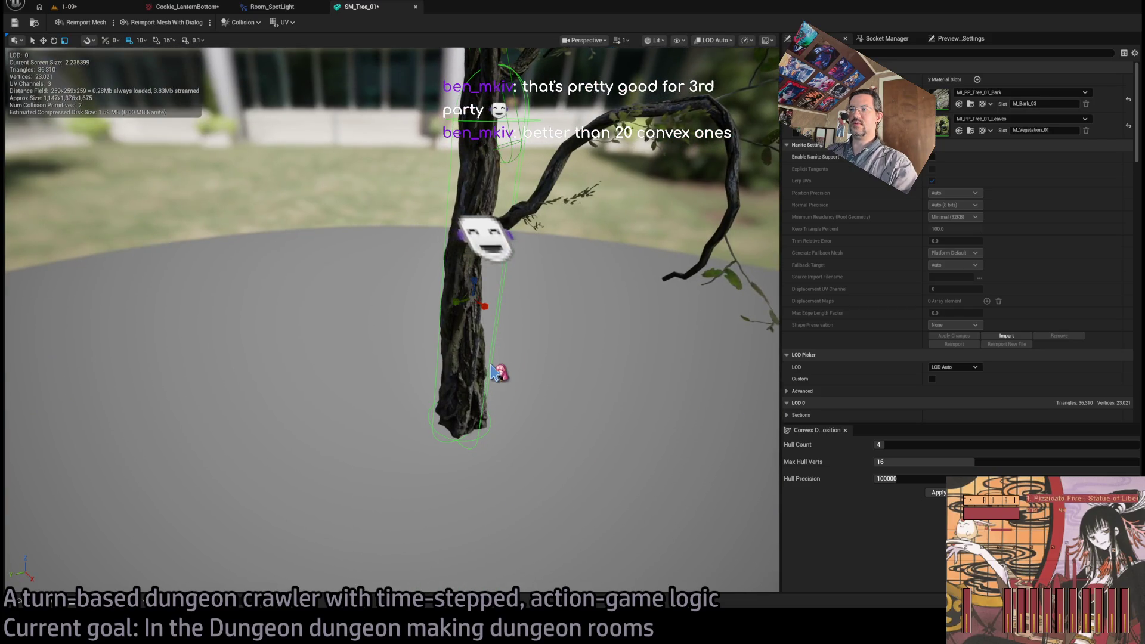
pyautogui.moveTo(475, 309); pyautogui.dragTo(470, 303)
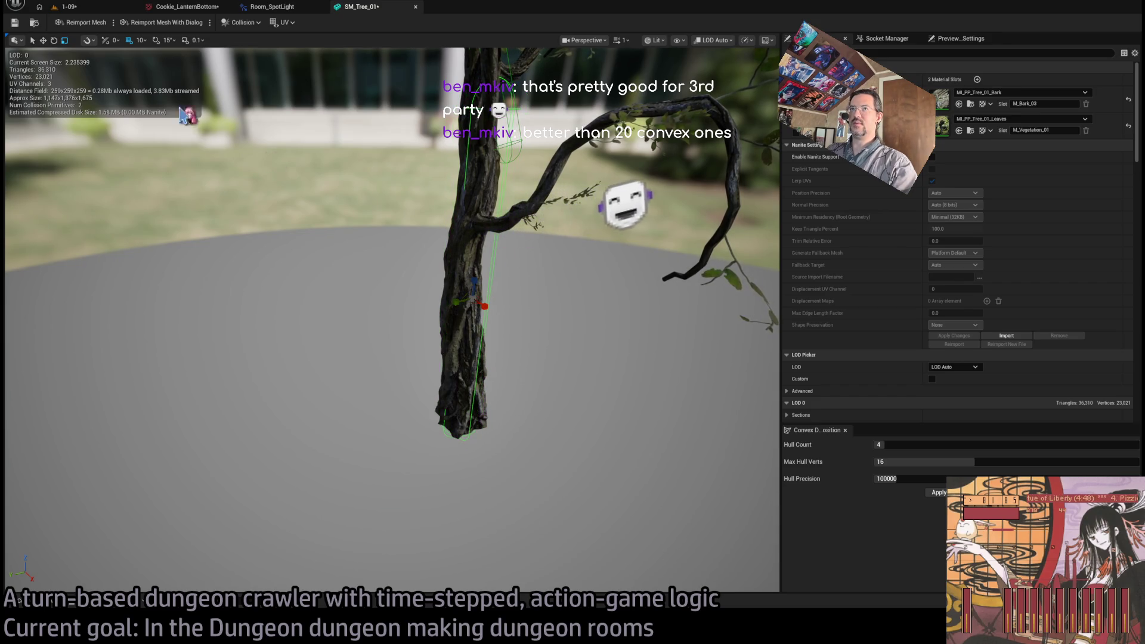
pyautogui.click(415, 6)
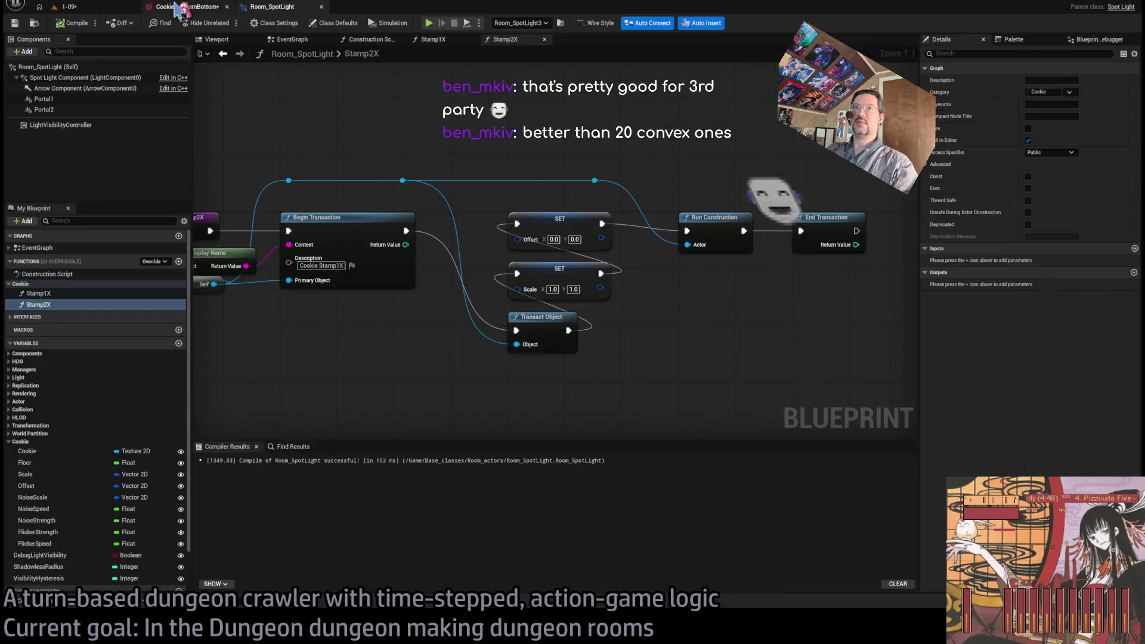
# Step: Back in level 1-09, inspect the tree in Unlit then Lit mode and open the Content Drawer
pyautogui.click(68, 7)
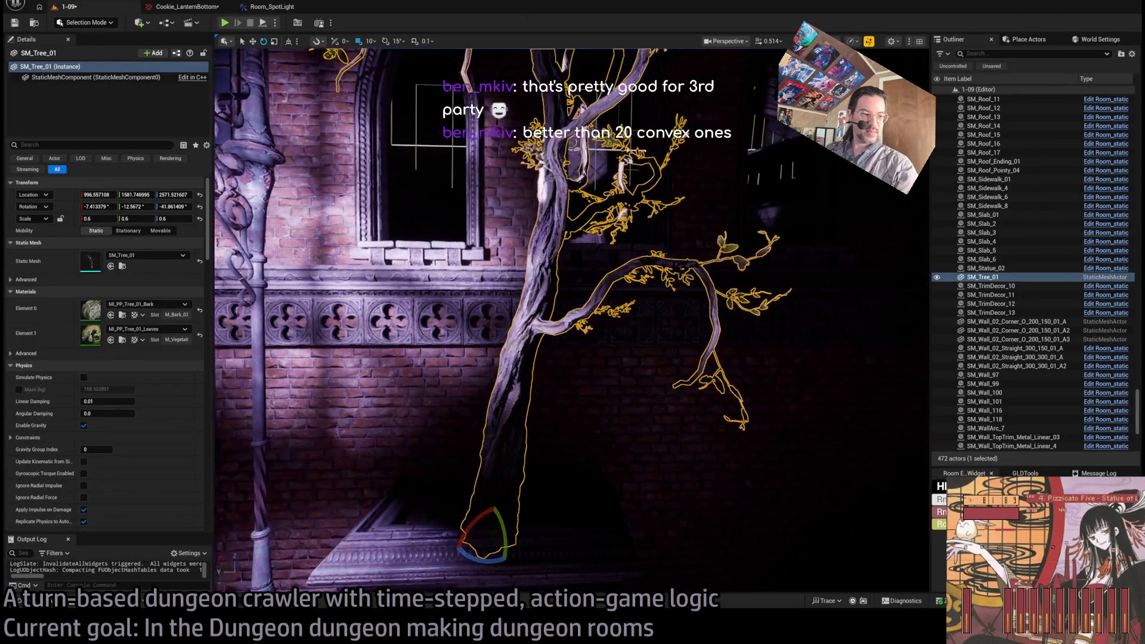
pyautogui.moveTo(482, 390); pyautogui.dragTo(483, 391)
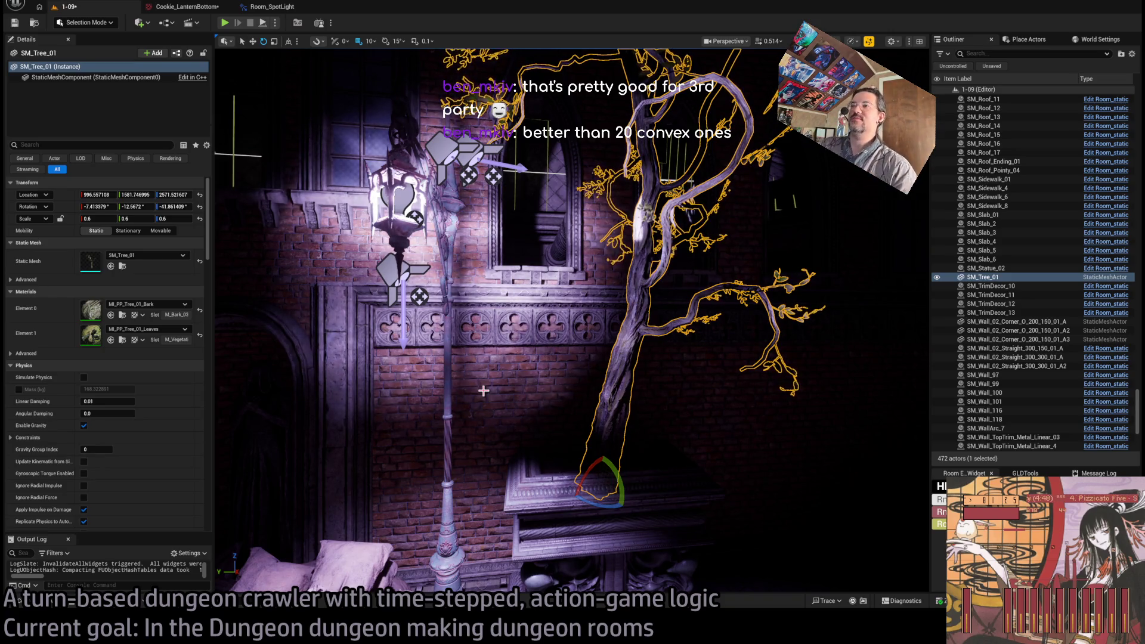
pyautogui.moveTo(633, 336)
pyautogui.mouseDown()
pyautogui.moveTo(620, 334)
pyautogui.moveTo(641, 335)
pyautogui.mouseUp()
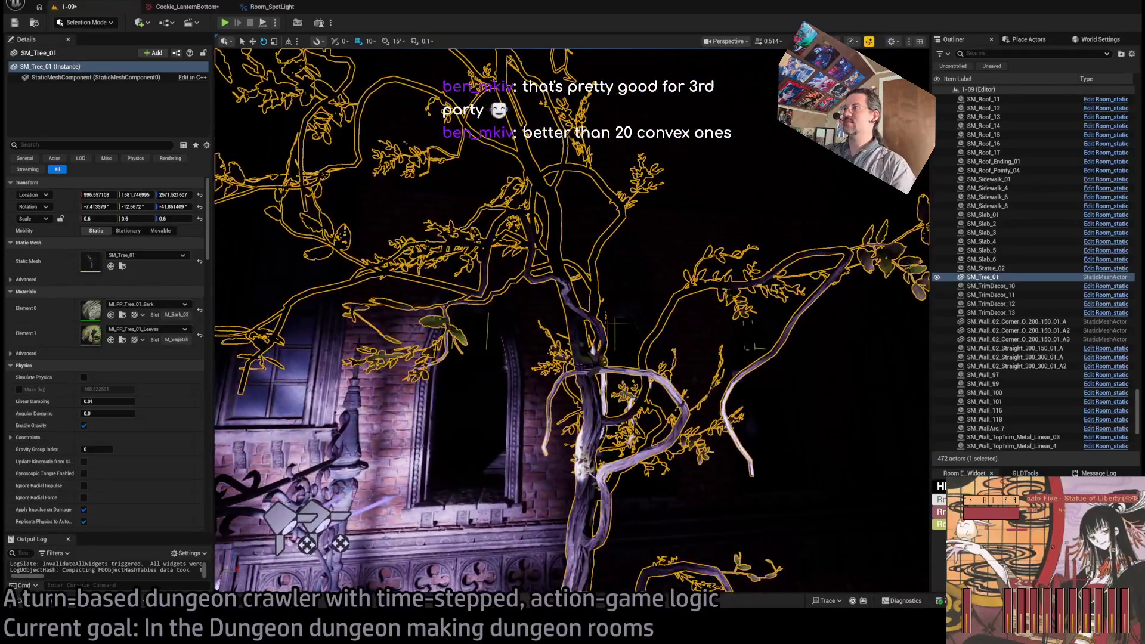
pyautogui.hotkey('alt', '3')
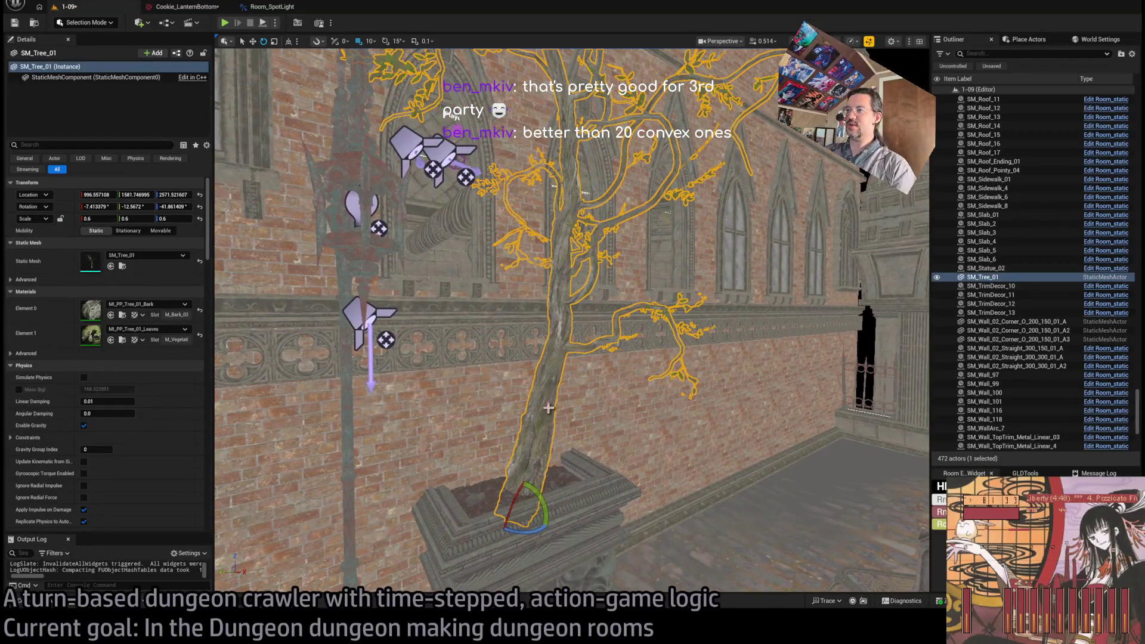
pyautogui.moveTo(598, 413)
pyautogui.mouseDown()
pyautogui.moveTo(507, 400)
pyautogui.moveTo(596, 411)
pyautogui.moveTo(537, 364)
pyautogui.moveTo(513, 388)
pyautogui.mouseUp()
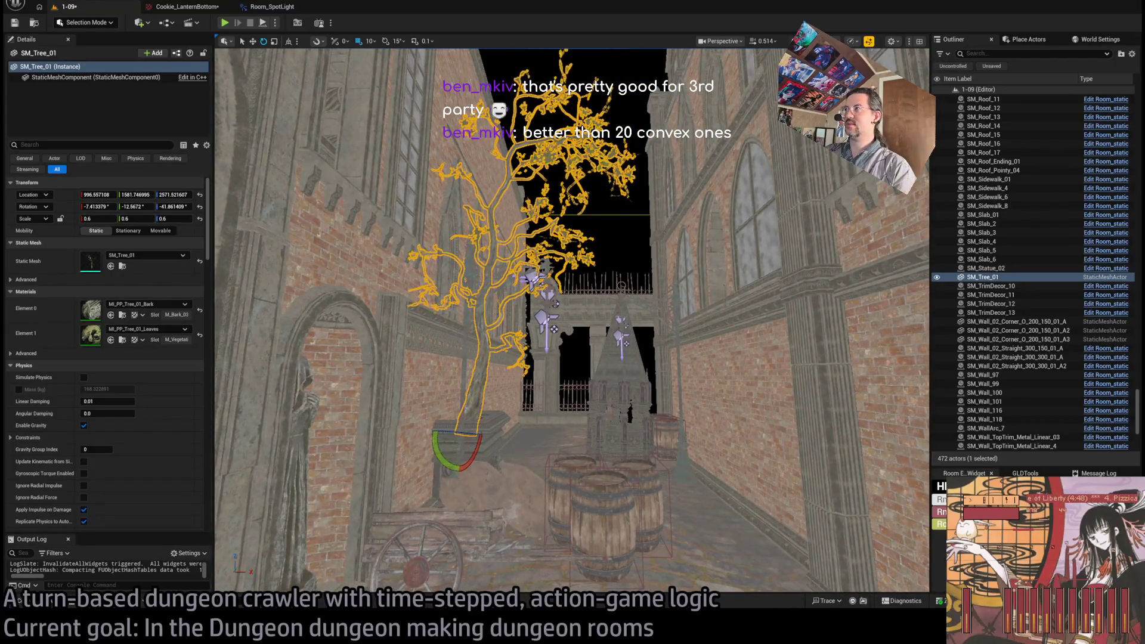
pyautogui.hotkey('alt', '4')
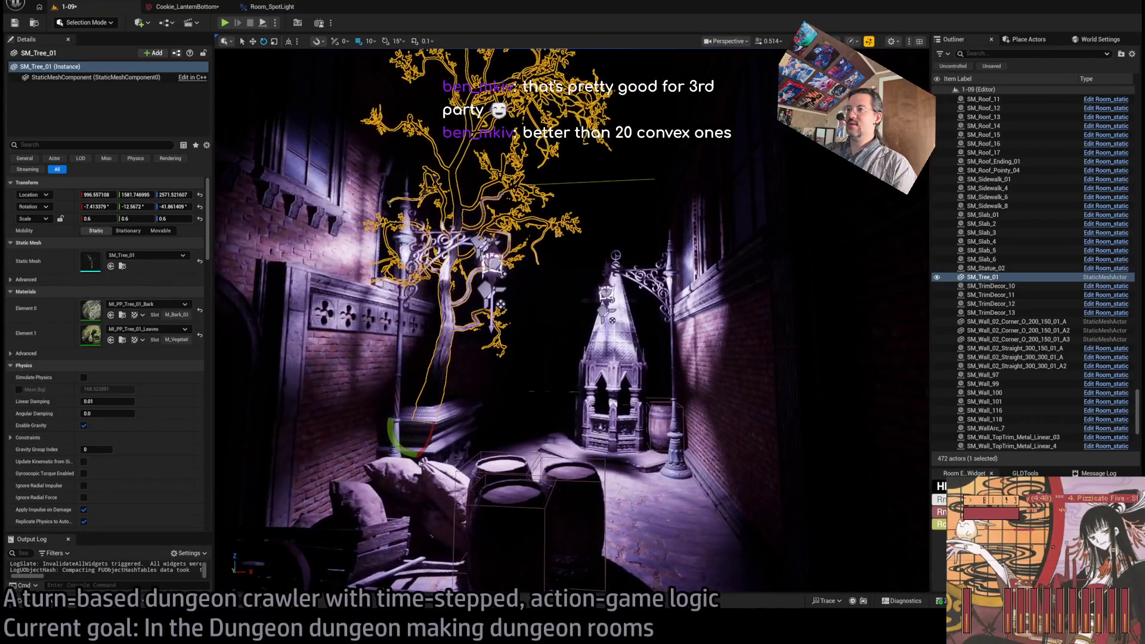
pyautogui.moveTo(572, 358)
pyautogui.mouseDown()
pyautogui.moveTo(551, 286)
pyautogui.moveTo(568, 314)
pyautogui.moveTo(599, 321)
pyautogui.moveTo(337, 465)
pyautogui.moveTo(319, 462)
pyautogui.moveTo(351, 456)
pyautogui.mouseUp()
pyautogui.click(45, 602)
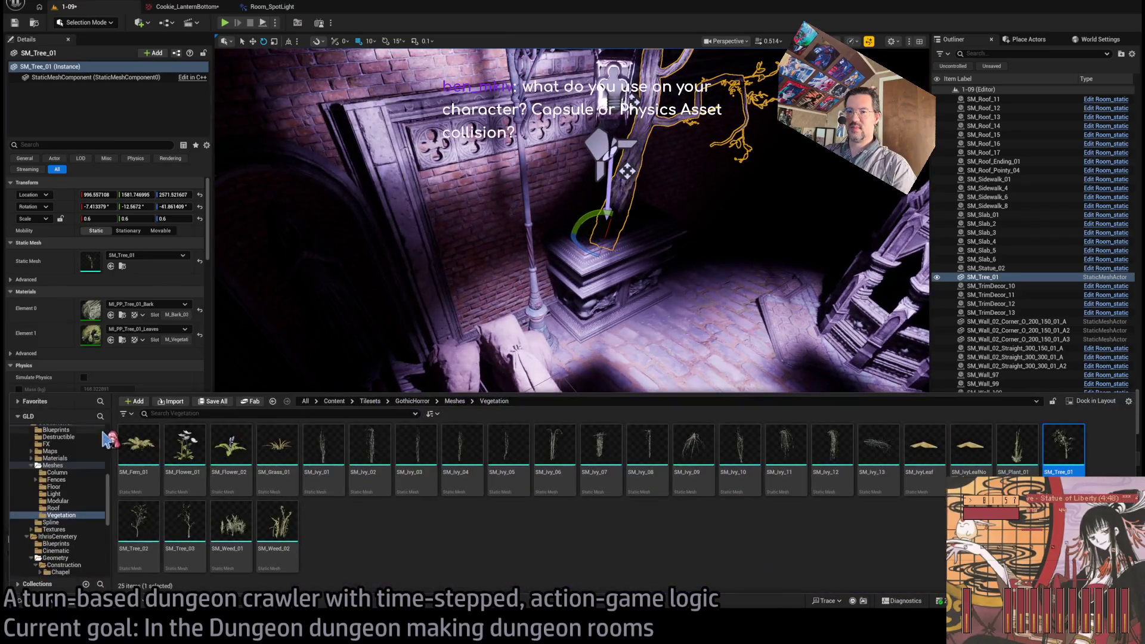
# Step: Drag a Spawn_marker from Base_classes > Room_actors onto the floor beside the barrels
pyautogui.scroll(10, 66, 489)
pyautogui.click(60, 444)
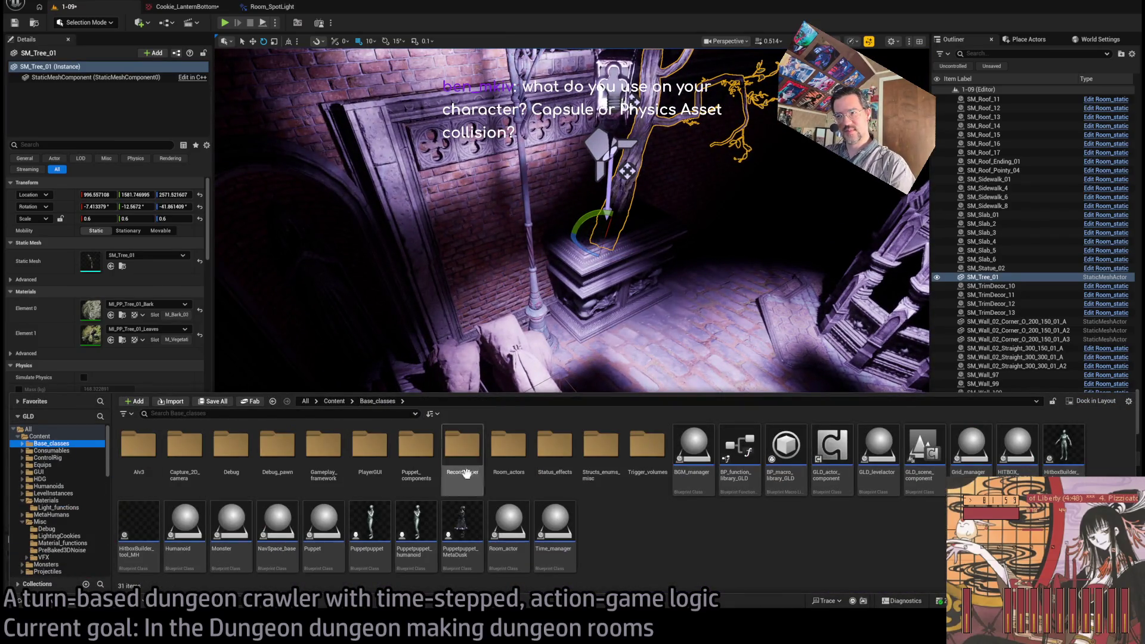
pyautogui.click(607, 451)
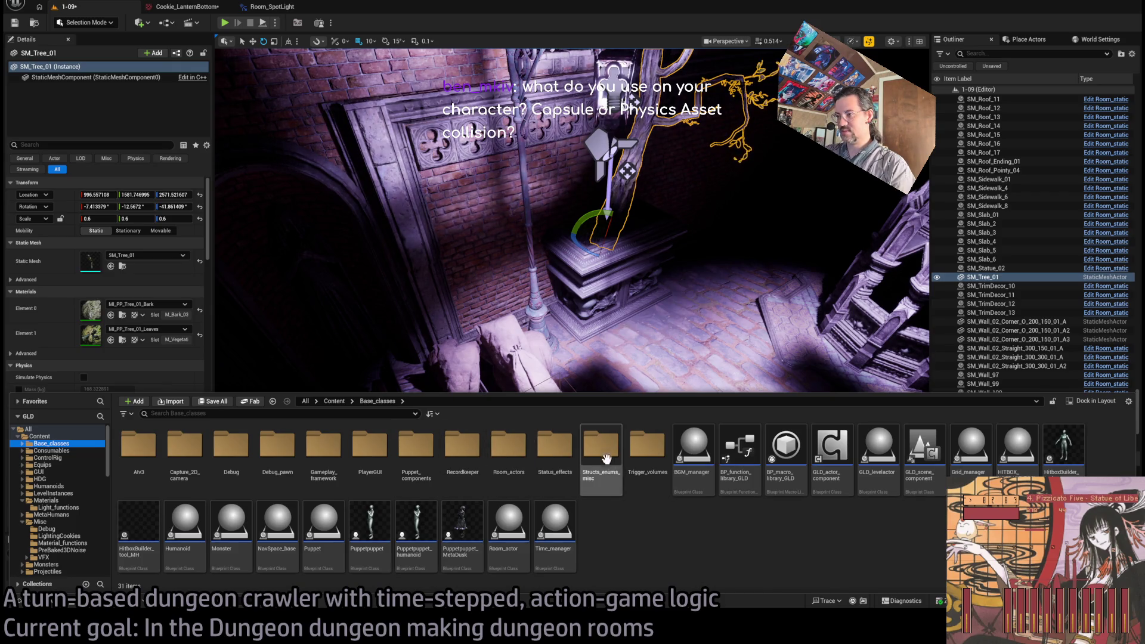
pyautogui.doubleClick(508, 448)
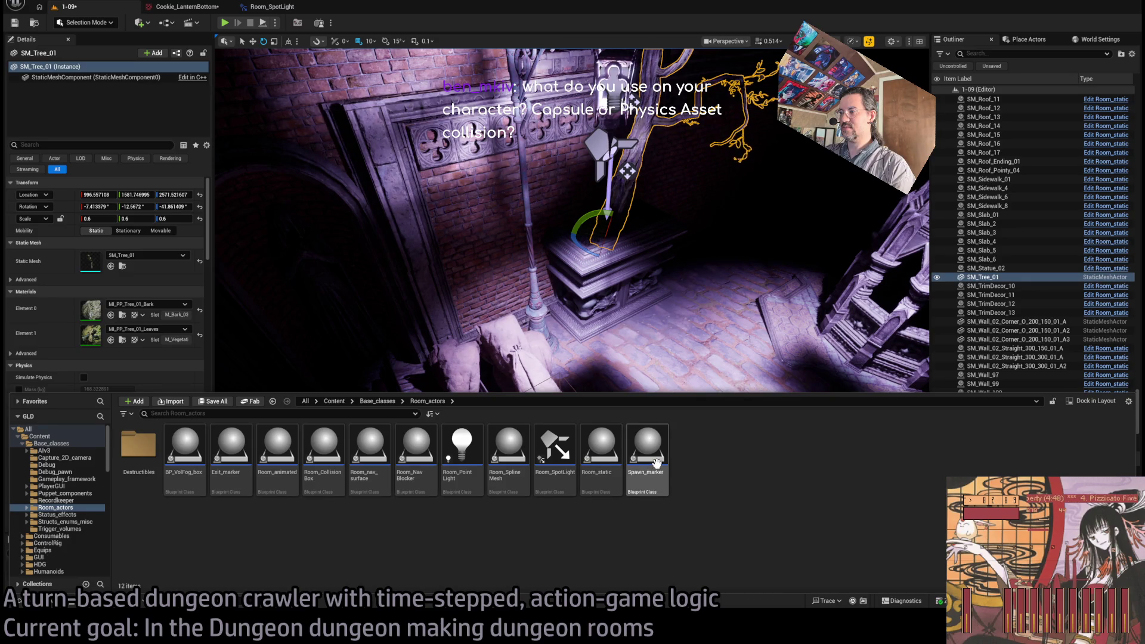
pyautogui.moveTo(655, 462)
pyautogui.mouseDown()
pyautogui.moveTo(745, 440)
pyautogui.moveTo(719, 425)
pyautogui.mouseUp()
pyautogui.click(106, 244)
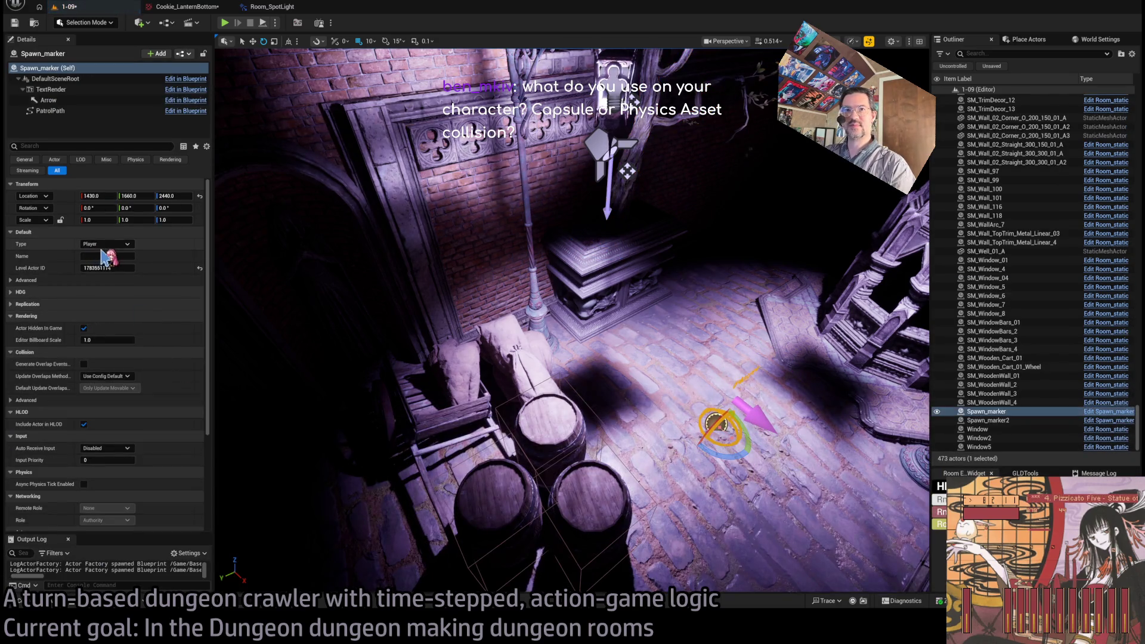
# Step: Set the spawn marker type to Enemy (large) and move it toward the well
pyautogui.click(111, 267)
pyautogui.scroll(5, 478, 366)
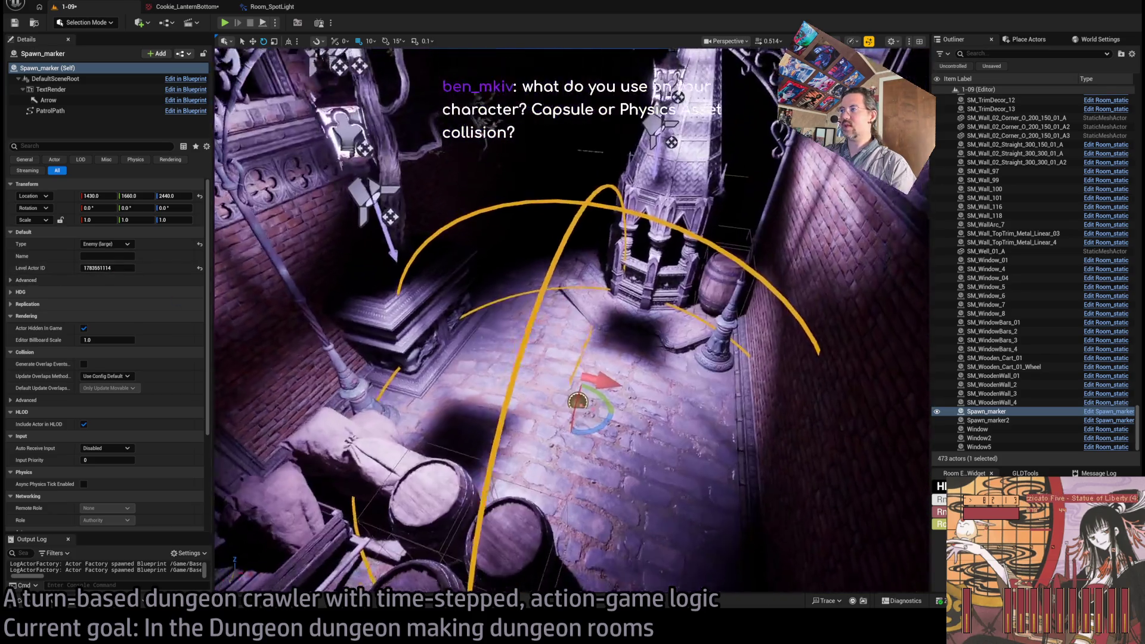
pyautogui.press('w')
pyautogui.moveTo(679, 341)
pyautogui.mouseDown()
pyautogui.moveTo(652, 322)
pyautogui.moveTo(604, 376)
pyautogui.mouseUp()
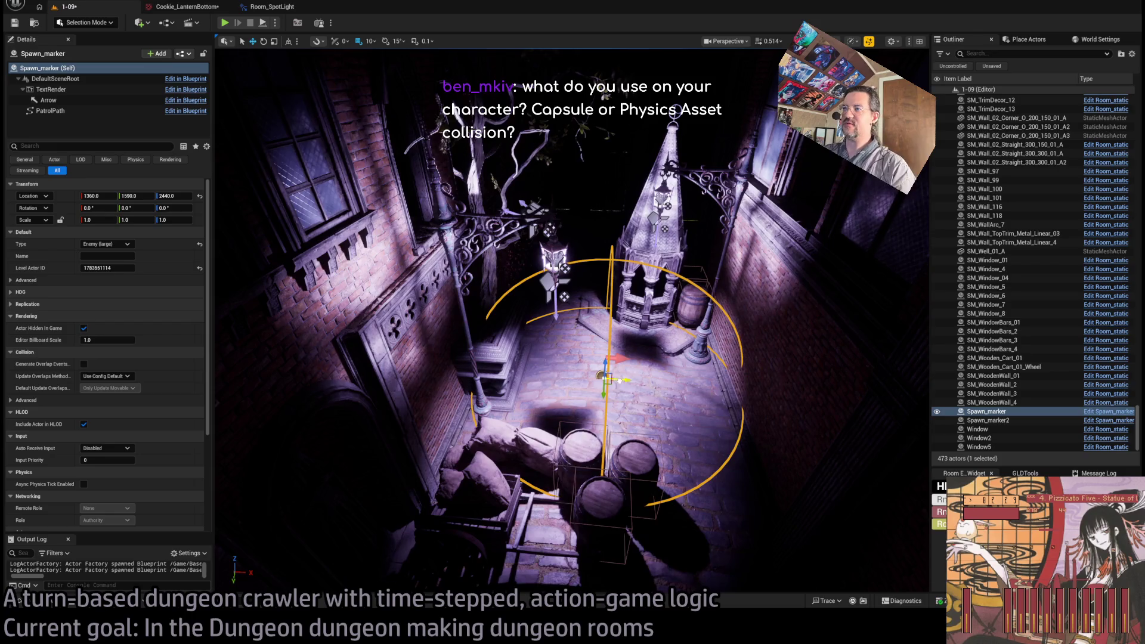
# Step: Fly the camera around the spawn marker to inspect it, then select the lamp post
pyautogui.moveTo(649, 403)
pyautogui.mouseDown()
pyautogui.moveTo(658, 385)
pyautogui.moveTo(674, 419)
pyautogui.mouseUp()
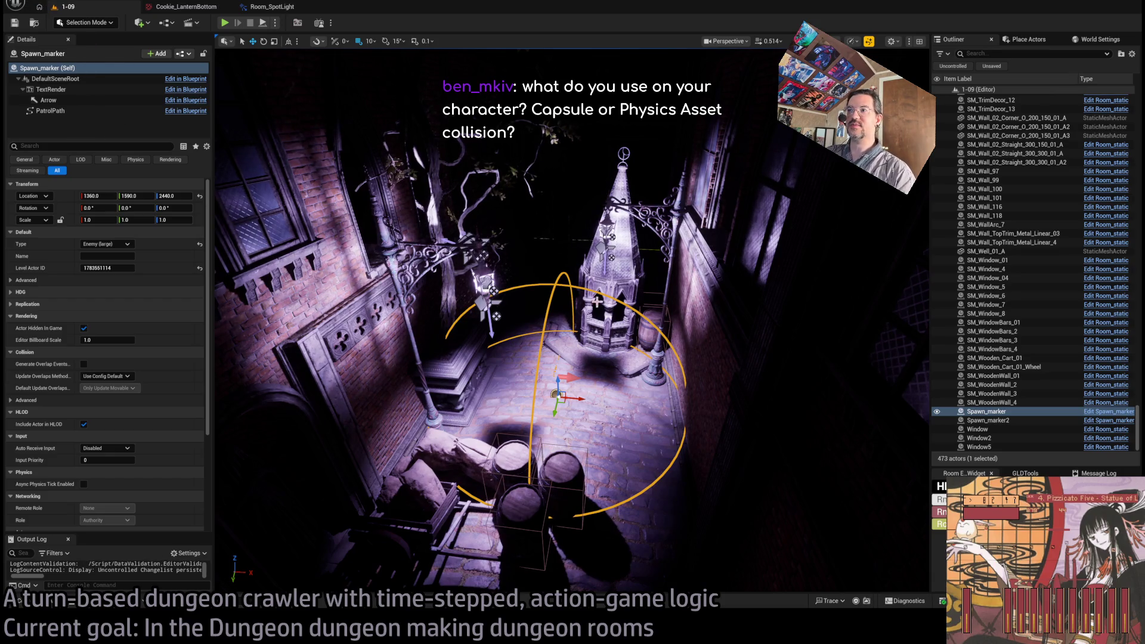
pyautogui.scroll(5, 596, 301)
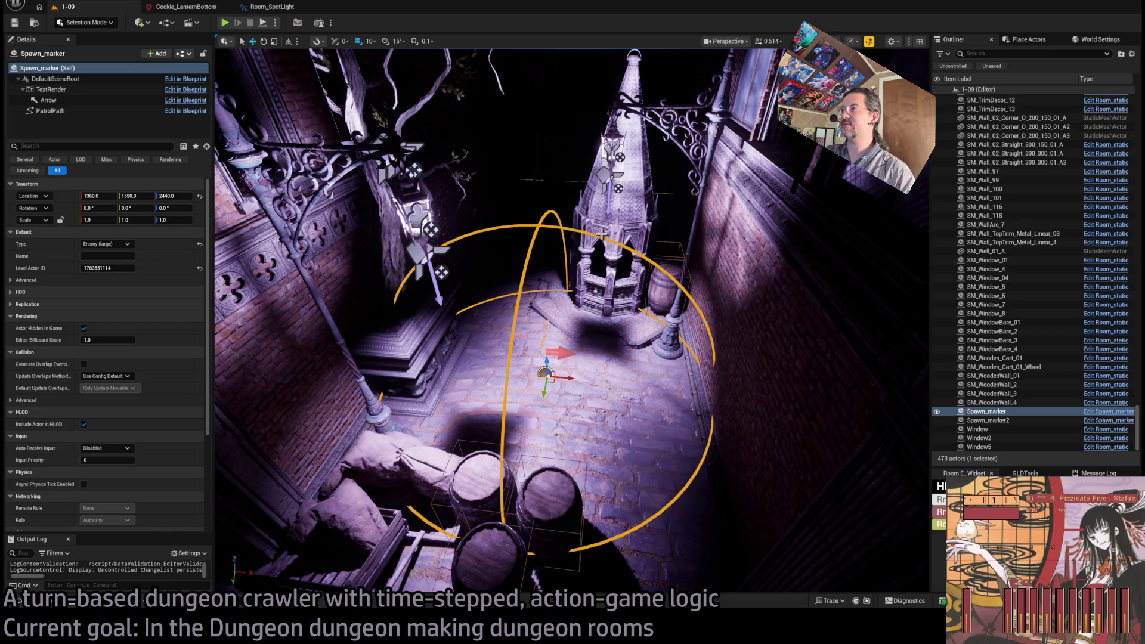
pyautogui.moveTo(572, 322)
pyautogui.mouseDown()
pyautogui.moveTo(483, 310)
pyautogui.moveTo(572, 322)
pyautogui.moveTo(560, 310)
pyautogui.moveTo(564, 351)
pyautogui.moveTo(540, 334)
pyautogui.mouseUp()
pyautogui.click(742, 470)
pyautogui.click(608, 268)
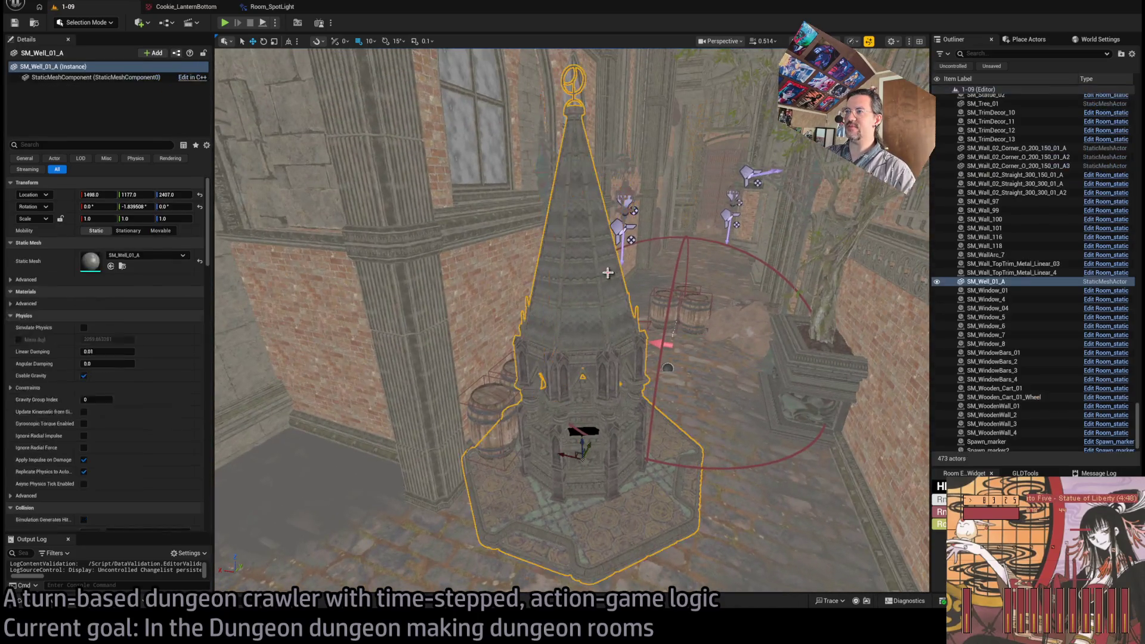
pyautogui.moveTo(608, 269)
pyautogui.mouseDown()
pyautogui.moveTo(619, 268)
pyautogui.moveTo(570, 336)
pyautogui.moveTo(565, 304)
pyautogui.moveTo(475, 294)
pyautogui.moveTo(508, 238)
pyautogui.mouseUp()
pyautogui.click(537, 301)
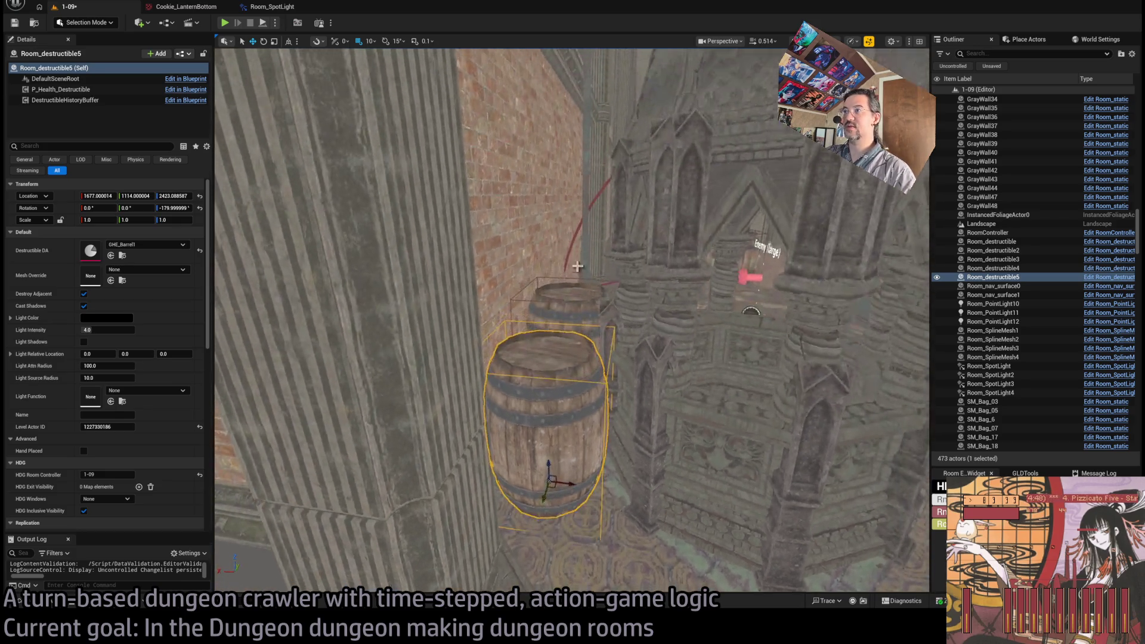
# Step: Lower the rear barrel slightly on Z and look over the other barrels in the group
pyautogui.click(563, 316)
pyautogui.moveTo(563, 317)
pyautogui.mouseDown()
pyautogui.moveTo(453, 298)
pyautogui.moveTo(566, 323)
pyautogui.moveTo(632, 429)
pyautogui.mouseUp()
pyautogui.click(646, 463)
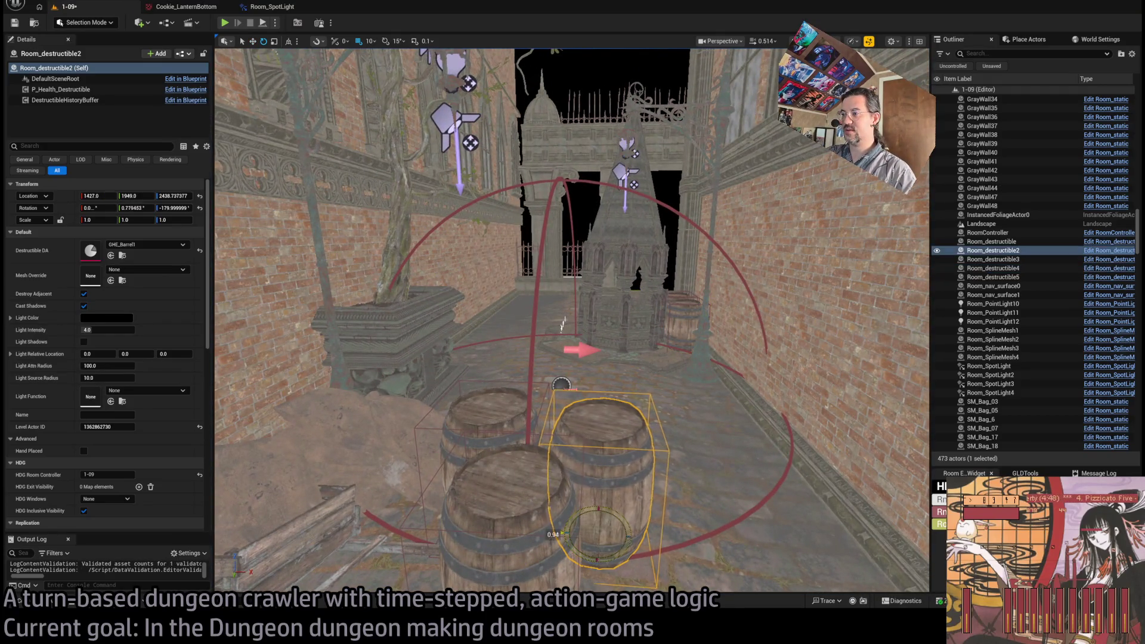
pyautogui.click(548, 357)
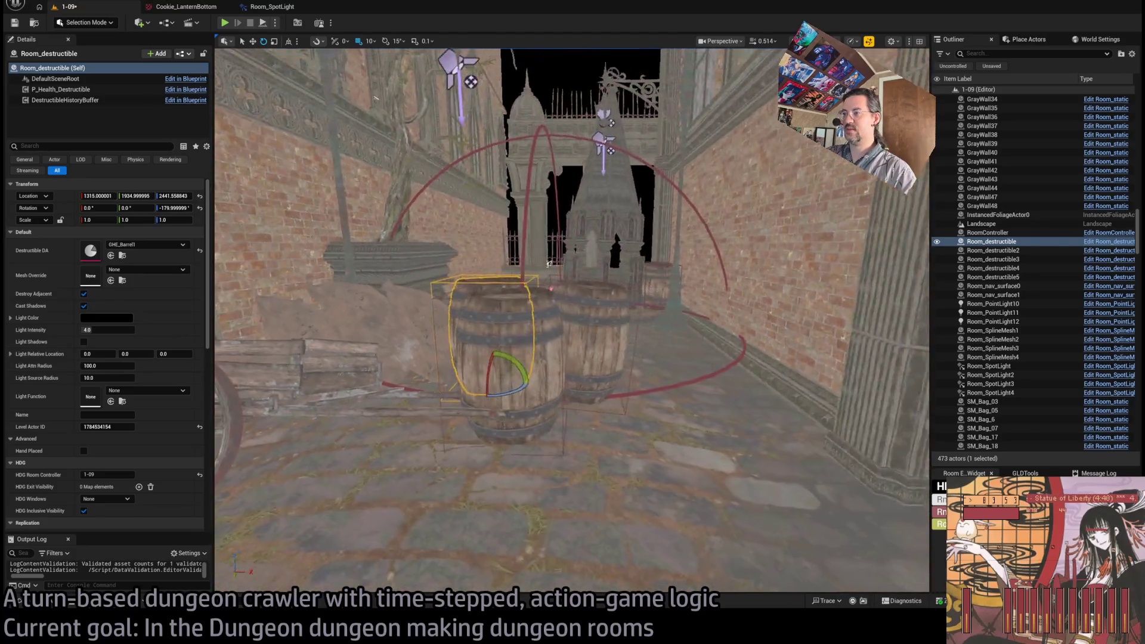
pyautogui.click(598, 286)
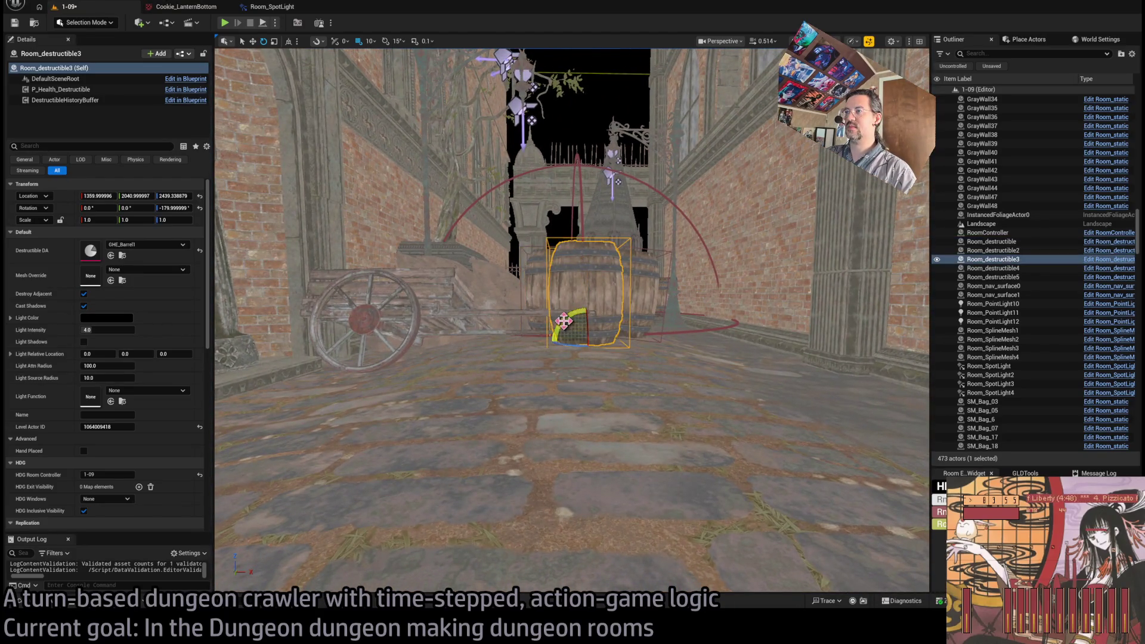
pyautogui.click(549, 305)
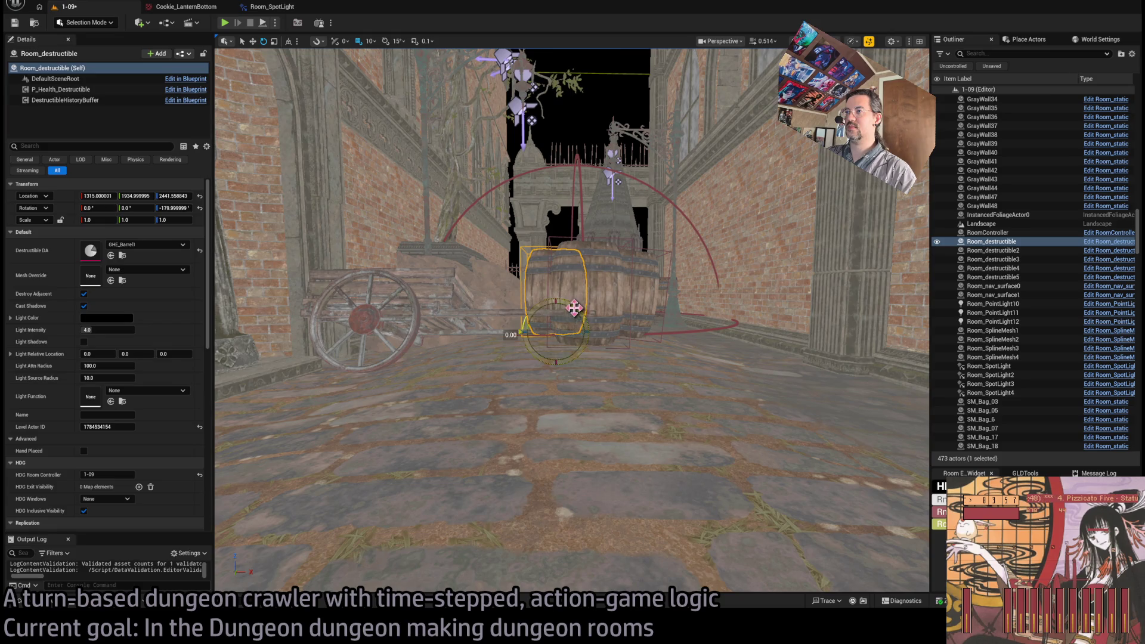
pyautogui.moveTo(596, 354); pyautogui.dragTo(596, 536)
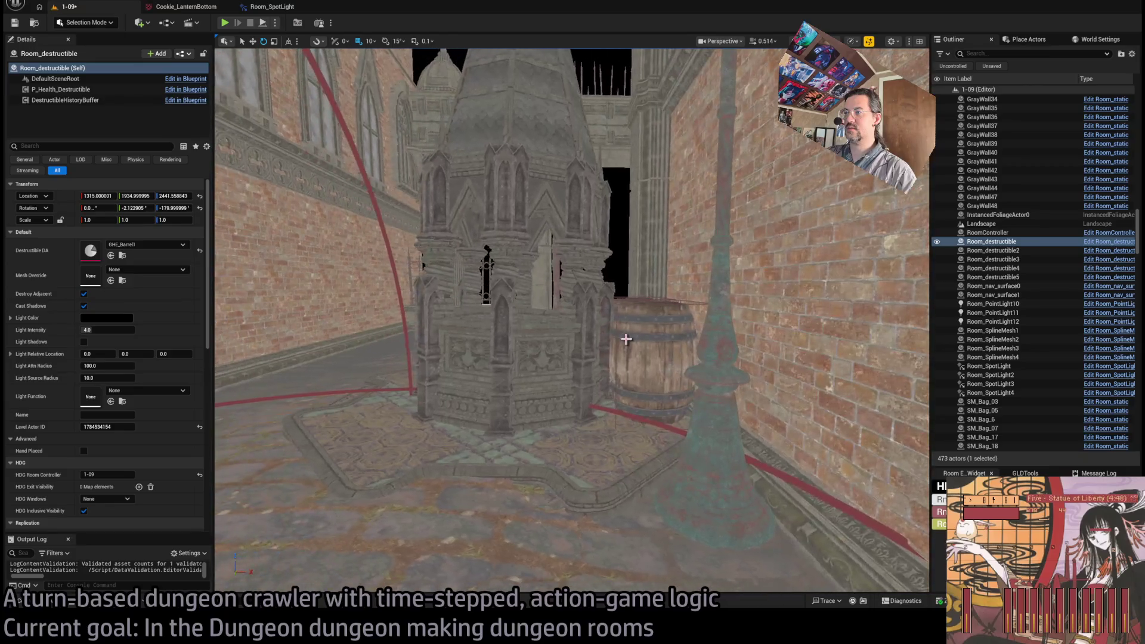
# Step: Tilt barrels Room_destructible4 and Room_destructible5 together to a Y rotation of 3.62°
pyautogui.click(653, 334)
pyautogui.moveTo(653, 333)
pyautogui.mouseDown()
pyautogui.moveTo(621, 398)
pyautogui.moveTo(602, 374)
pyautogui.mouseUp()
pyautogui.keyDown('ctrl'); pyautogui.click(622, 397); pyautogui.keyUp('ctrl')
pyautogui.moveTo(596, 418)
pyautogui.mouseDown()
pyautogui.moveTo(590, 370)
pyautogui.moveTo(598, 408)
pyautogui.mouseUp()
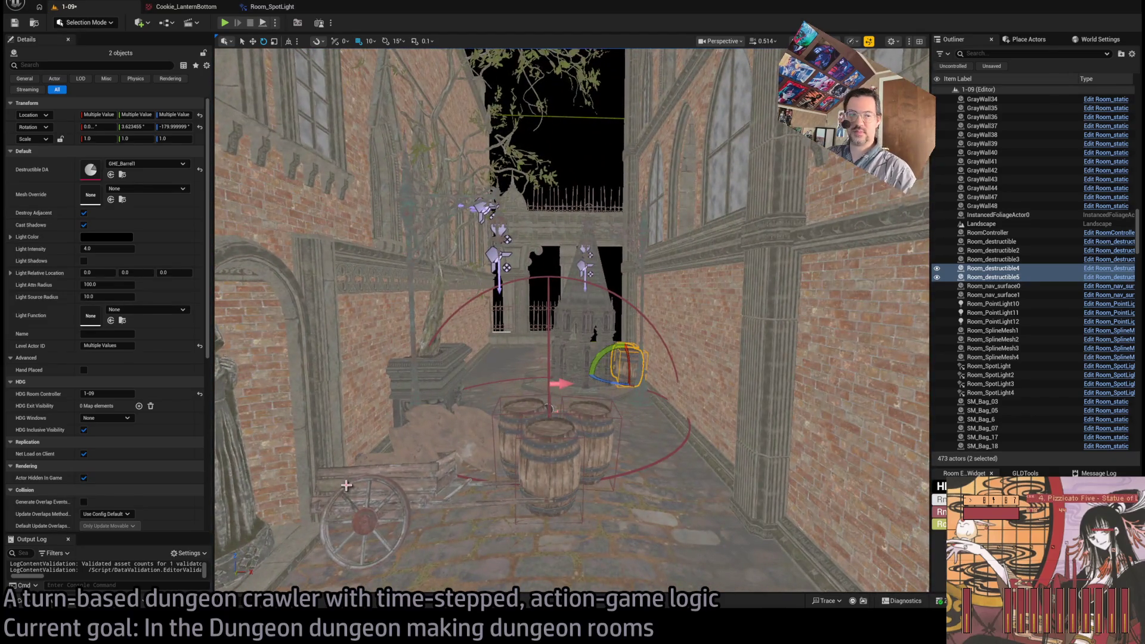
pyautogui.click(19, 601)
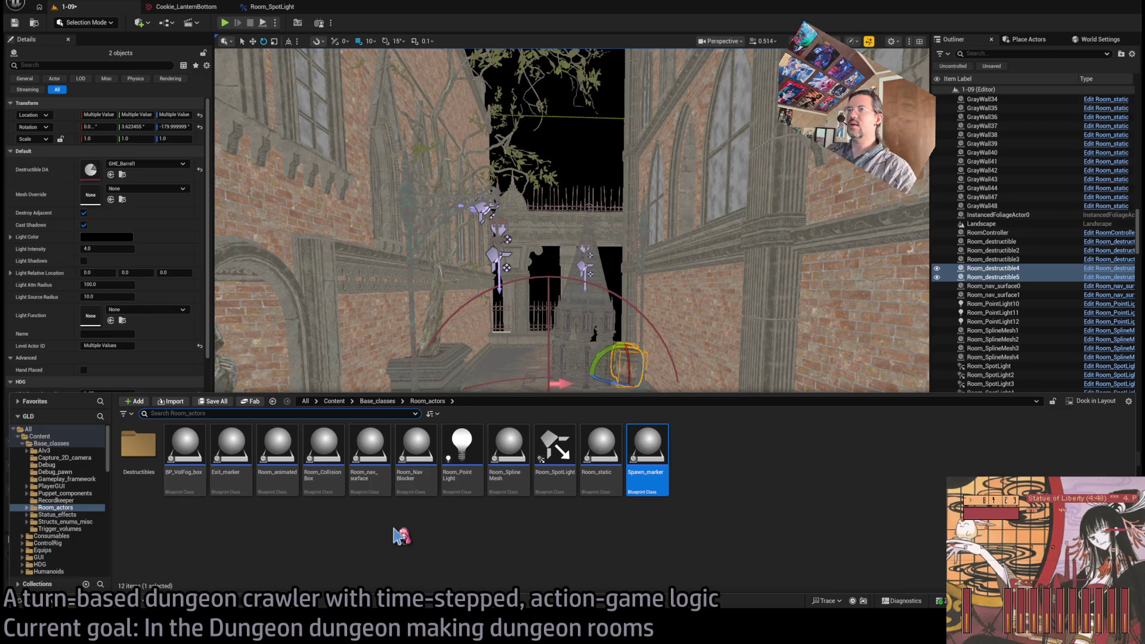
# Step: Inspect the two tilted GHE_Barrel1 destructibles from several camera angles down the alley
pyautogui.hotkey('ctrl', 'space')
pyautogui.press('f')
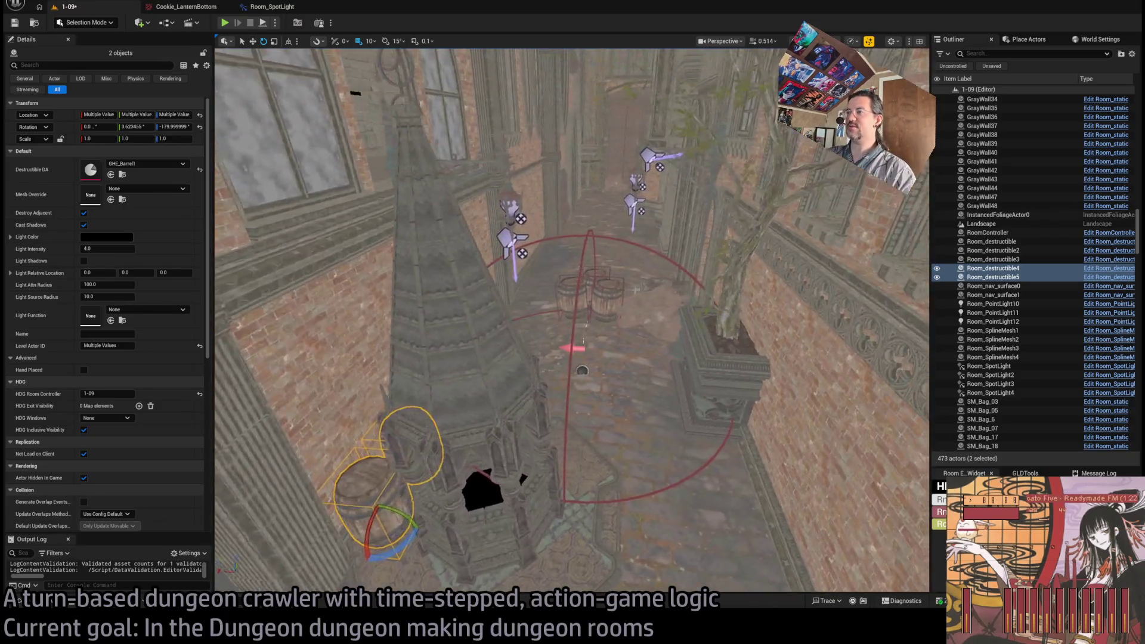
pyautogui.press('f')
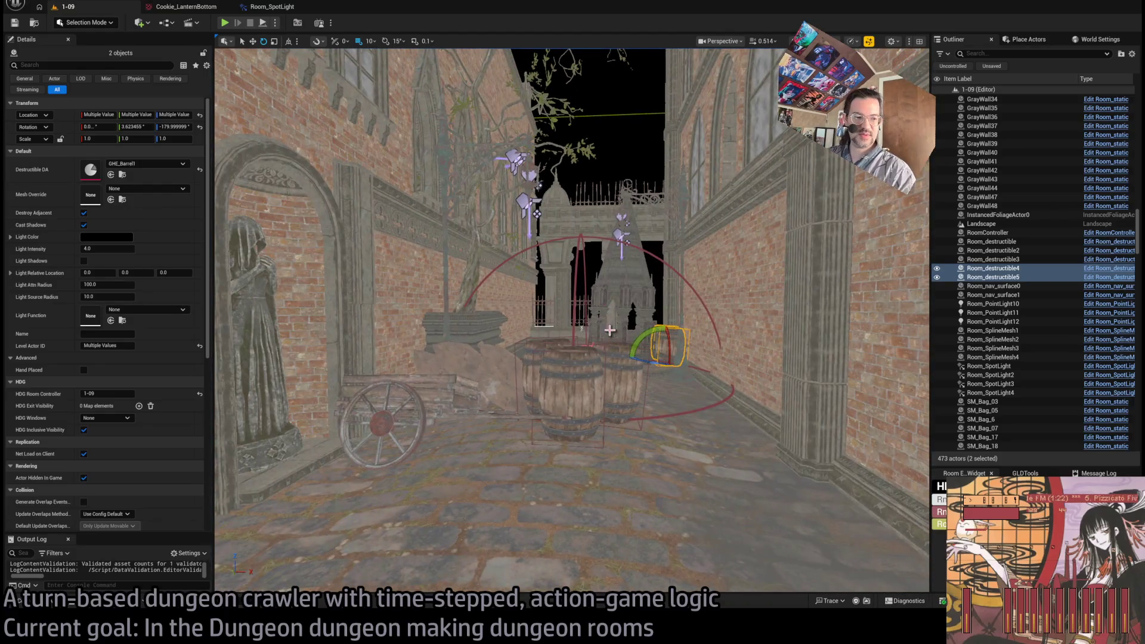
pyautogui.moveTo(545, 475)
pyautogui.mouseDown()
pyautogui.moveTo(497, 350)
pyautogui.moveTo(497, 404)
pyautogui.mouseUp()
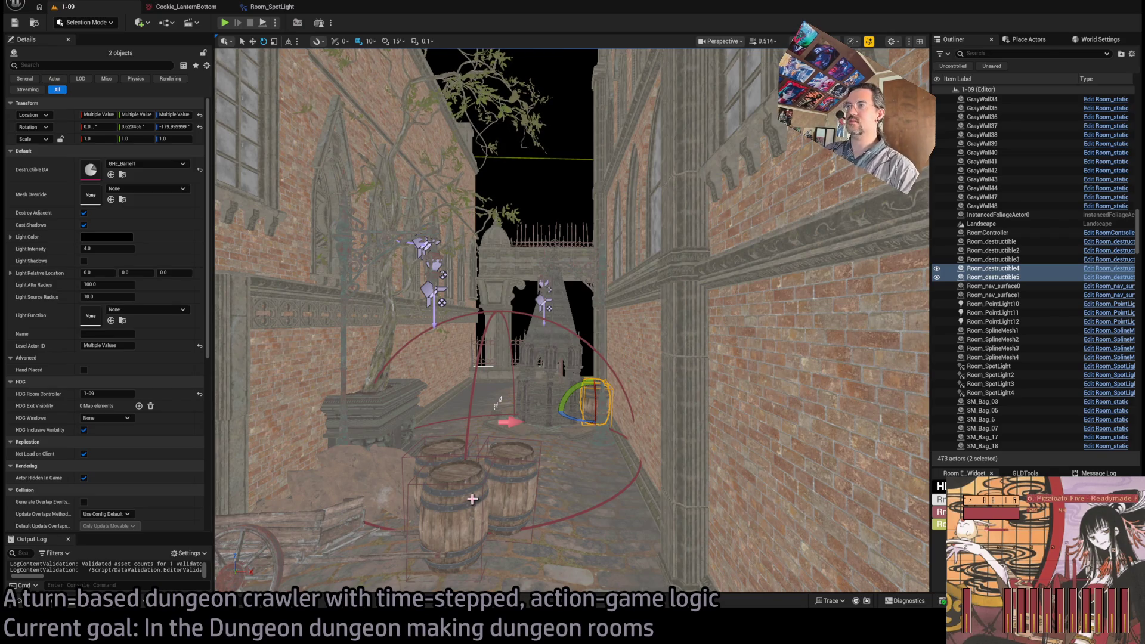
pyautogui.scroll(2, 620, 386)
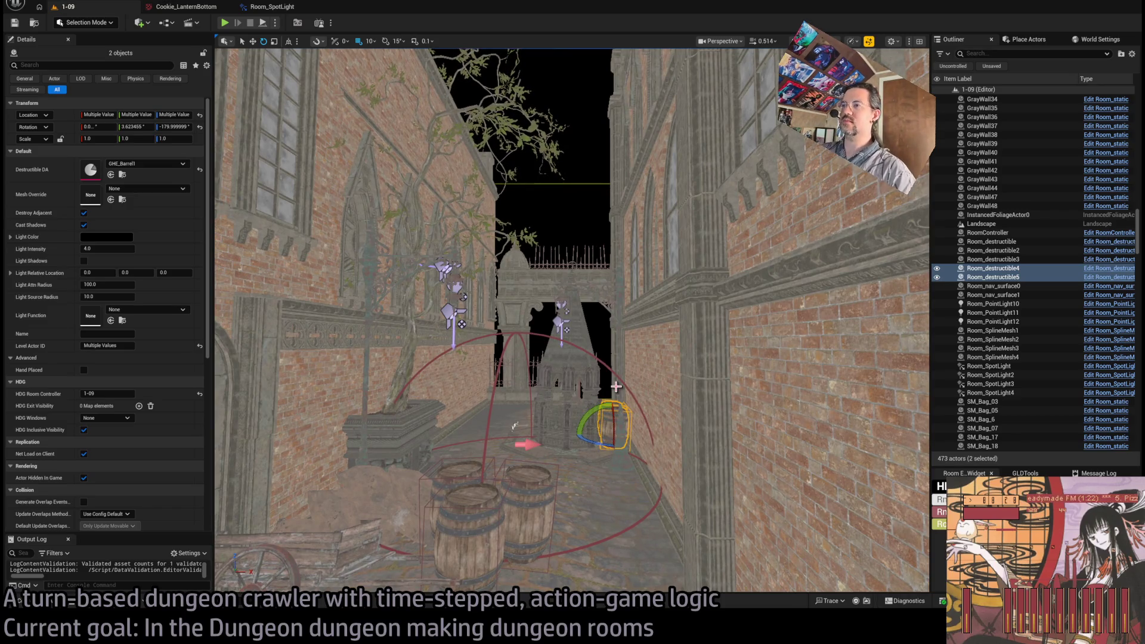
pyautogui.moveTo(616, 387); pyautogui.dragTo(611, 387)
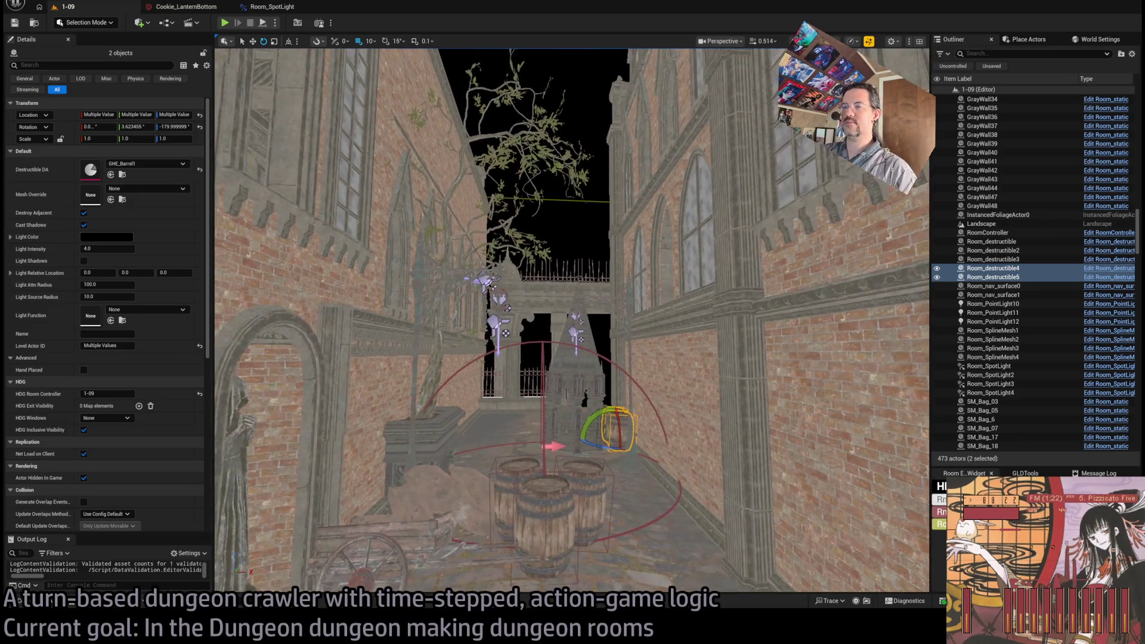
pyautogui.click(44, 607)
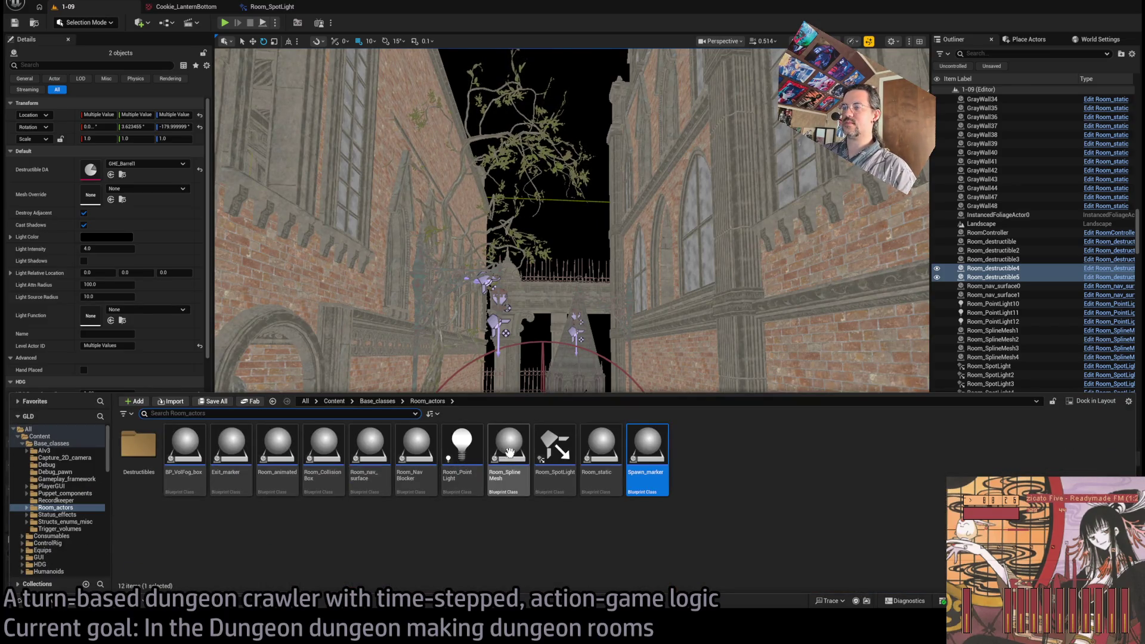
pyautogui.moveTo(509, 310); pyautogui.dragTo(503, 310)
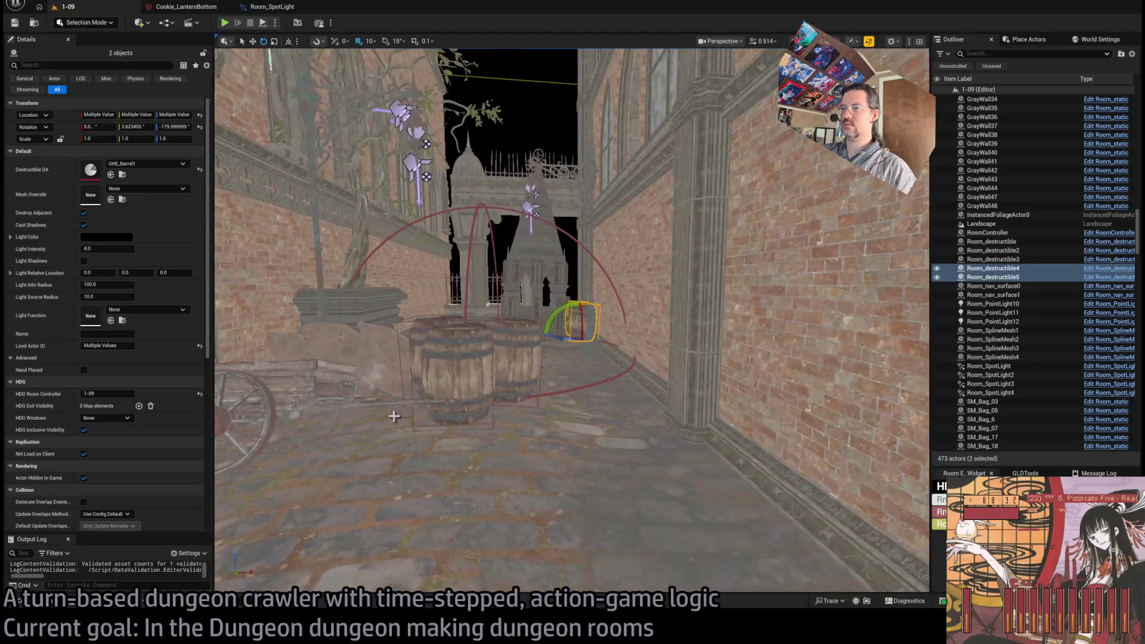
pyautogui.moveTo(498, 314); pyautogui.dragTo(498, 314)
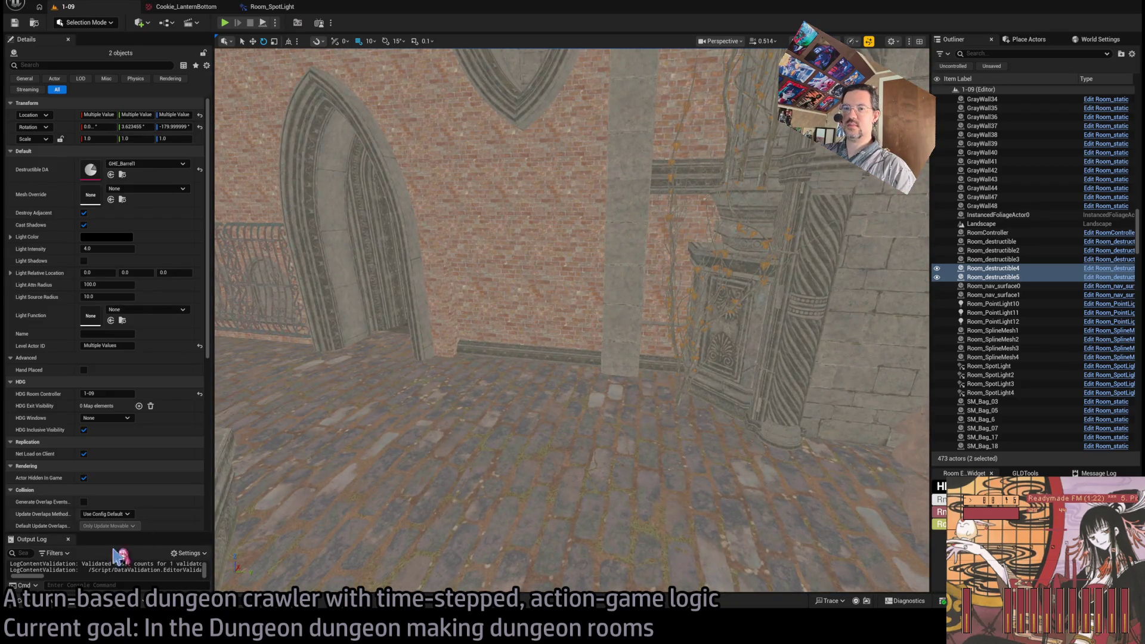
# Step: Select the tree together with its planter's corner wall pieces
pyautogui.click(19, 601)
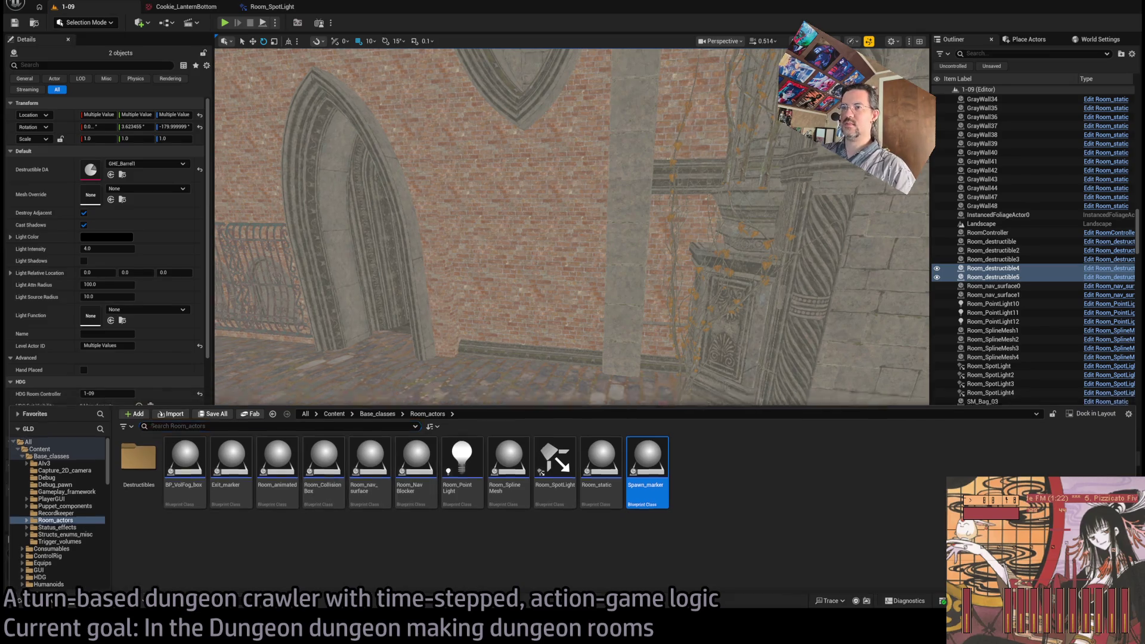
pyautogui.click(19, 601)
pyautogui.moveTo(261, 388); pyautogui.dragTo(424, 366)
pyautogui.click(495, 417)
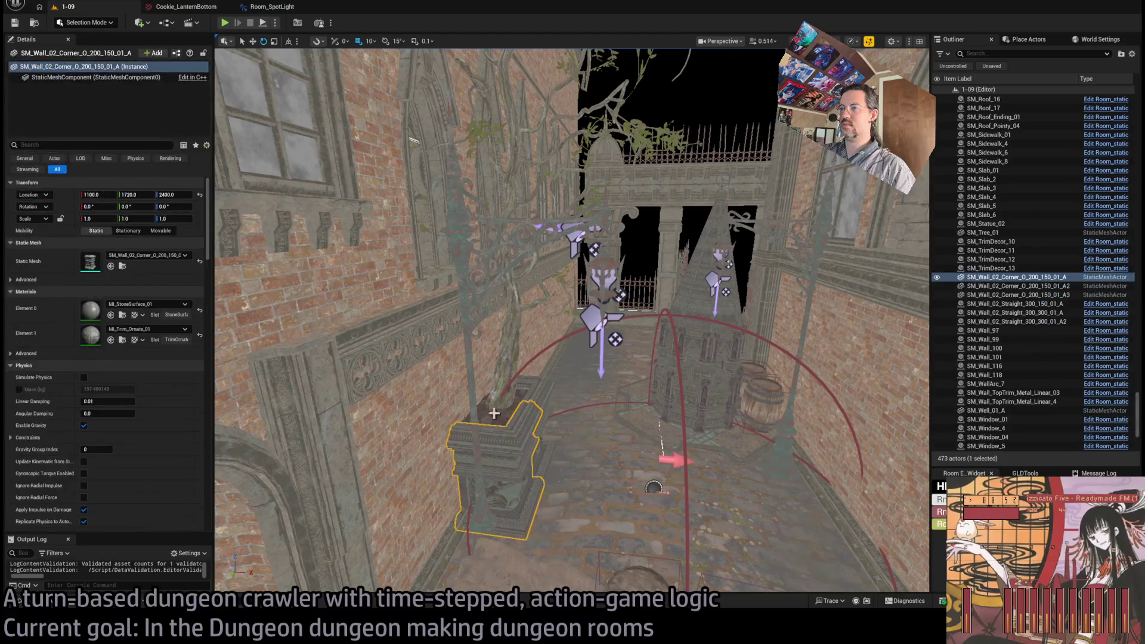
pyautogui.keyDown('ctrl'); pyautogui.click(513, 423); pyautogui.keyUp('ctrl')
pyautogui.keyDown('ctrl'); pyautogui.click(538, 380); pyautogui.keyUp('ctrl')
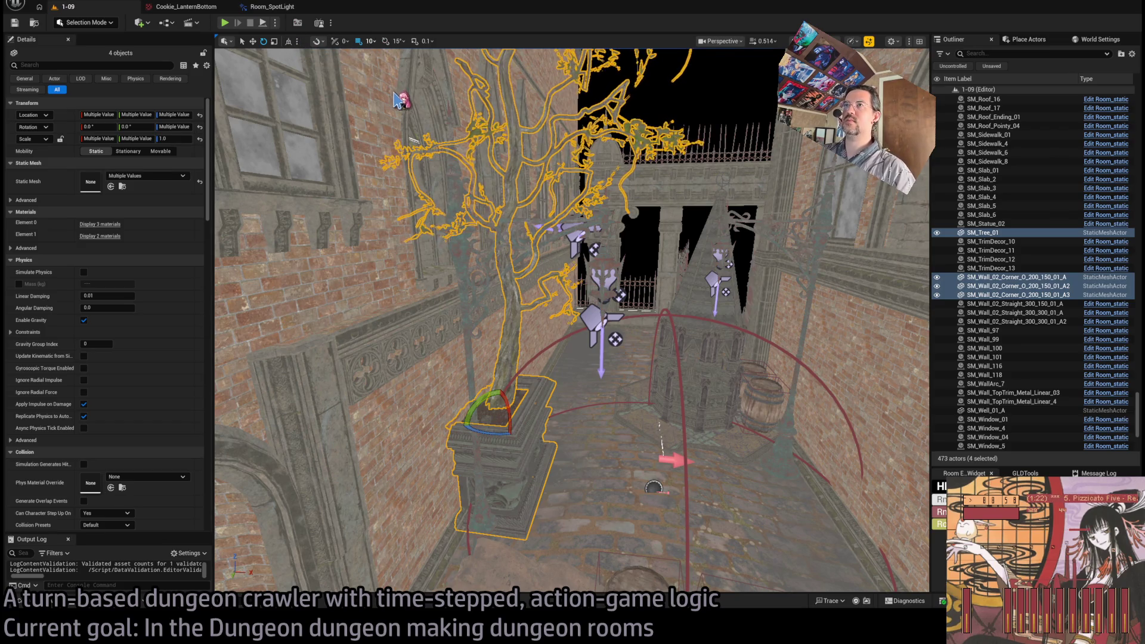
# Step: Turn on rotation snapping and duplicate the tree with all its planter pieces, including the base
pyautogui.click(385, 41)
pyautogui.moveTo(470, 318); pyautogui.dragTo(470, 319)
pyautogui.keyDown('ctrl'); pyautogui.click(477, 312); pyautogui.keyUp('ctrl')
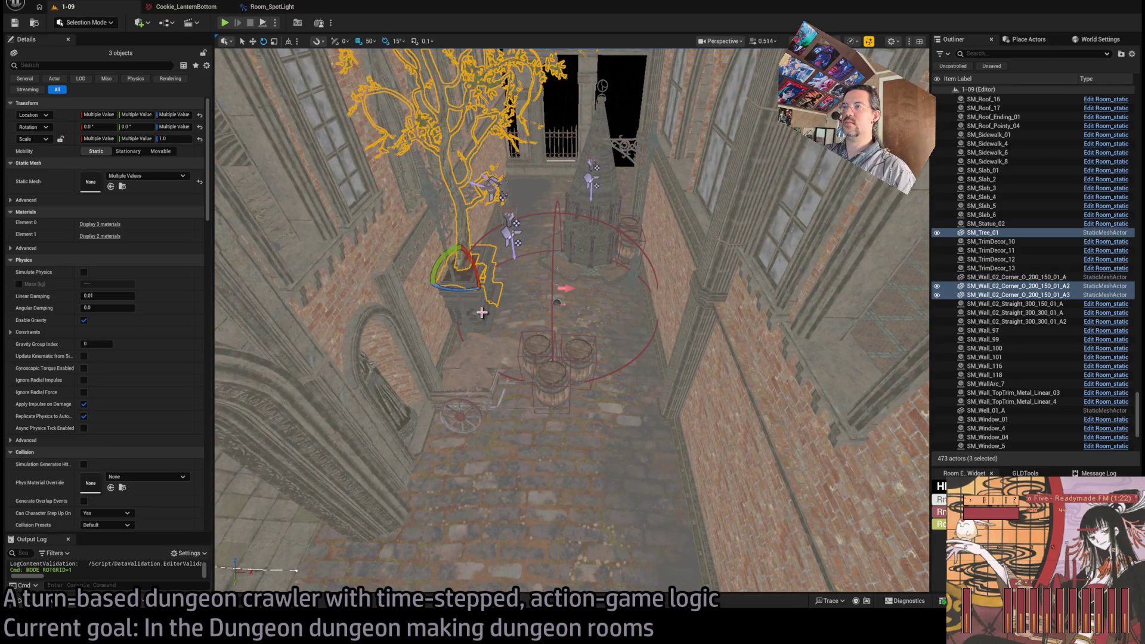
pyautogui.keyDown('ctrl'); pyautogui.click(473, 305); pyautogui.keyUp('ctrl')
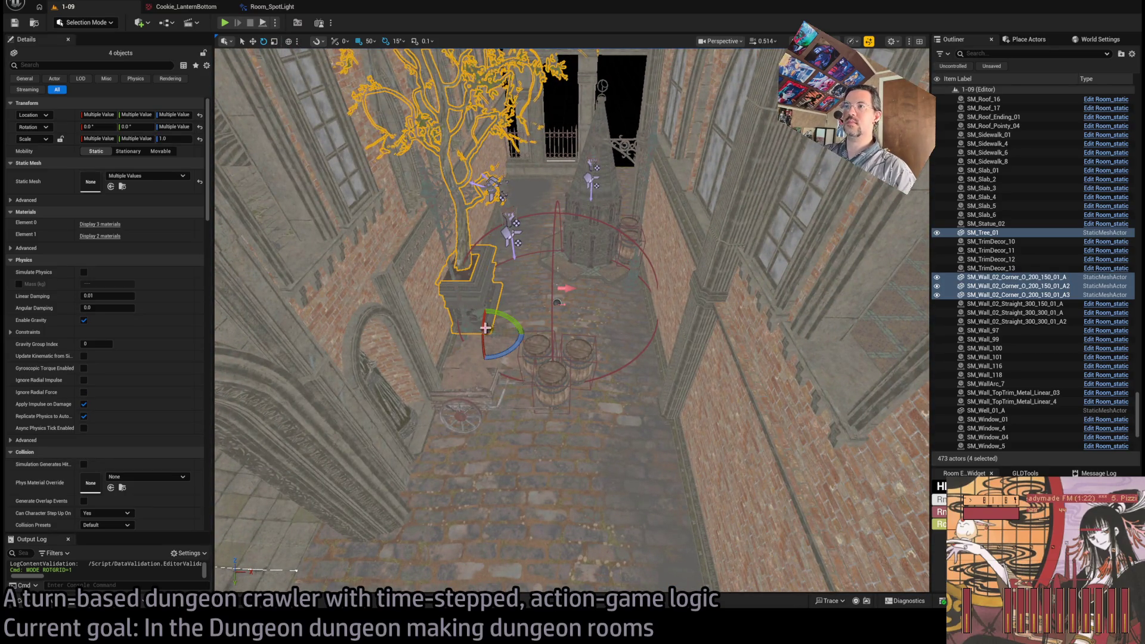
pyautogui.hotkey('ctrl', 'd')
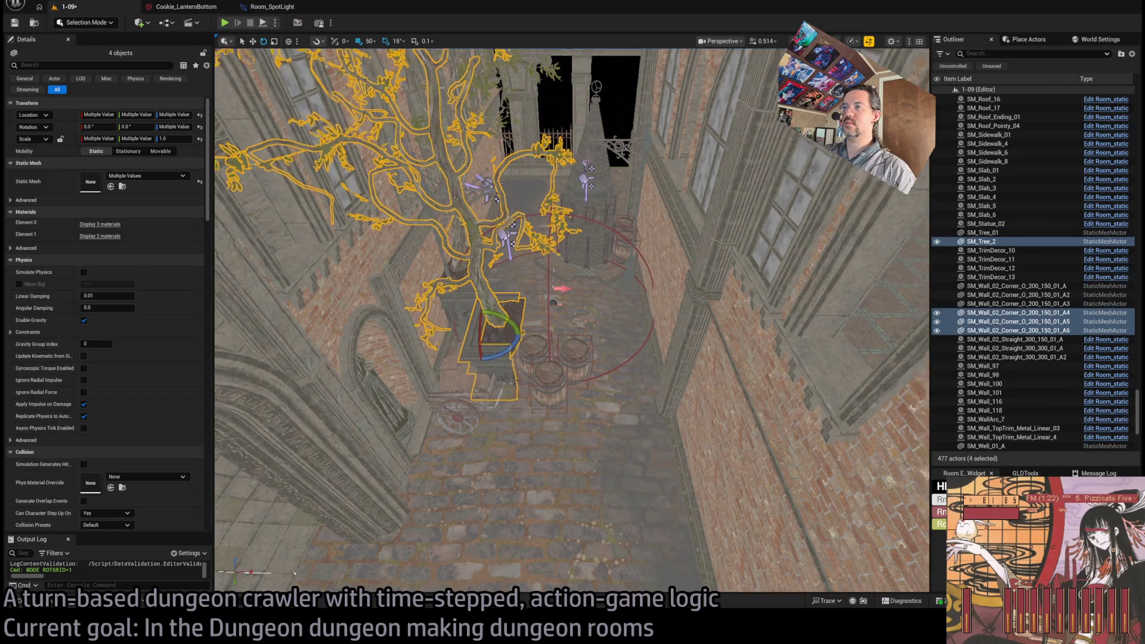
# Step: Delete the decorative corner column SM_CornerDecor_12
pyautogui.moveTo(572, 322); pyautogui.dragTo(536, 418)
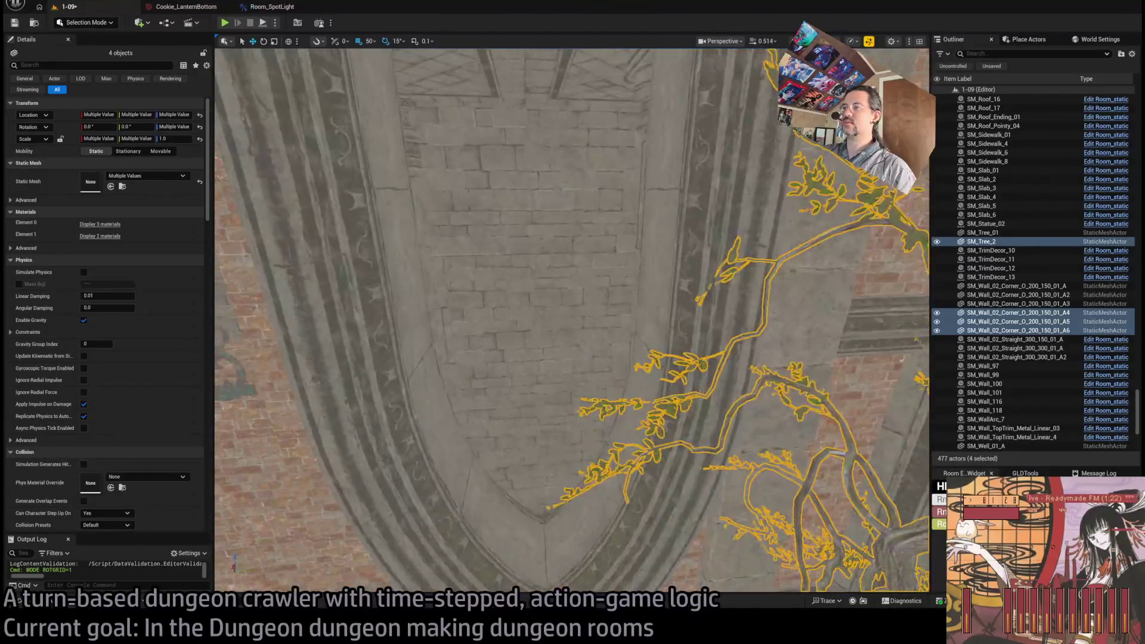
pyautogui.scroll(-3, 571, 320)
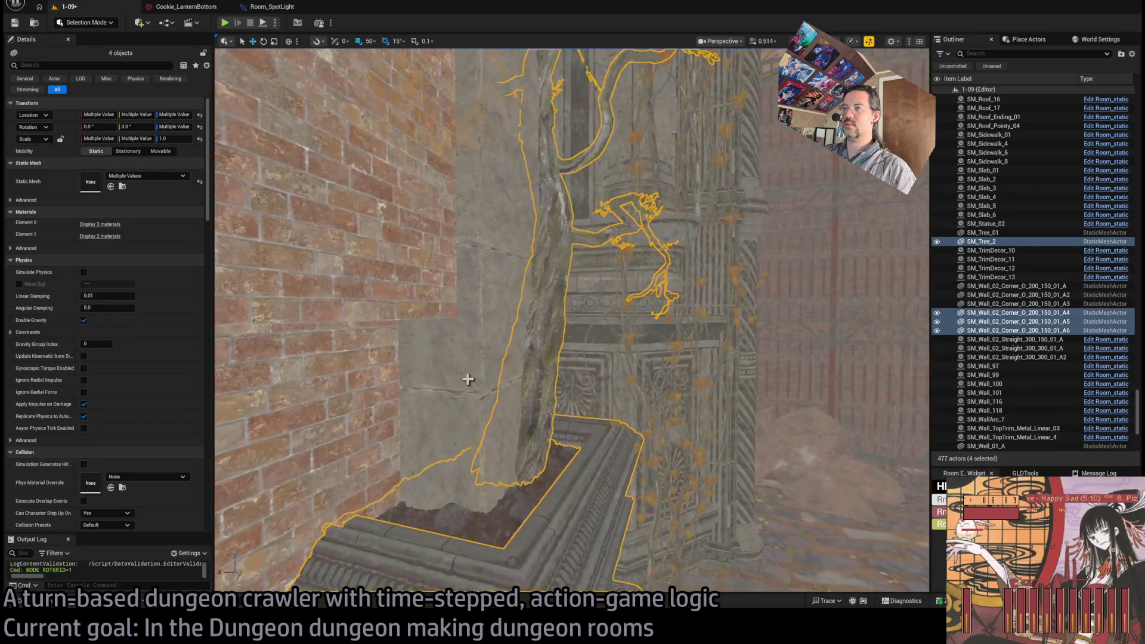
pyautogui.click(529, 367)
pyautogui.press('Delete')
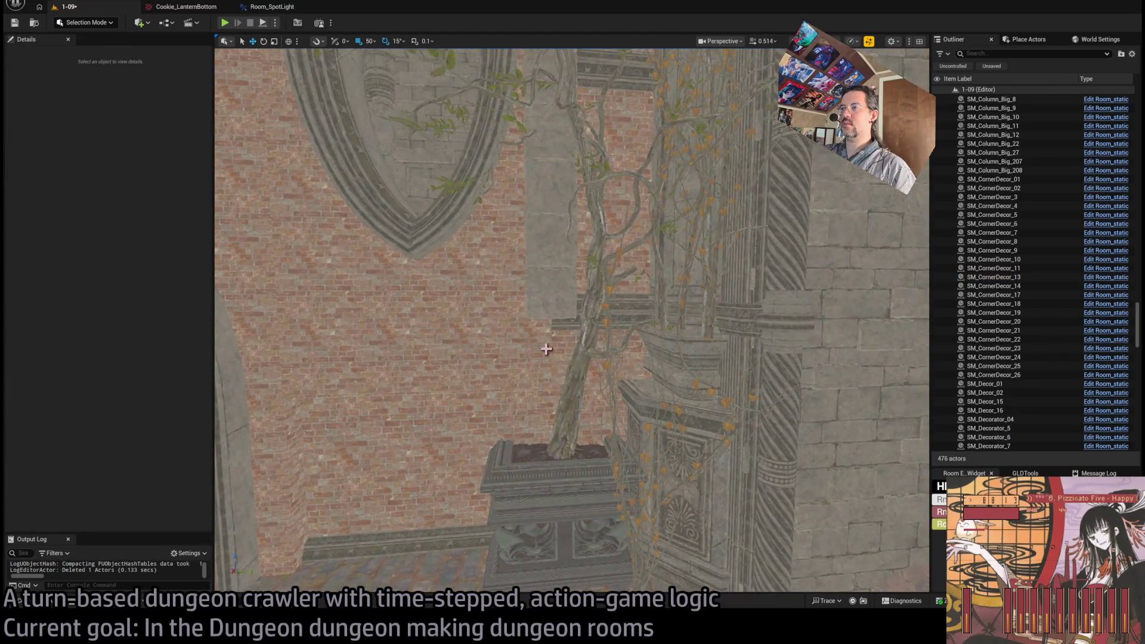
# Step: Rotate the new tree SM_Tree_2 freely in its planter with rotation snapping turned off
pyautogui.click(570, 358)
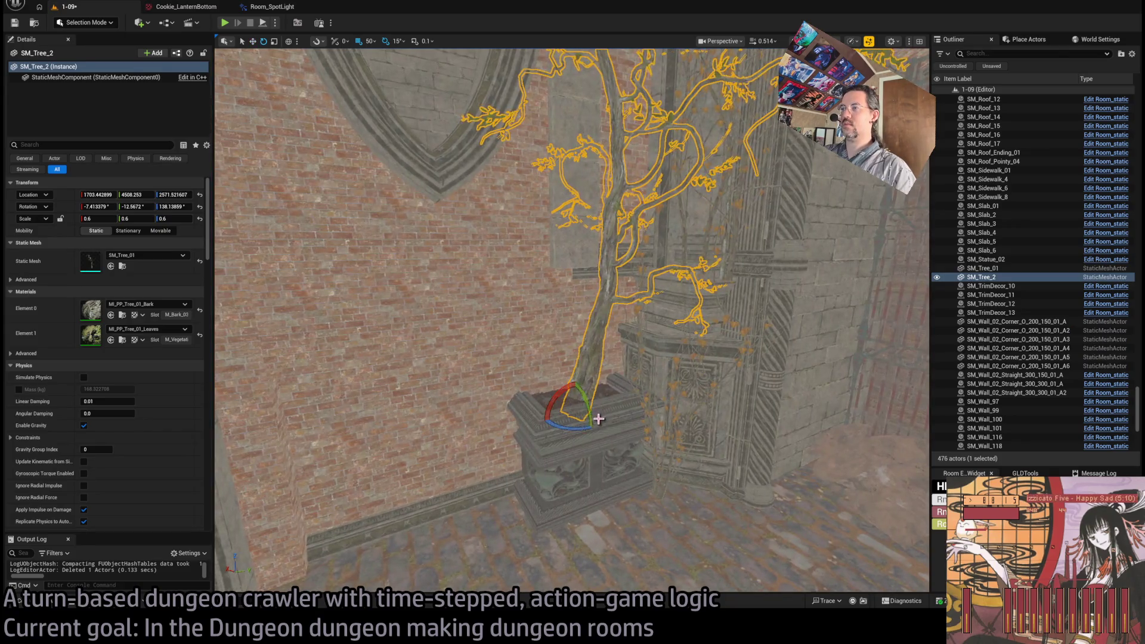
pyautogui.press('e')
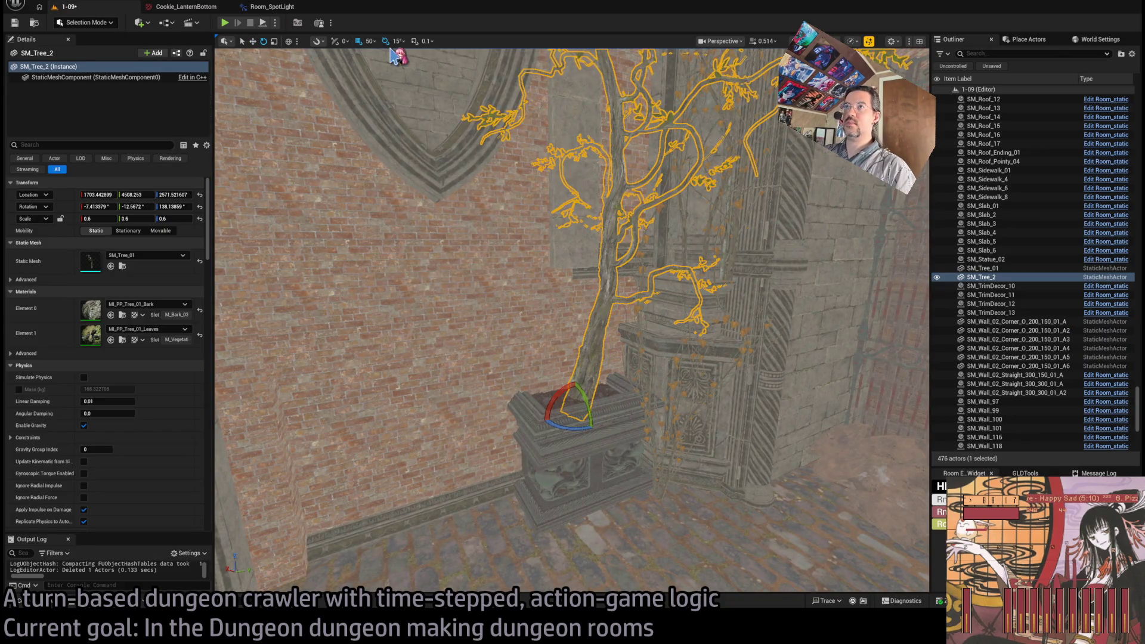
pyautogui.click(385, 41)
pyautogui.moveTo(591, 395)
pyautogui.mouseDown()
pyautogui.moveTo(586, 423)
pyautogui.moveTo(599, 453)
pyautogui.mouseUp()
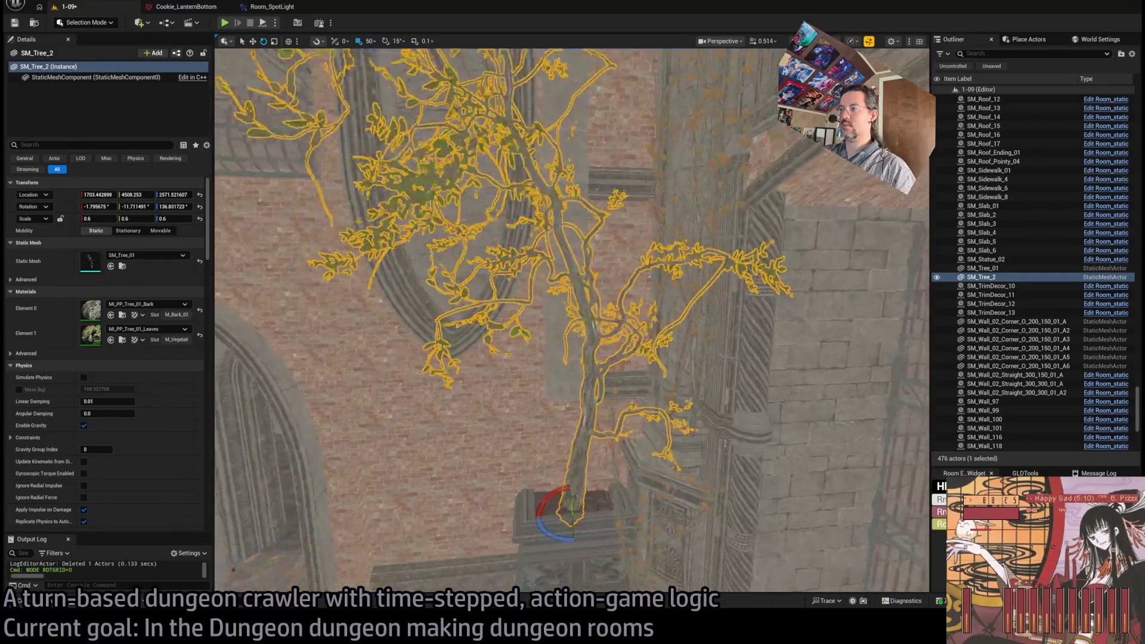
pyautogui.moveTo(599, 506); pyautogui.dragTo(605, 511)
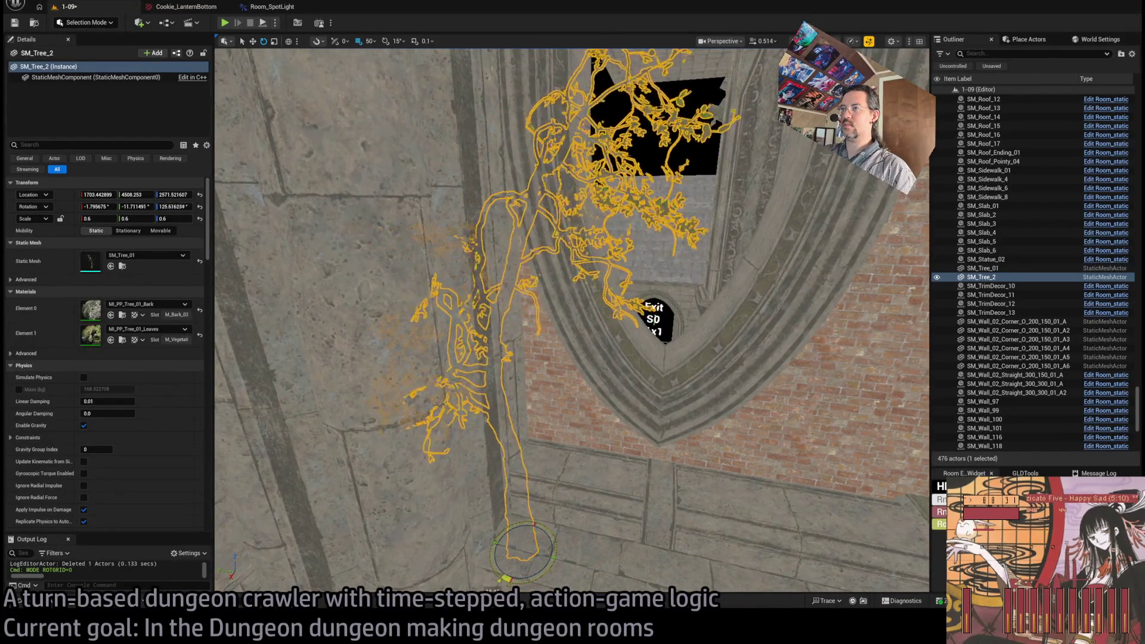
pyautogui.moveTo(538, 531); pyautogui.dragTo(536, 534)
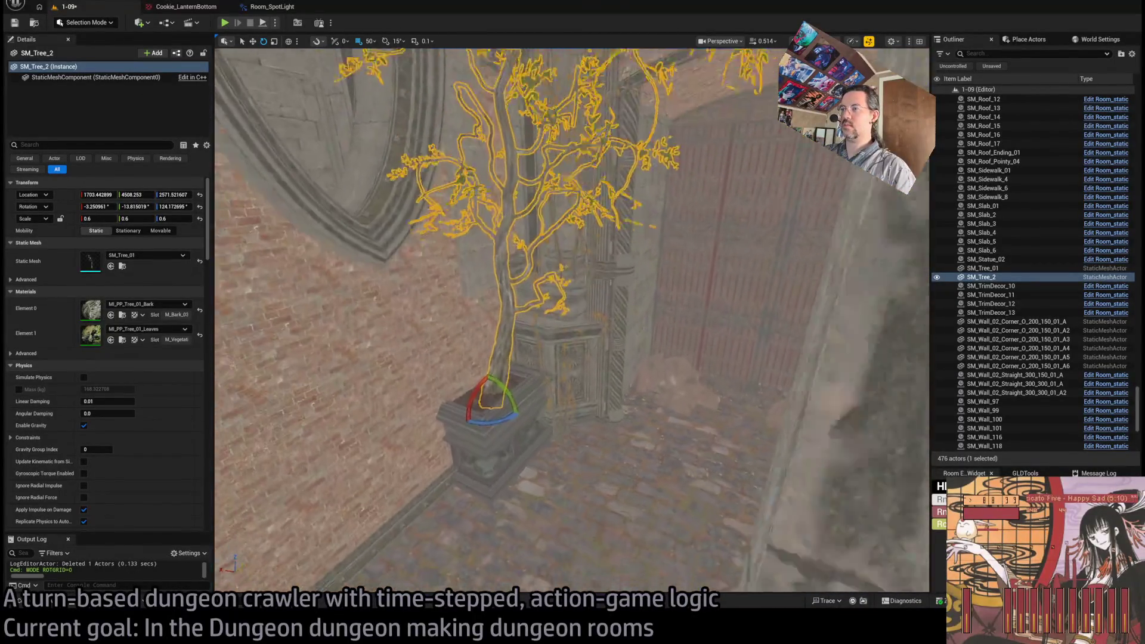
pyautogui.scroll(-10, 572, 322)
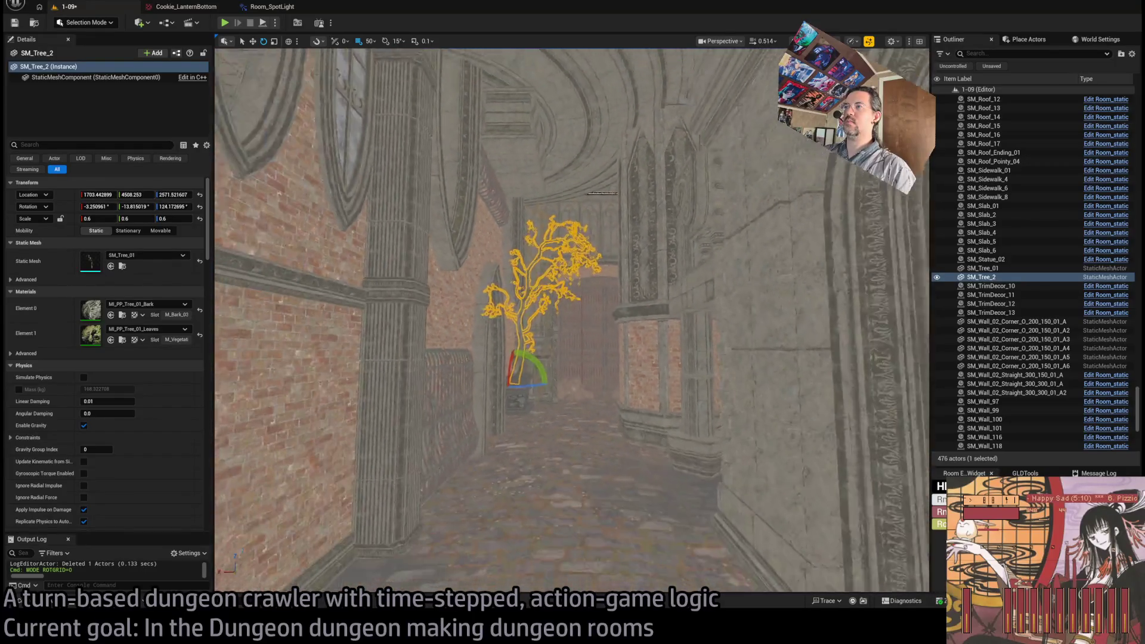
pyautogui.press('f')
pyautogui.scroll(-5, 572, 322)
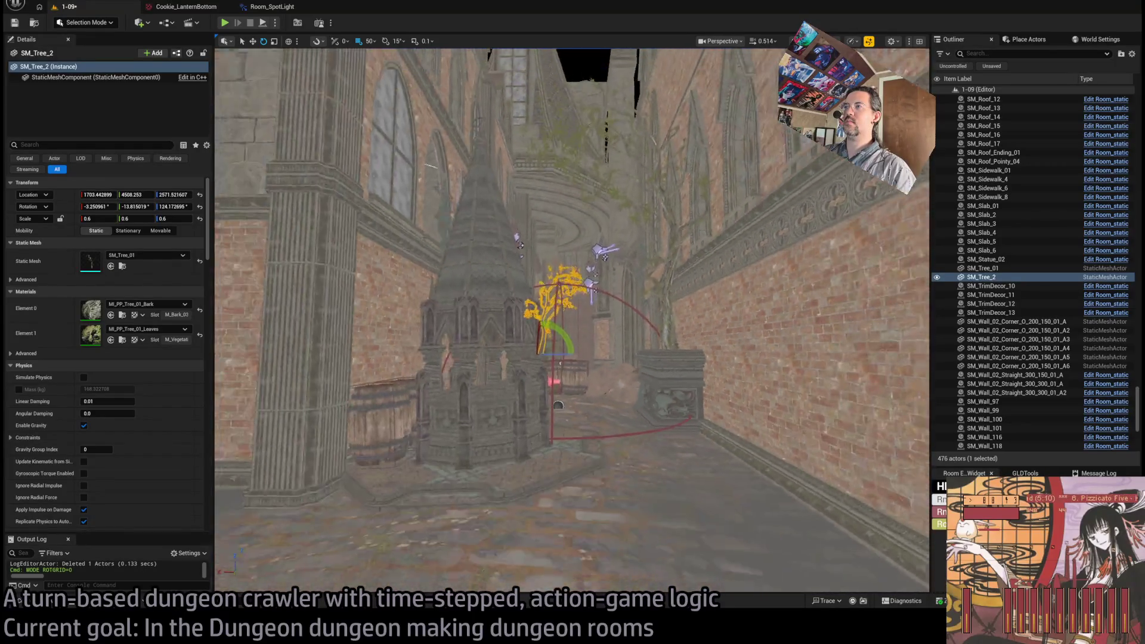
pyautogui.moveTo(568, 405)
pyautogui.mouseDown()
pyautogui.moveTo(587, 444)
pyautogui.moveTo(635, 446)
pyautogui.mouseUp()
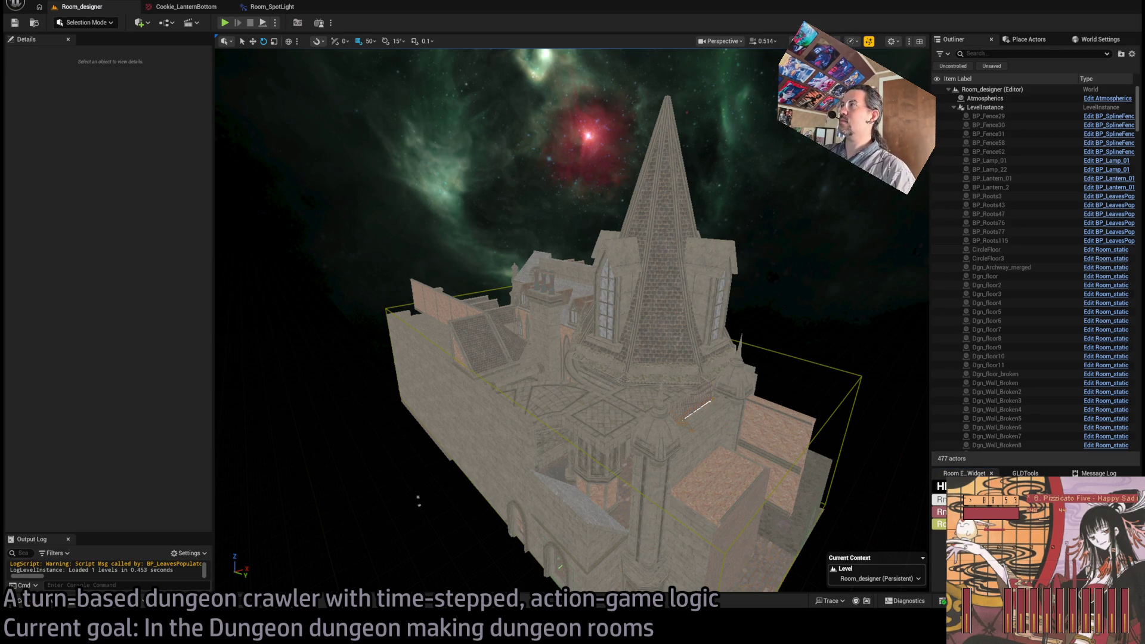
pyautogui.scroll(2, 399, 474)
pyautogui.press('w')
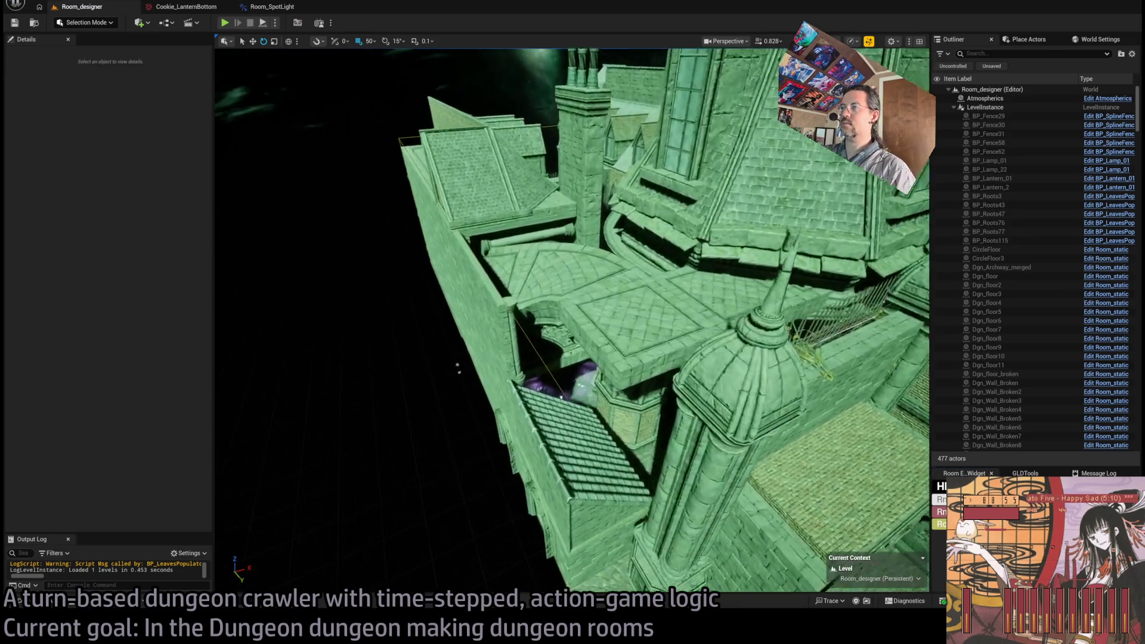
pyautogui.press('w')
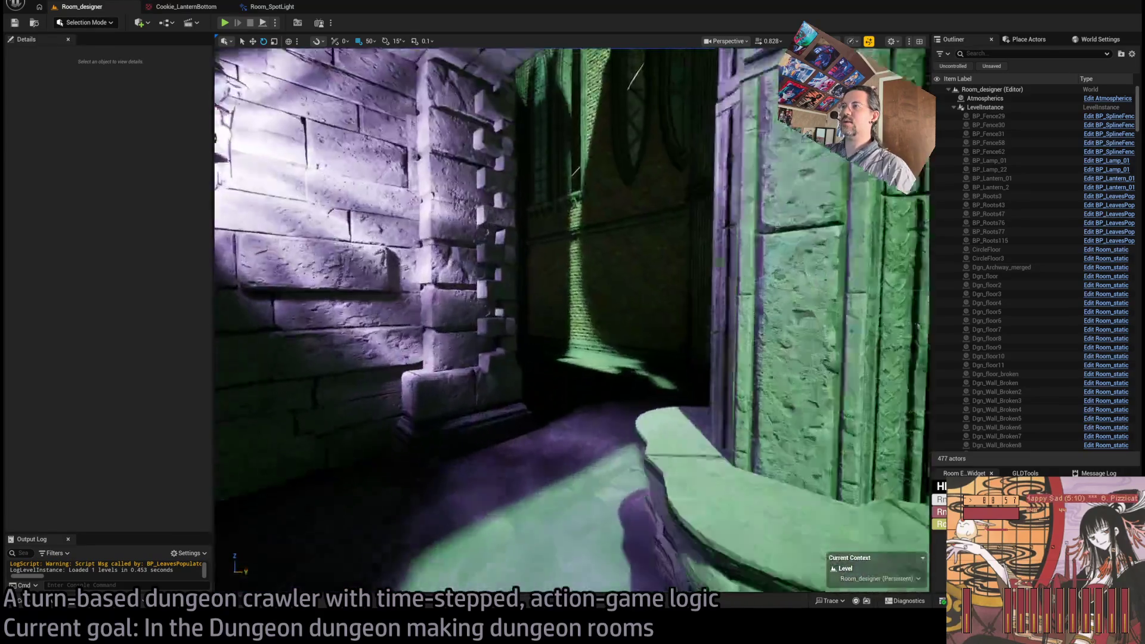
pyautogui.press('w')
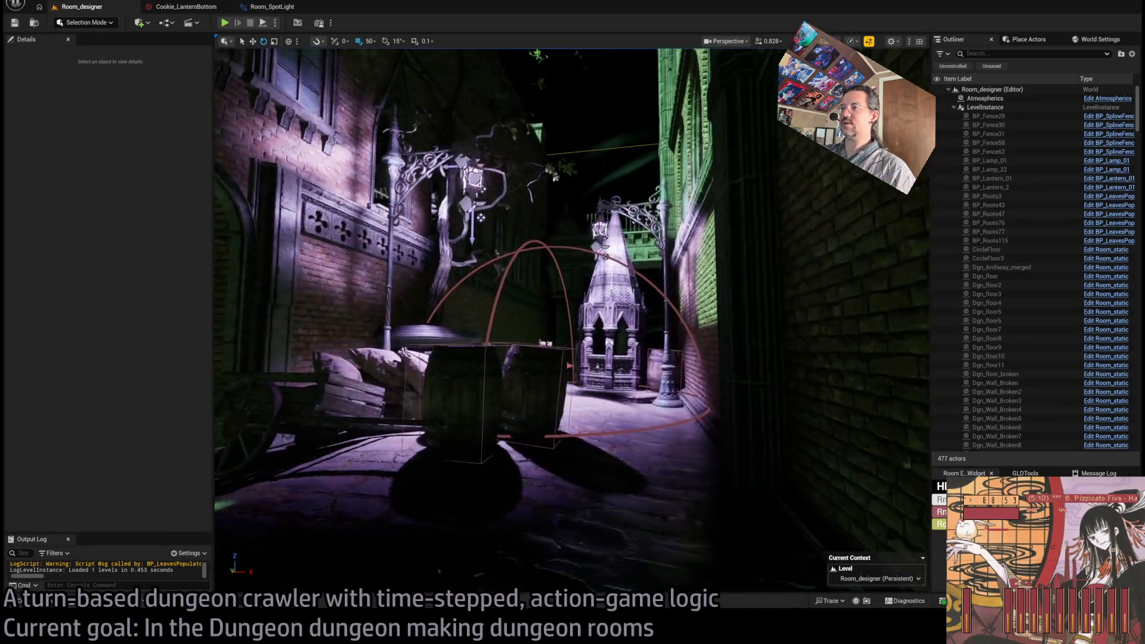
pyautogui.press('w')
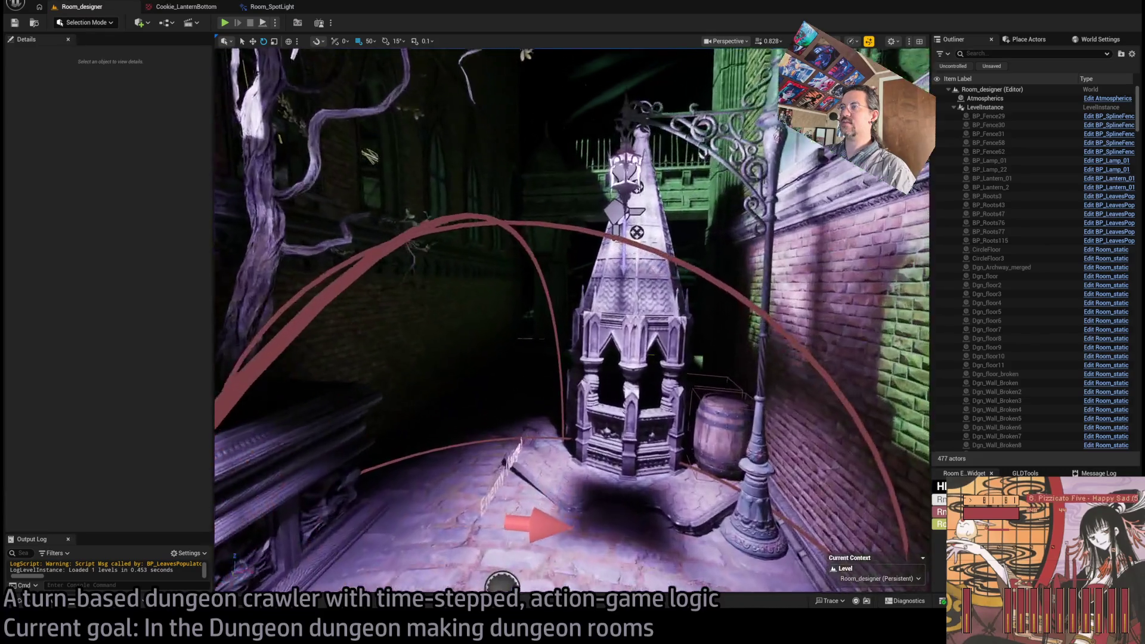
pyautogui.press('w')
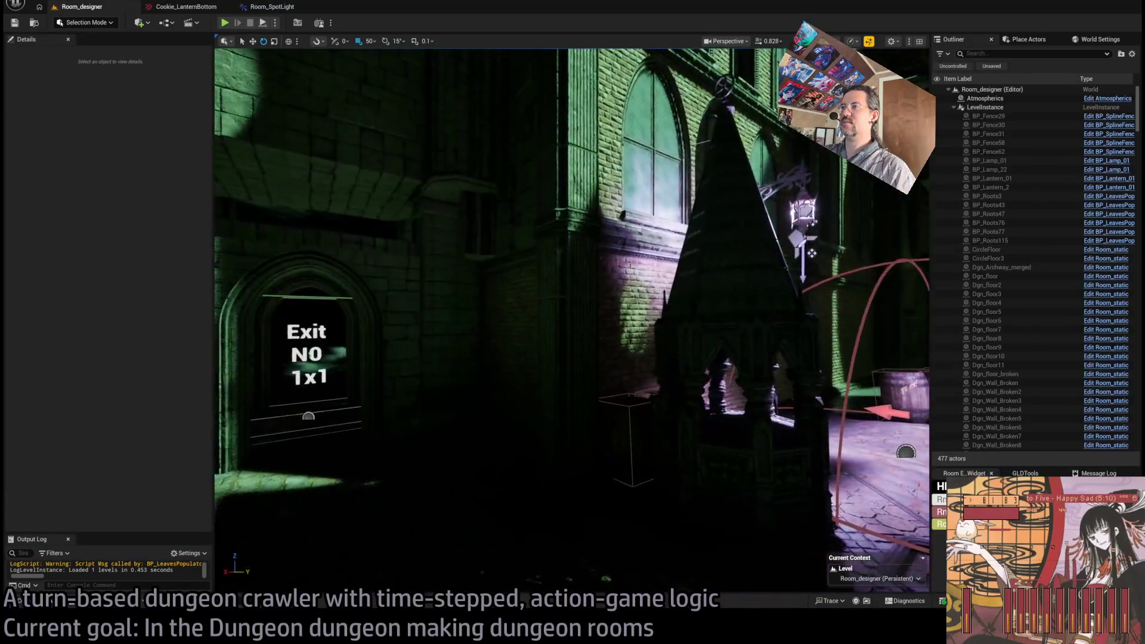
pyautogui.press('w')
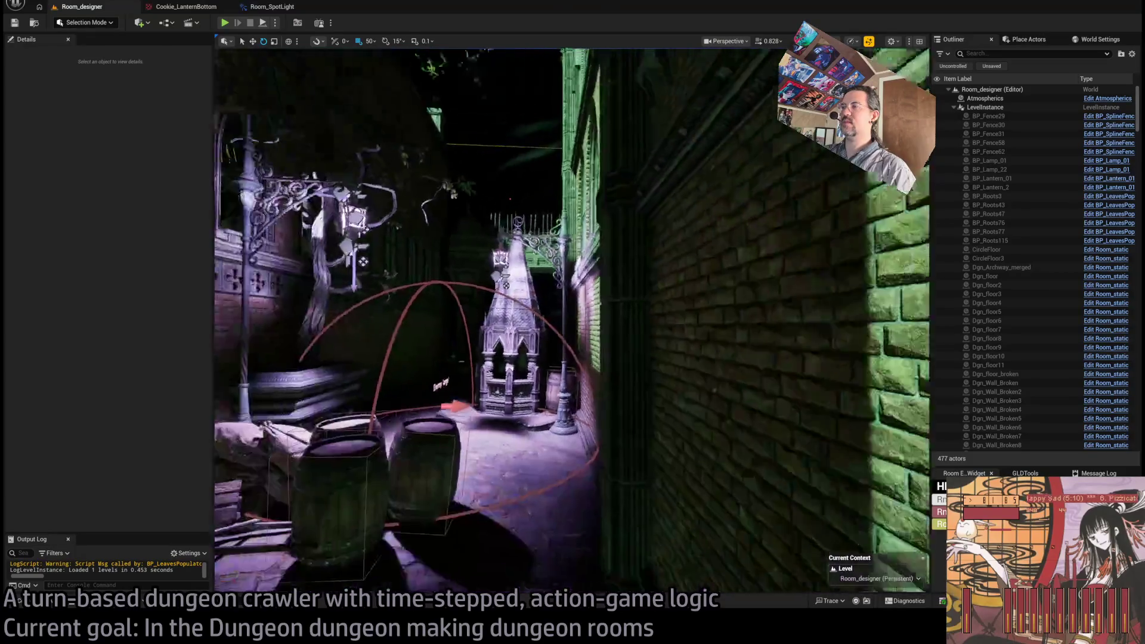
pyautogui.press('w')
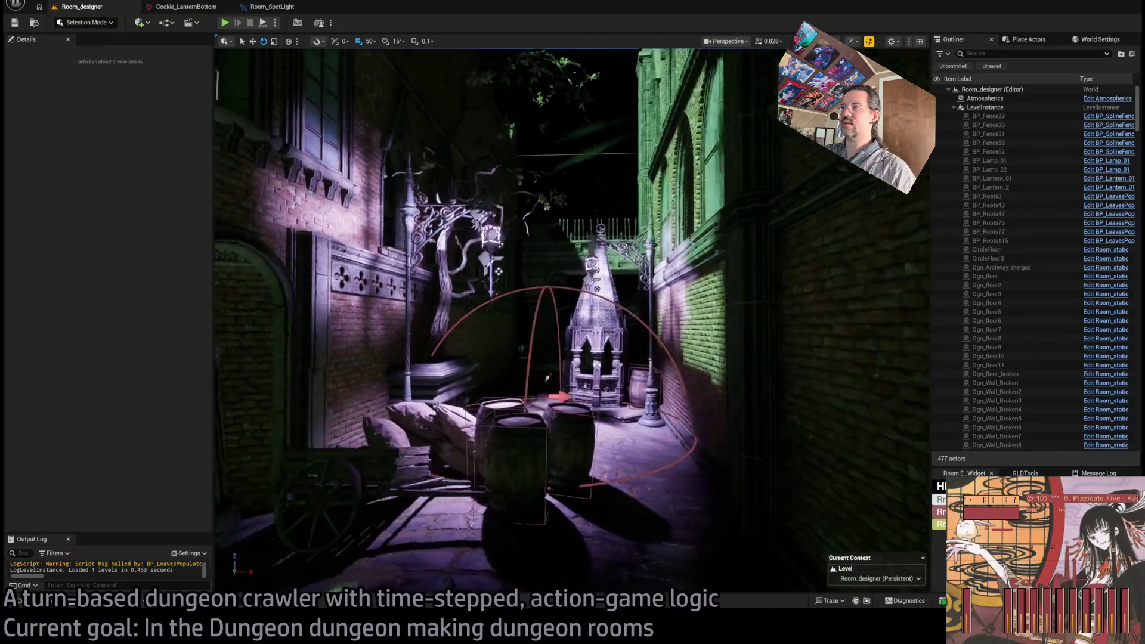
pyautogui.press('w')
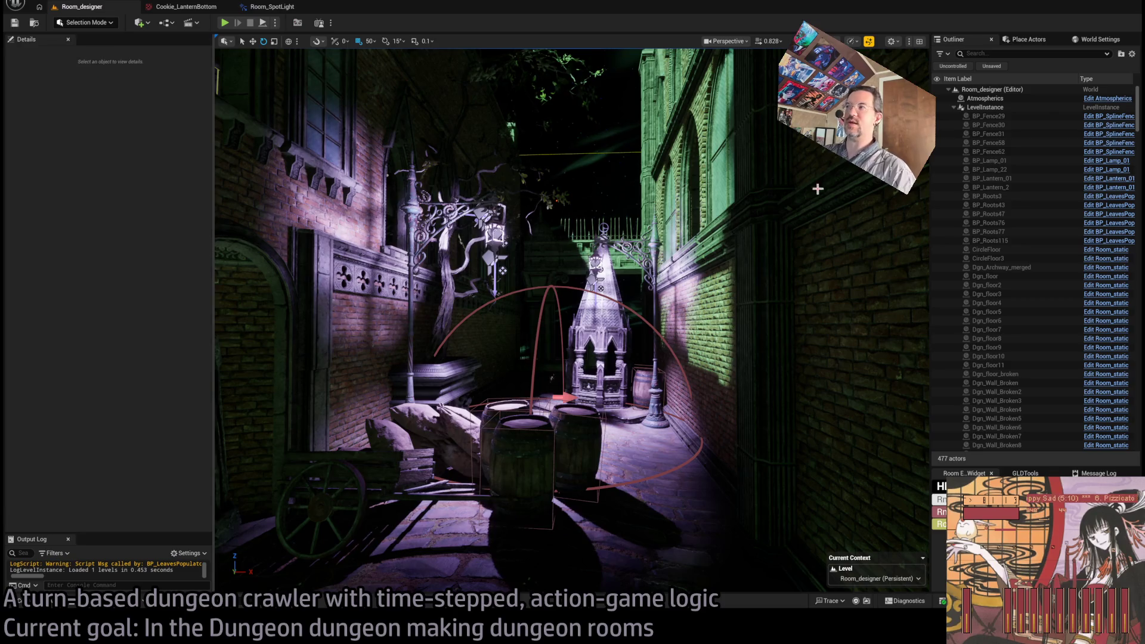
pyautogui.click(757, 263)
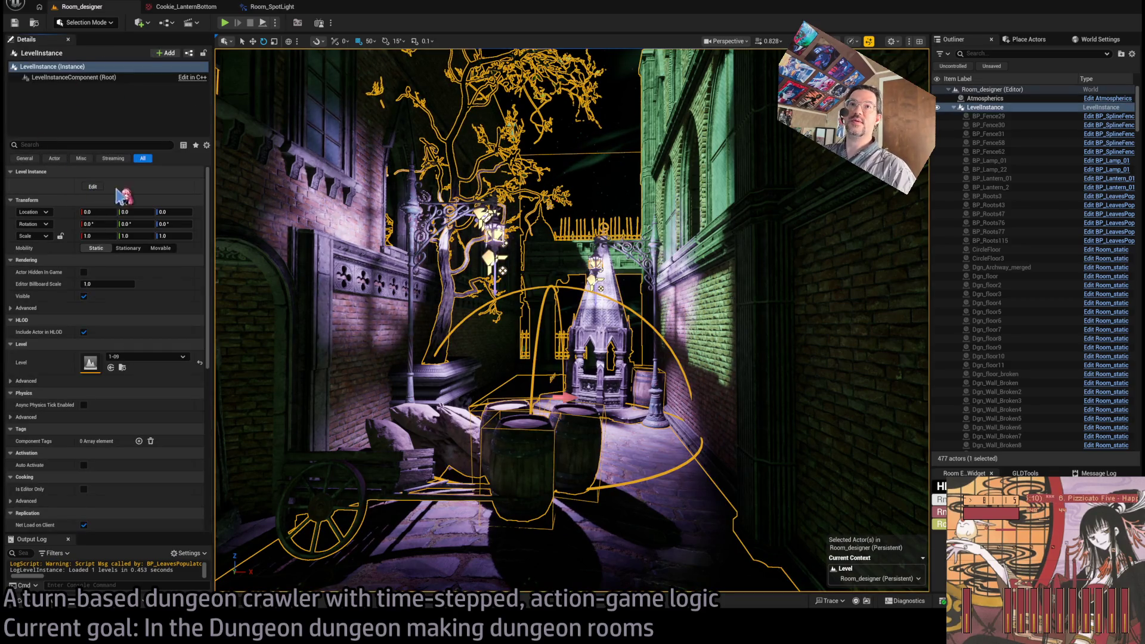
# Step: Save the in-place edits to the room level instance, then pull out to a wide rooftop view
pyautogui.doubleClick(646, 262)
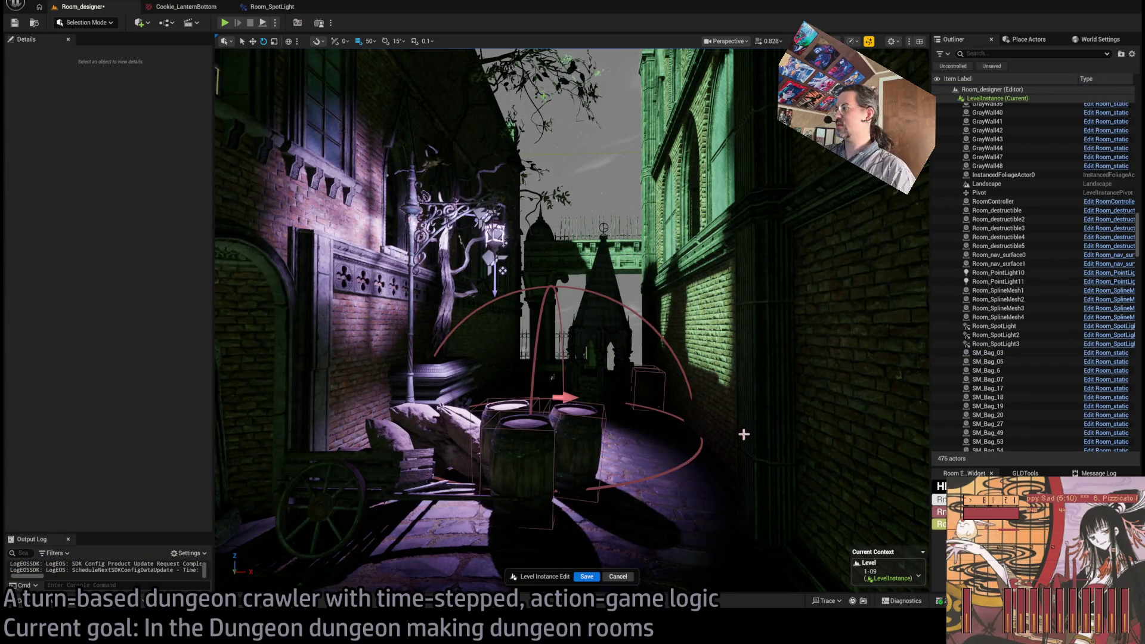
pyautogui.scroll(15, 1001, 268)
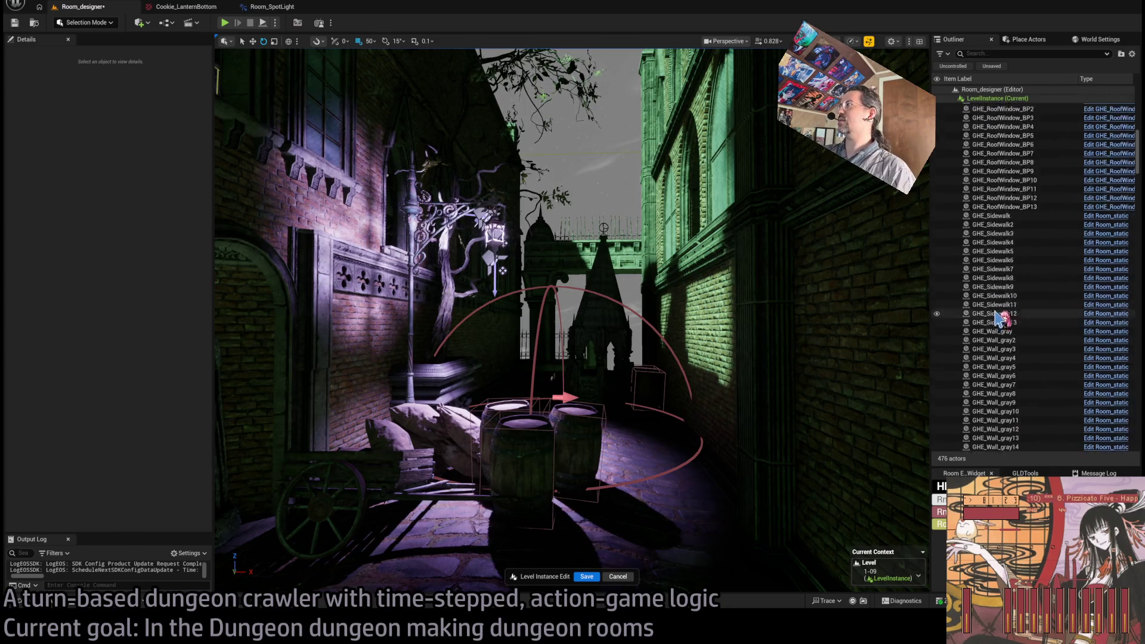
pyautogui.click(992, 107)
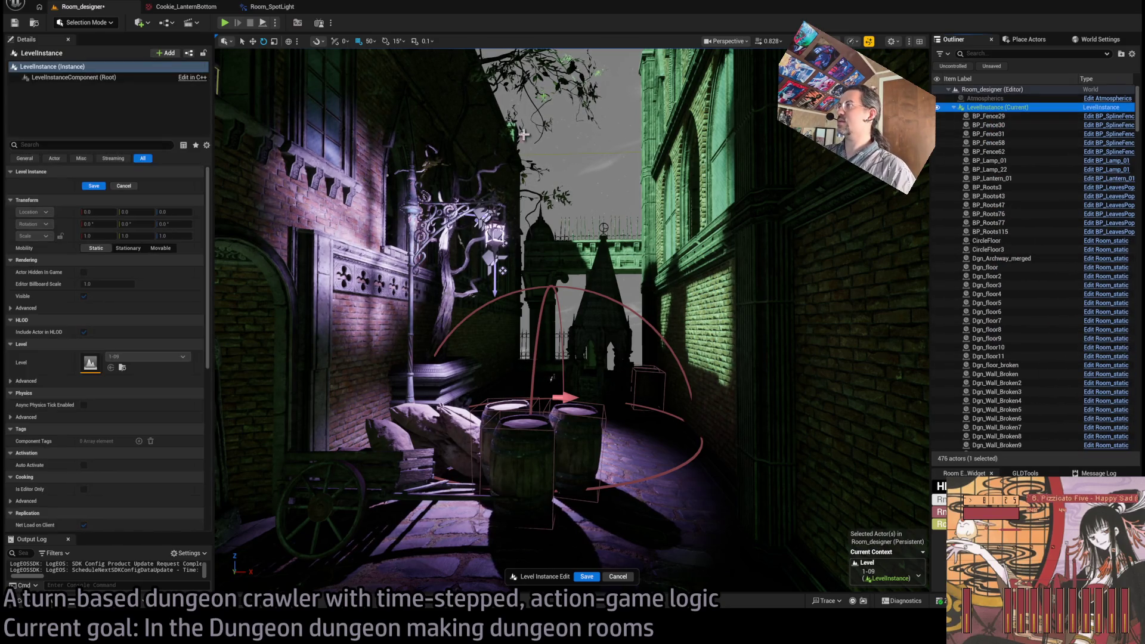
pyautogui.click(93, 186)
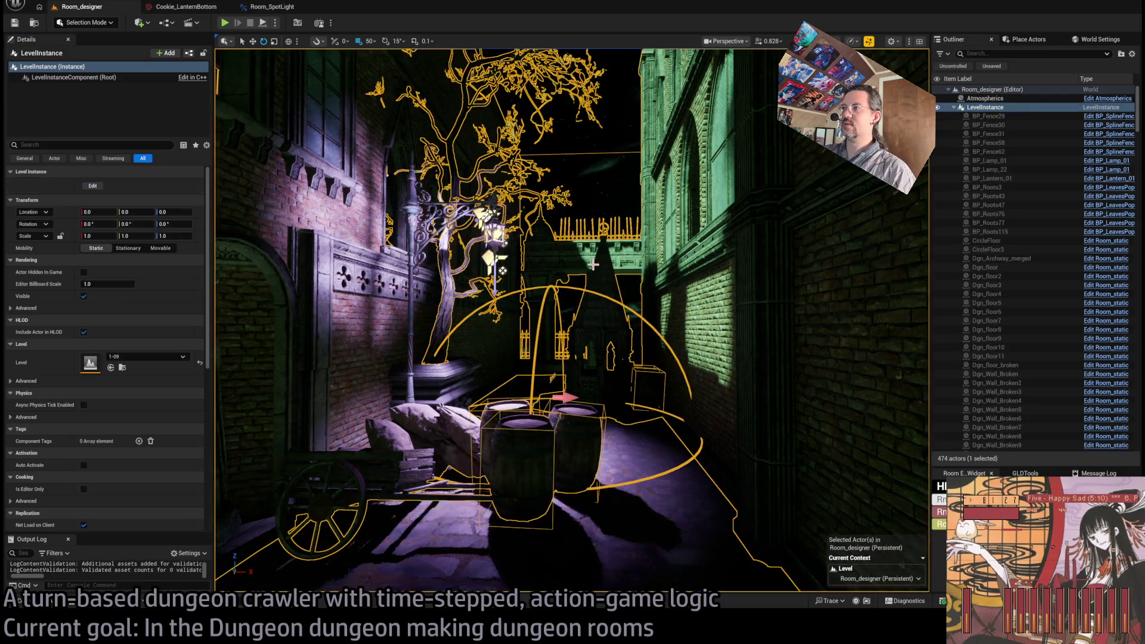
pyautogui.click(982, 99)
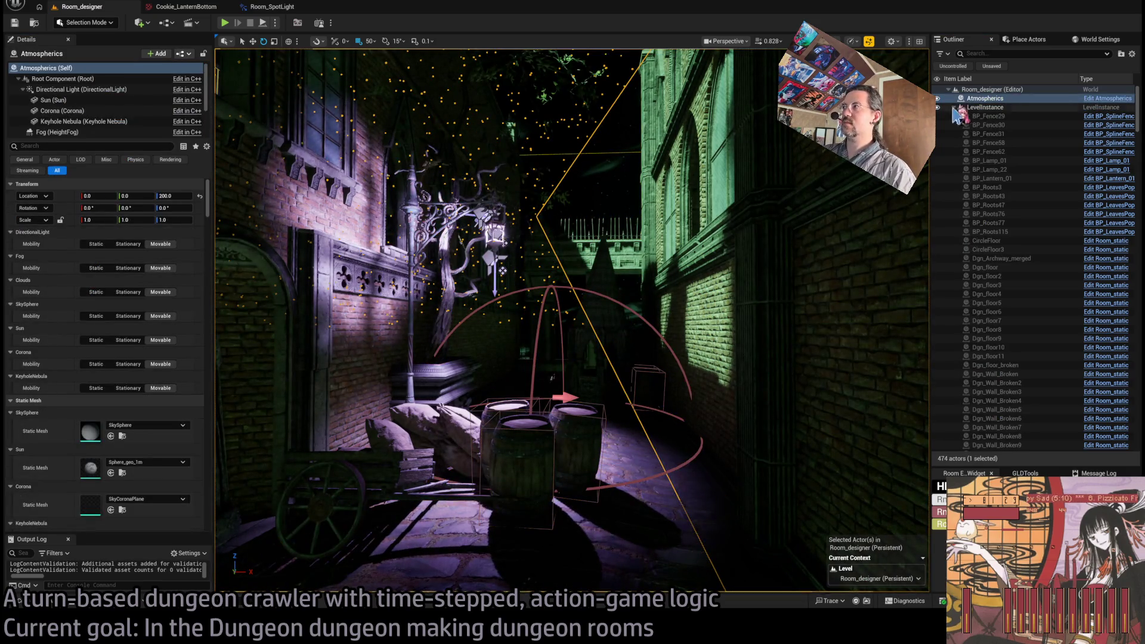
pyautogui.press('Escape')
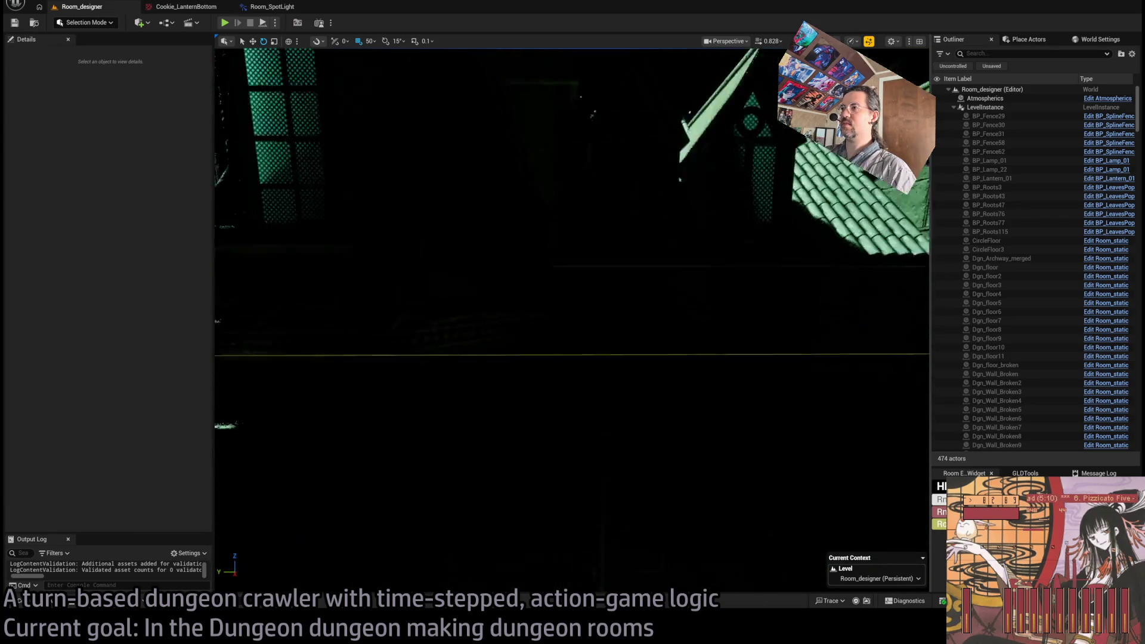
pyautogui.press('s')
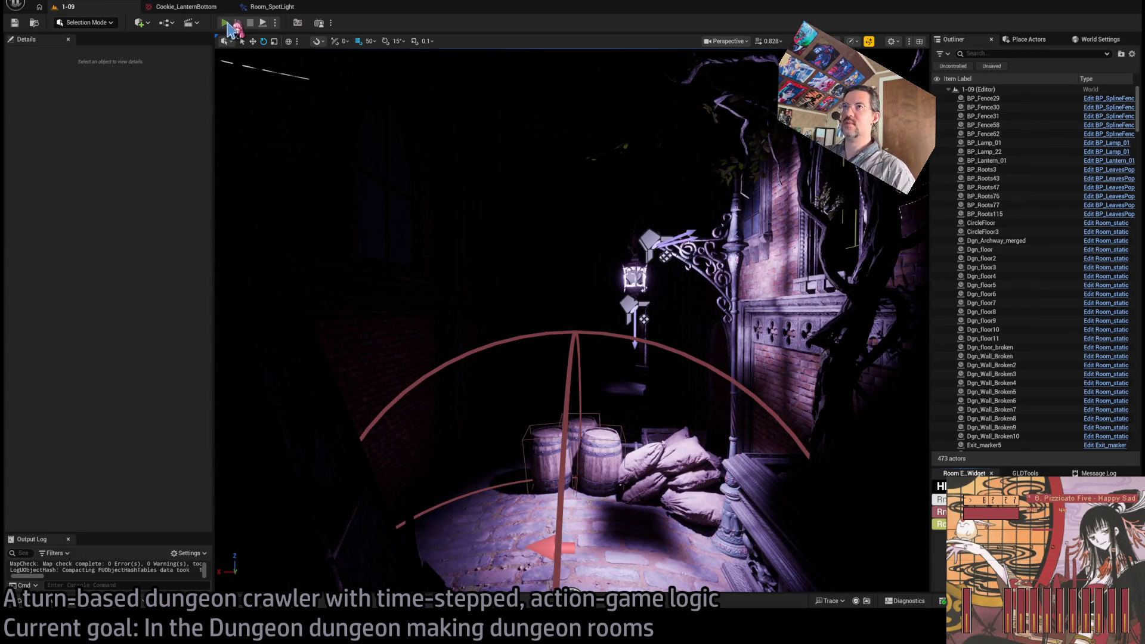
pyautogui.click(226, 23)
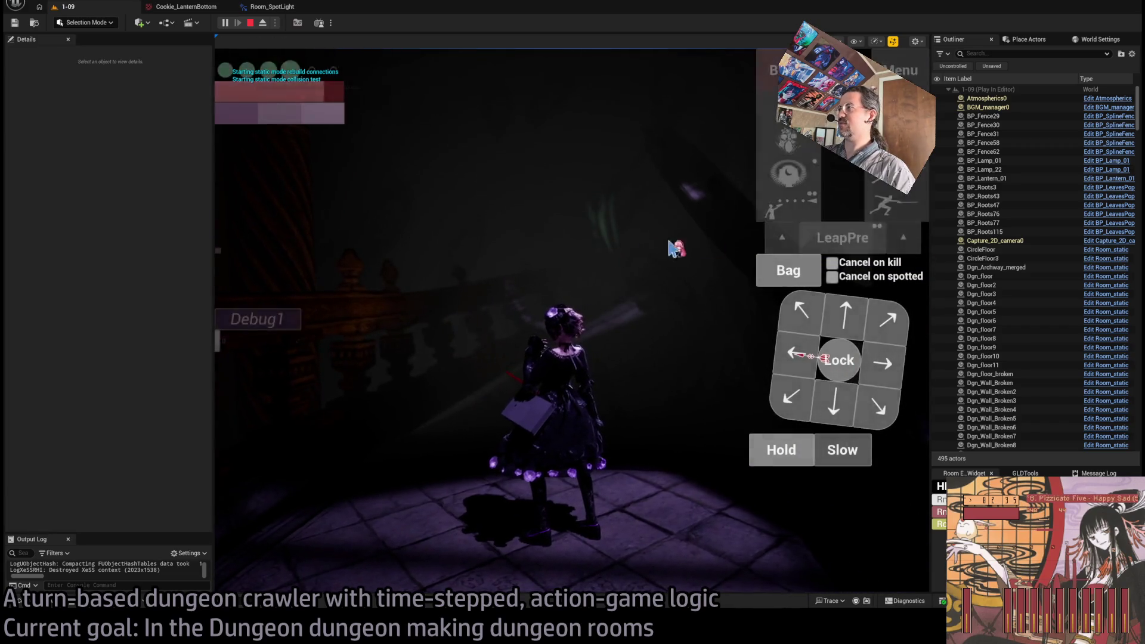
pyautogui.click(854, 316)
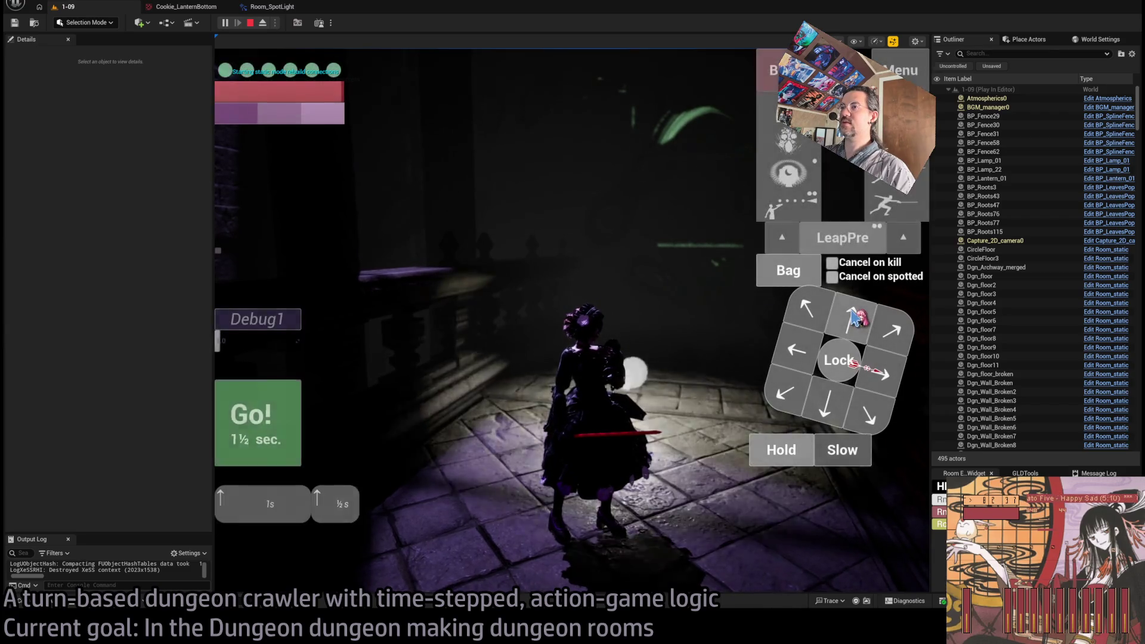
pyautogui.click(286, 421)
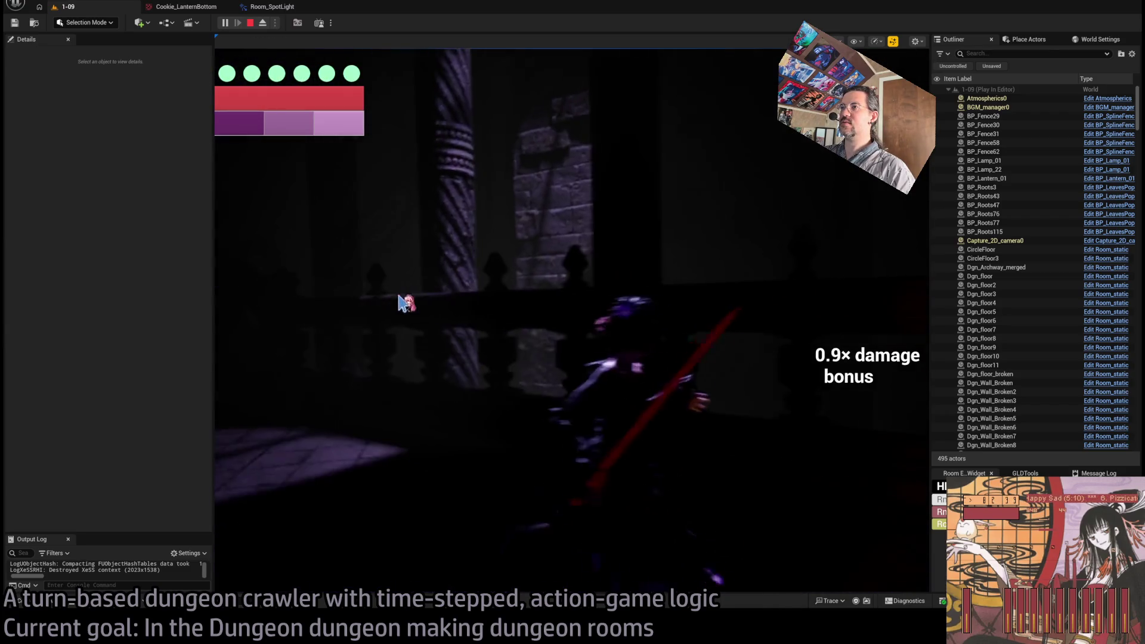
pyautogui.click(285, 417)
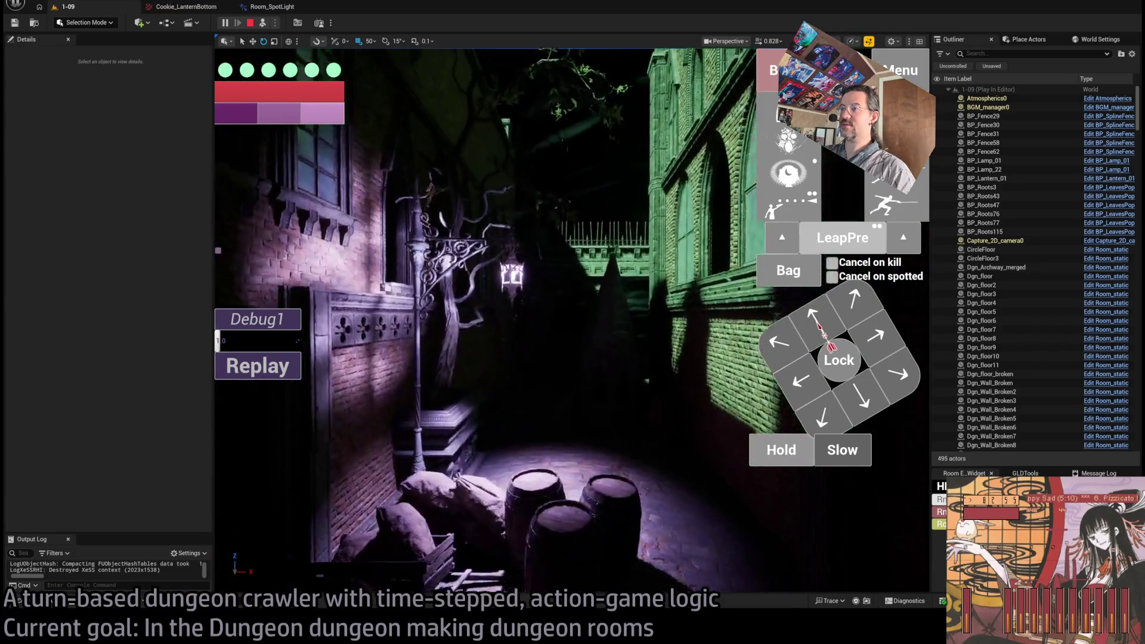
pyautogui.press('Escape')
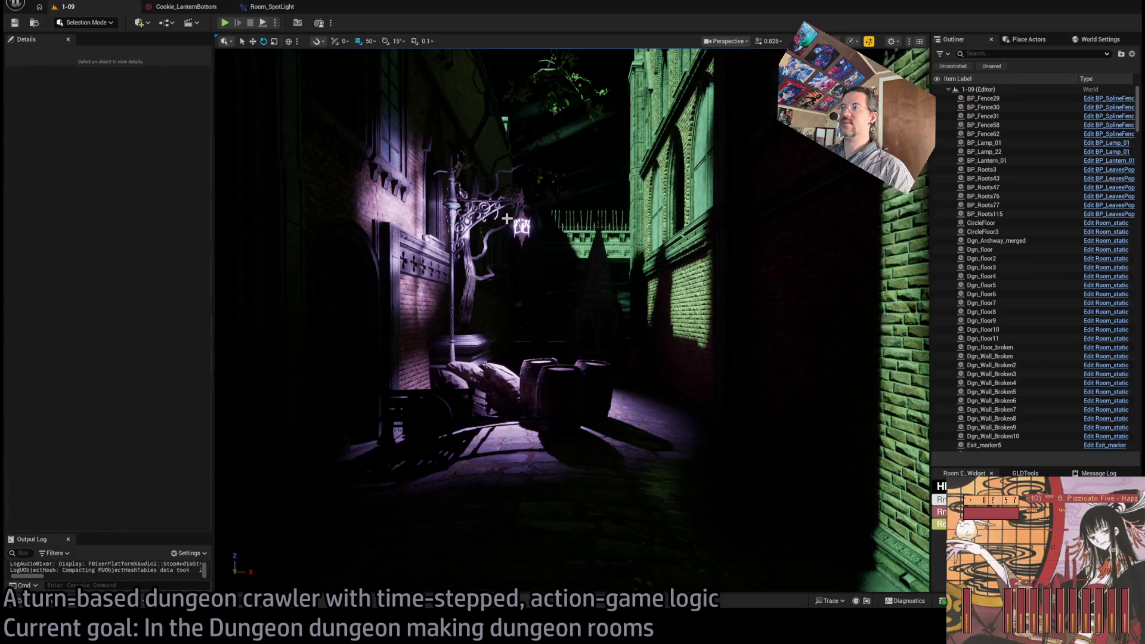
pyautogui.moveTo(506, 219); pyautogui.dragTo(423, 260)
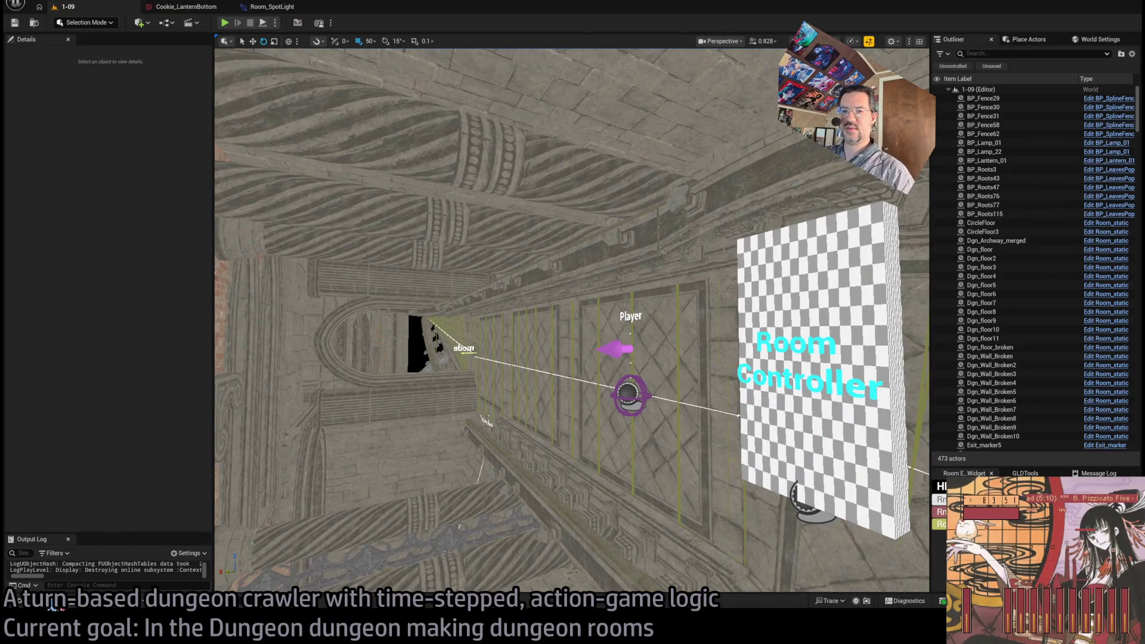
pyautogui.click(54, 603)
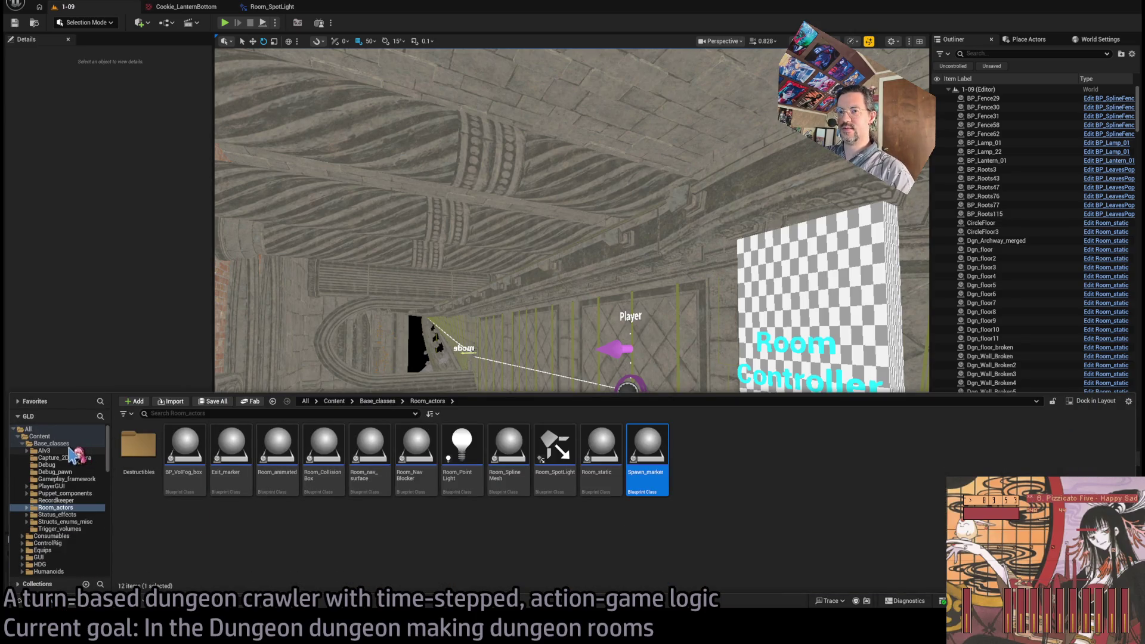
pyautogui.click(72, 443)
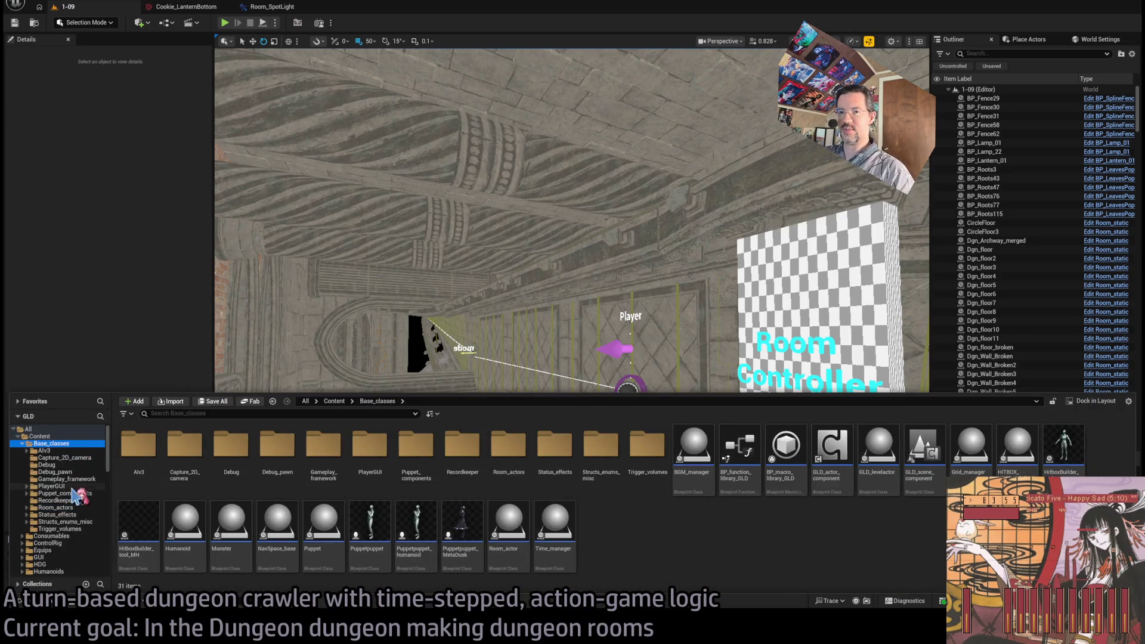
pyautogui.scroll(-2, 86, 530)
pyautogui.click(72, 514)
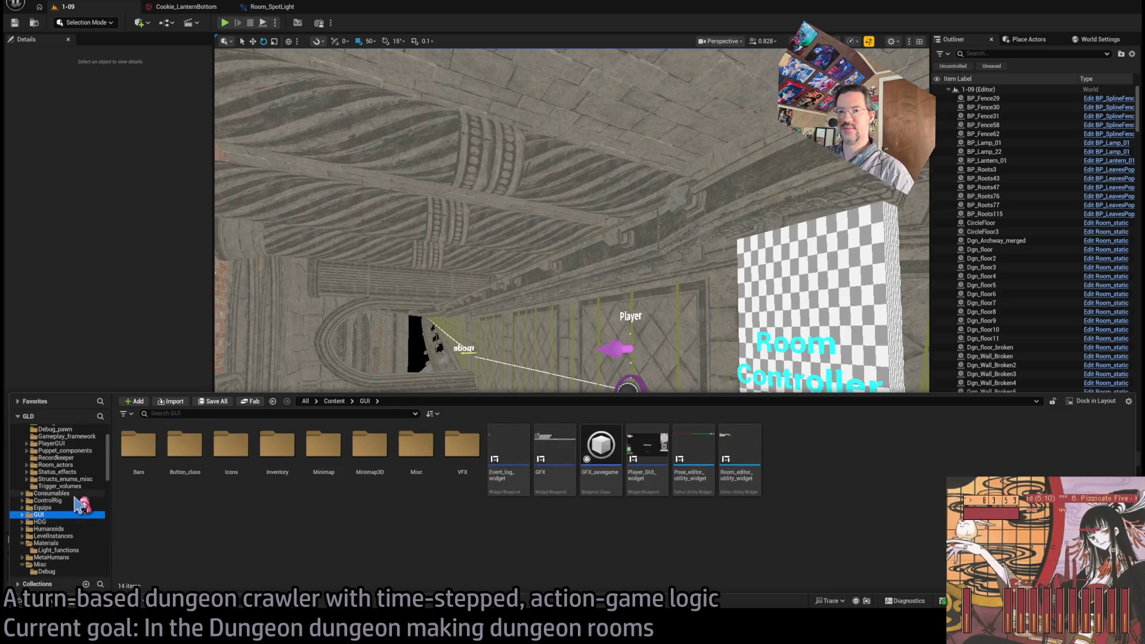
pyautogui.moveTo(453, 250); pyautogui.dragTo(477, 274)
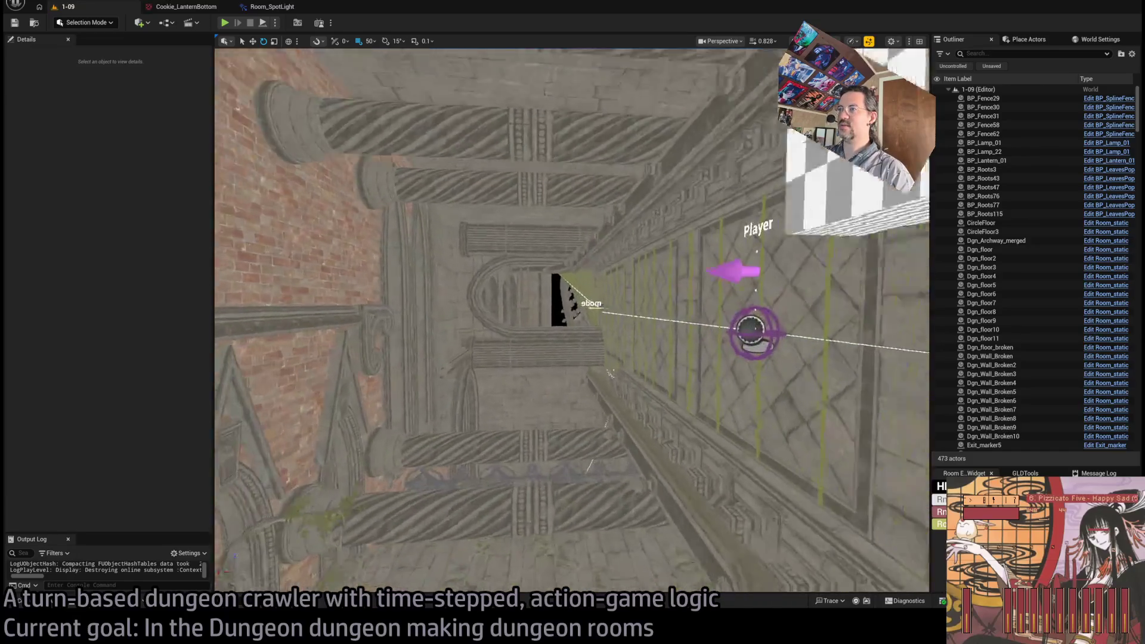
pyautogui.click(66, 603)
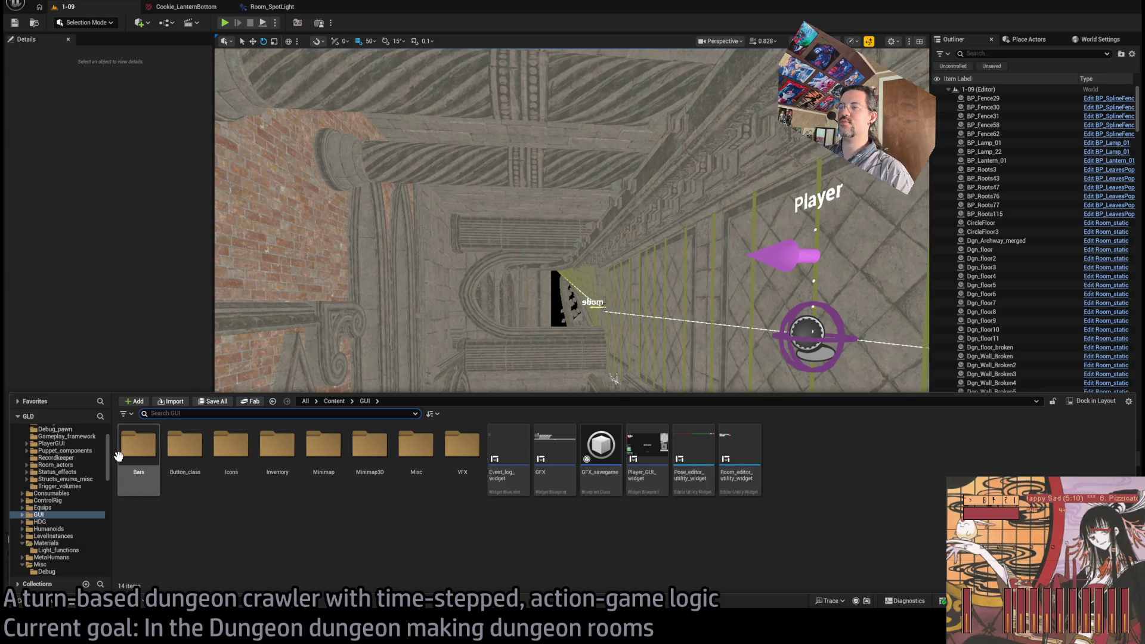
pyautogui.scroll(2, 89, 487)
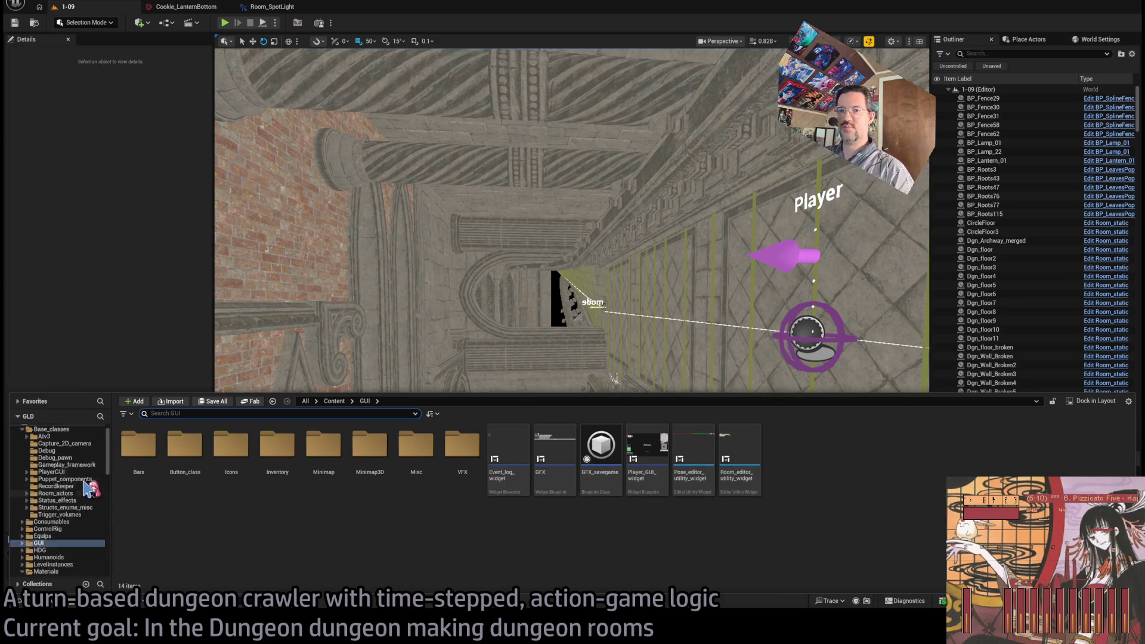
pyautogui.scroll(-3, 80, 512)
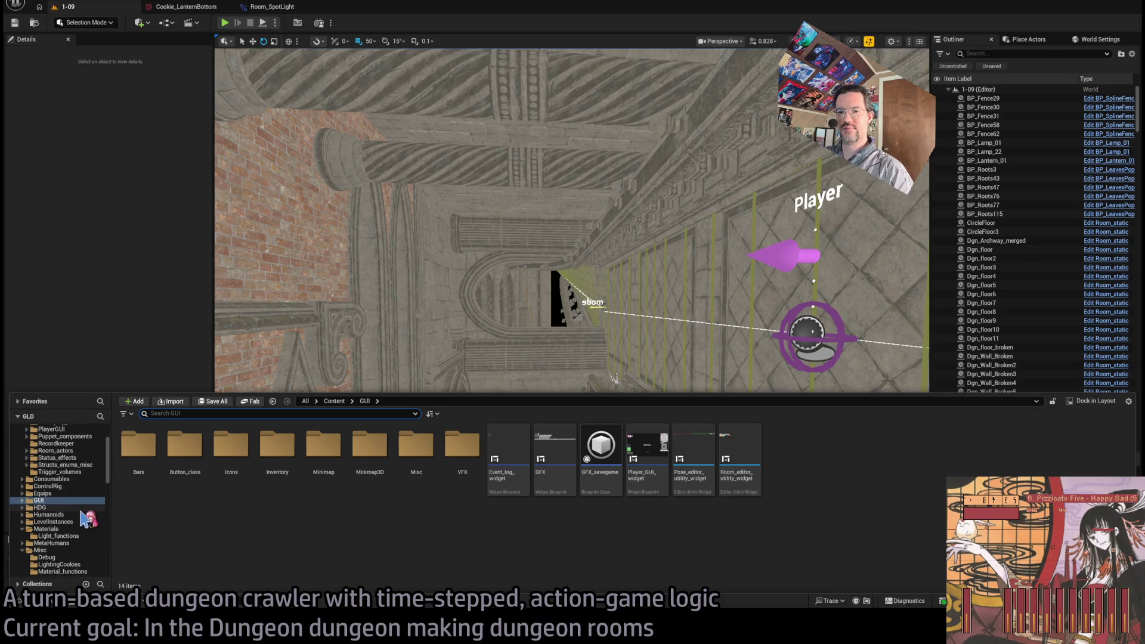
pyautogui.scroll(-3, 88, 519)
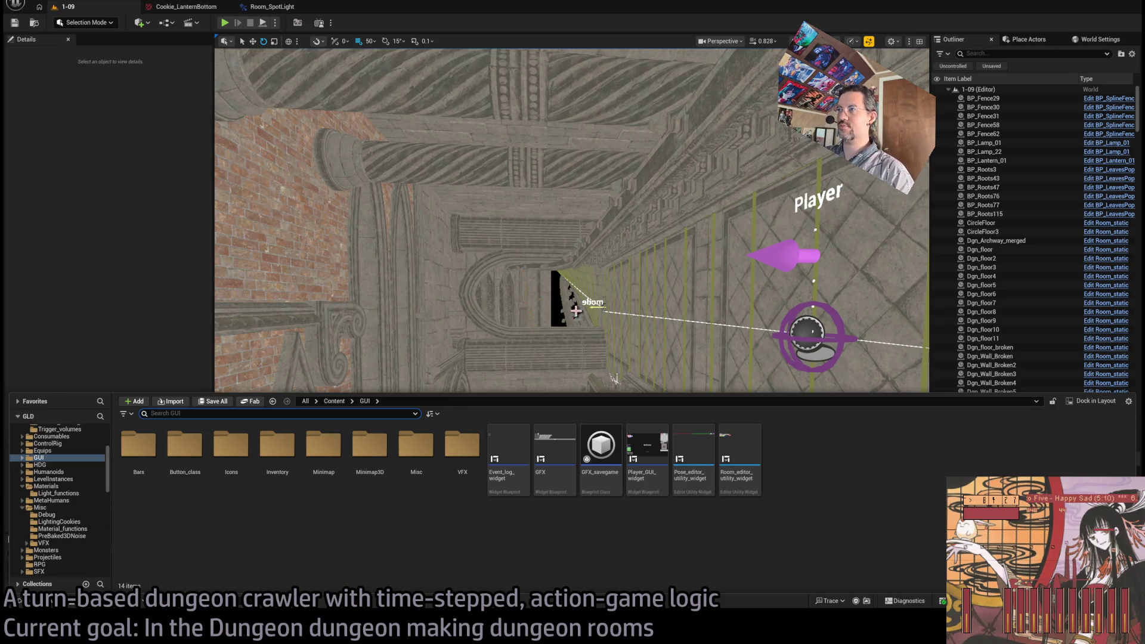
pyautogui.click(614, 379)
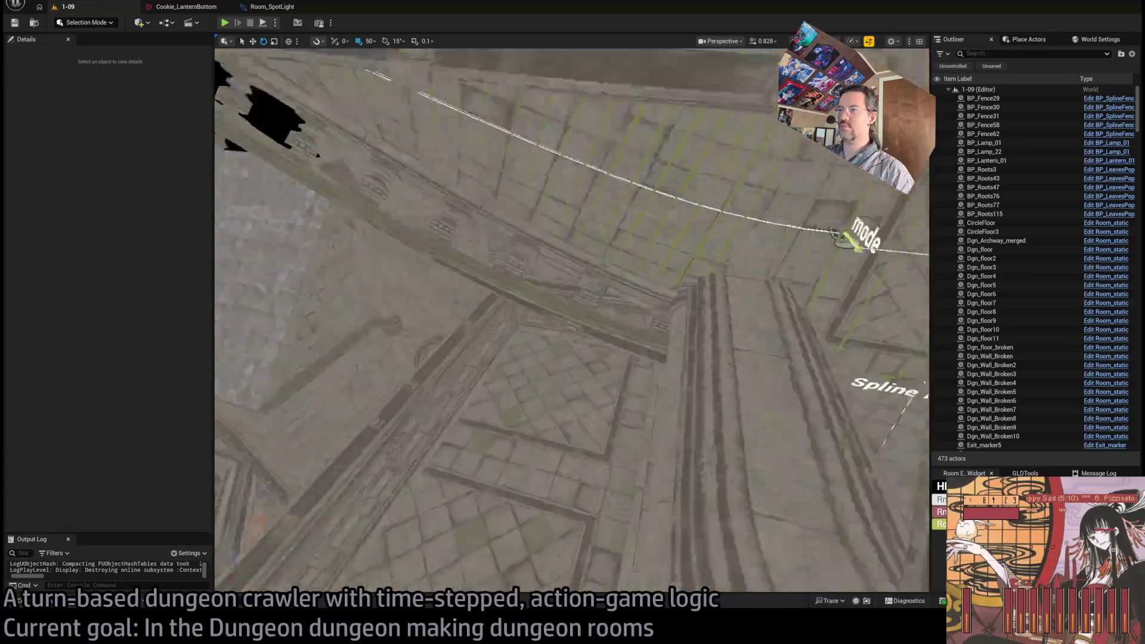
# Step: Duplicate wall lamp BP_Lamp_01 together with its point light
pyautogui.moveTo(678, 272)
pyautogui.mouseDown()
pyautogui.moveTo(656, 281)
pyautogui.moveTo(678, 271)
pyautogui.mouseUp()
pyautogui.click(677, 176)
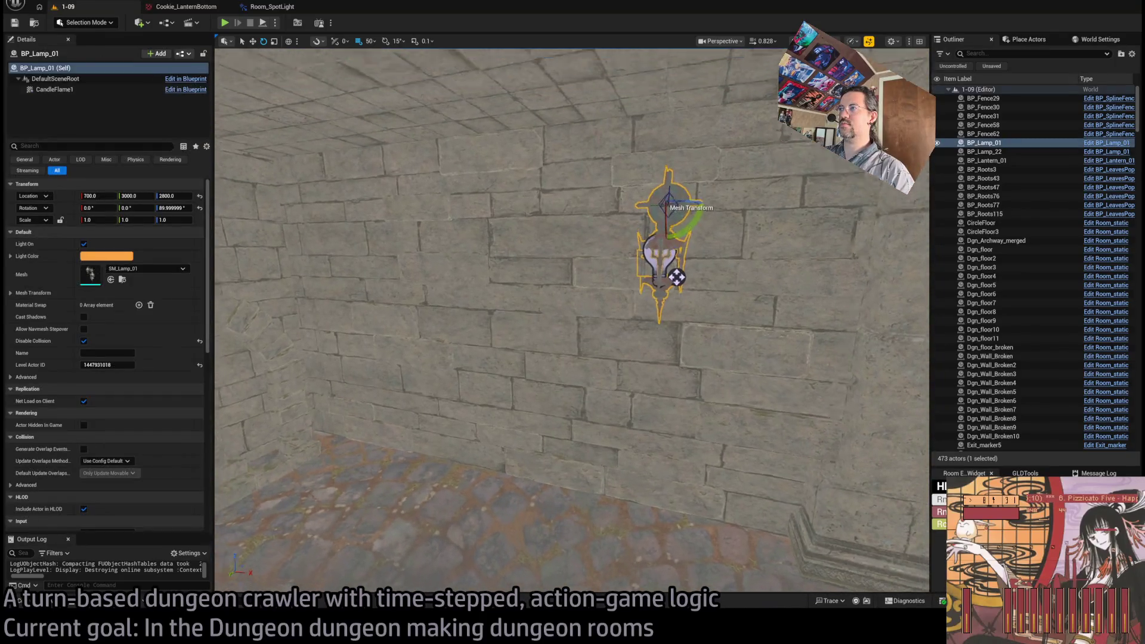
pyautogui.press('f')
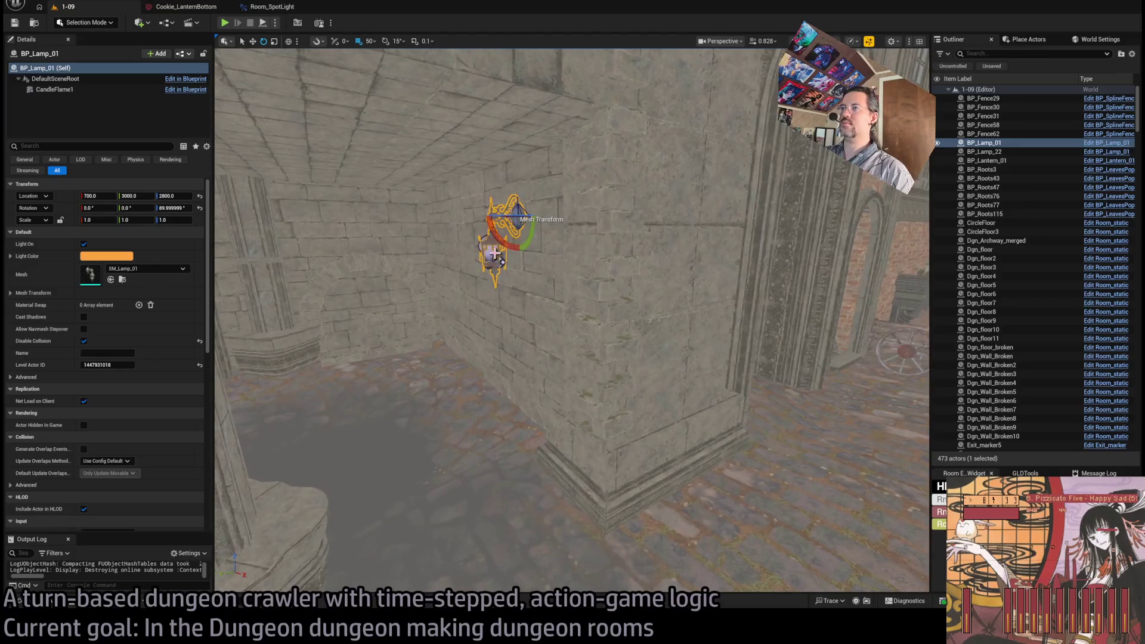
pyautogui.keyDown('ctrl'); pyautogui.click(490, 253); pyautogui.keyUp('ctrl')
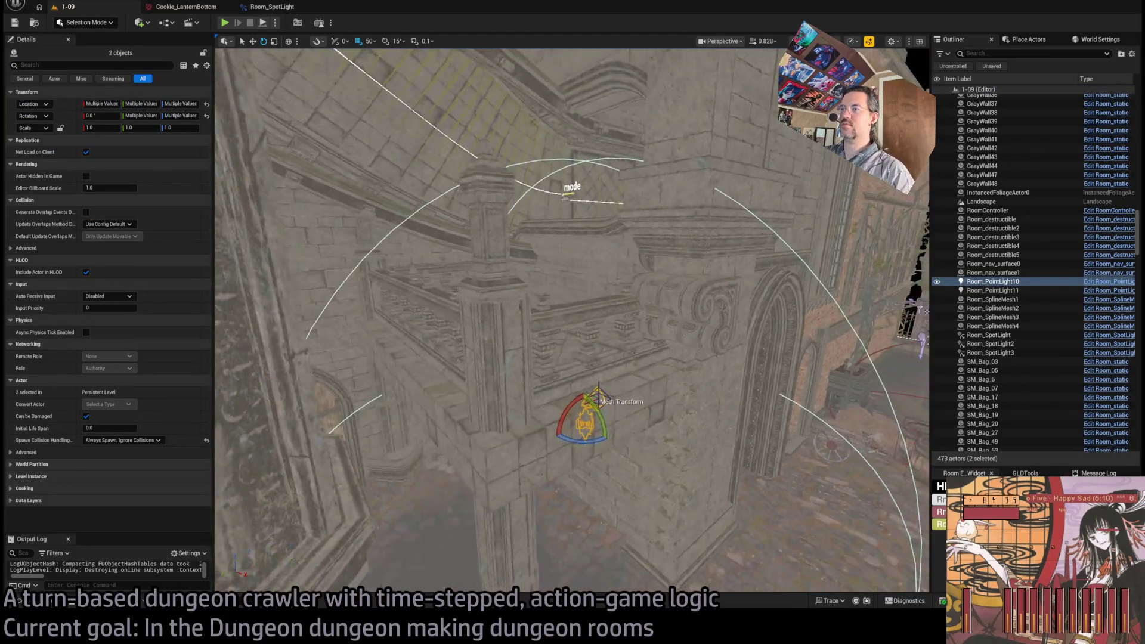
pyautogui.moveTo(566, 408); pyautogui.dragTo(546, 118)
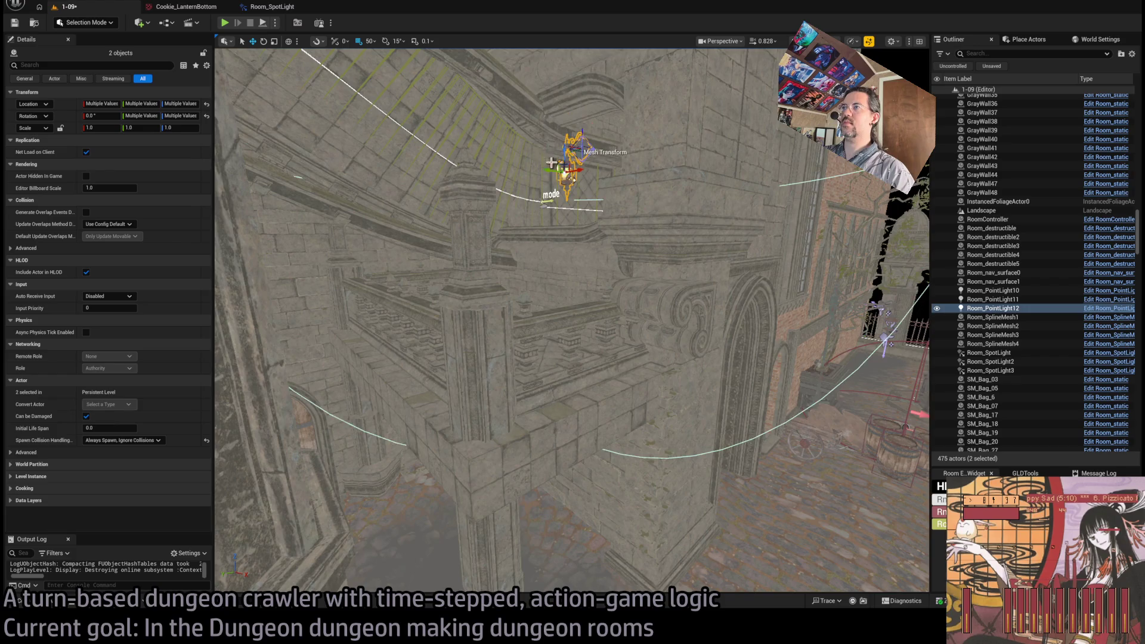
pyautogui.hotkey('ctrl', 'z')
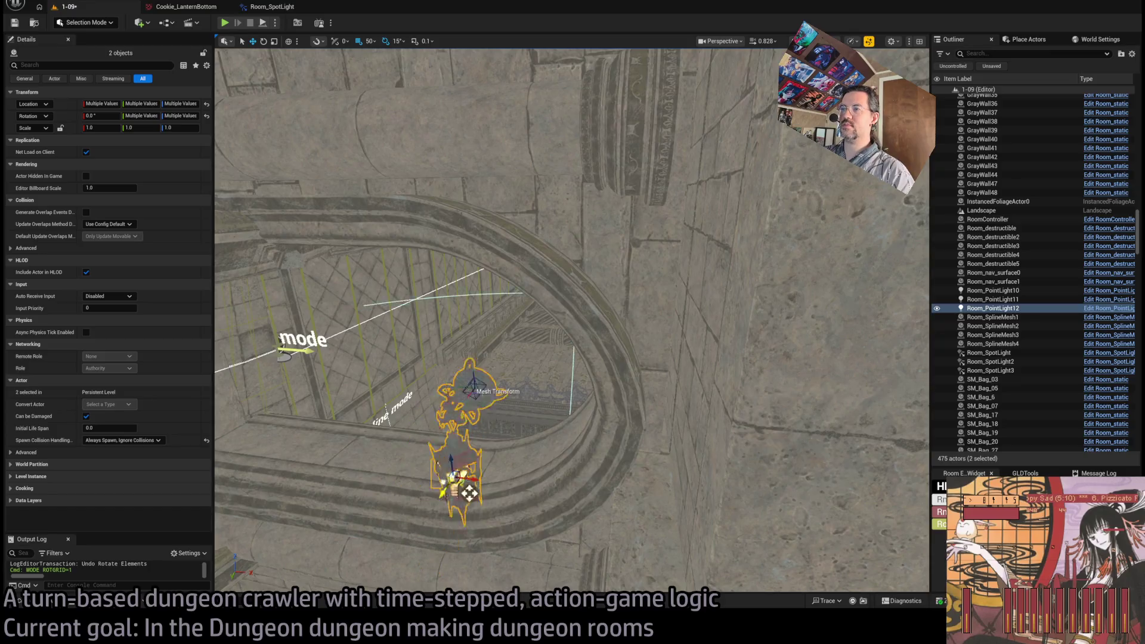
pyautogui.press('f')
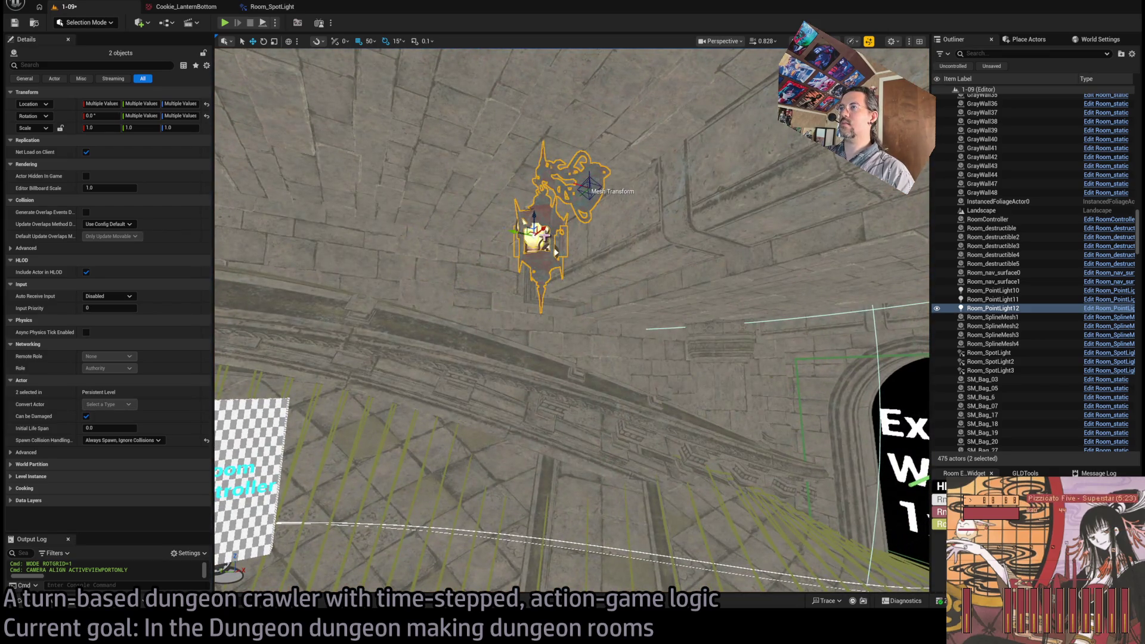
# Step: Set grid snapping to 10 and move the copied lamp and light above the Exit W1 doorway
pyautogui.moveTo(554, 252)
pyautogui.mouseDown()
pyautogui.moveTo(533, 360)
pyautogui.moveTo(410, 356)
pyautogui.moveTo(585, 331)
pyautogui.moveTo(603, 191)
pyautogui.moveTo(605, 207)
pyautogui.mouseUp()
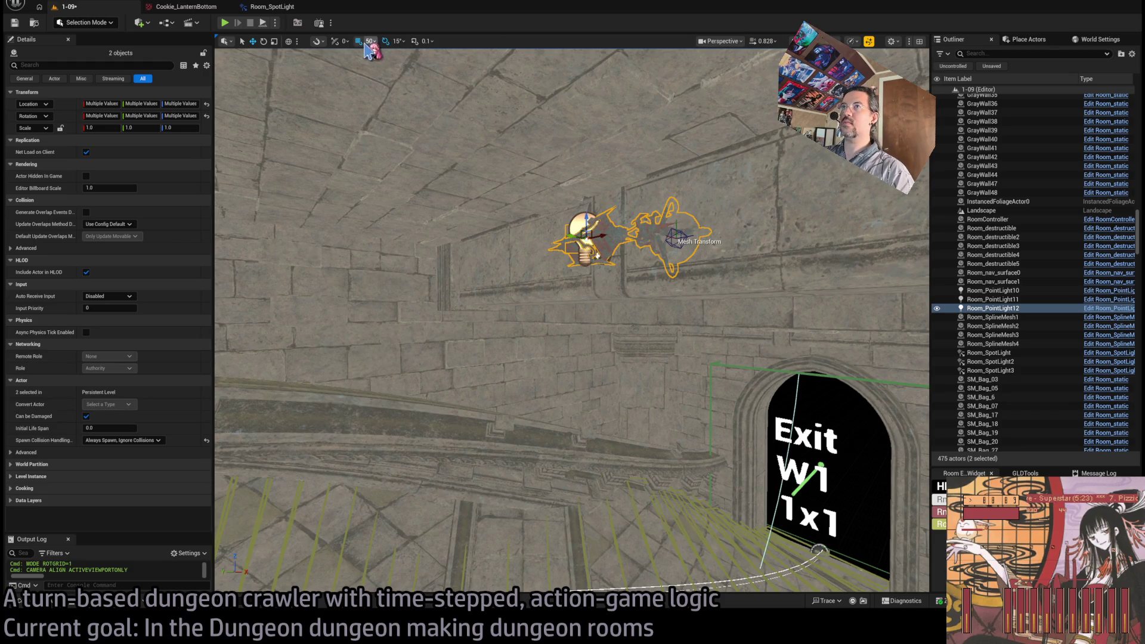
pyautogui.scroll(-1, 370, 41)
pyautogui.moveTo(396, 94); pyautogui.dragTo(370, 95)
pyautogui.moveTo(624, 251)
pyautogui.mouseDown()
pyautogui.moveTo(472, 242)
pyautogui.moveTo(477, 280)
pyautogui.mouseUp()
pyautogui.click(557, 281)
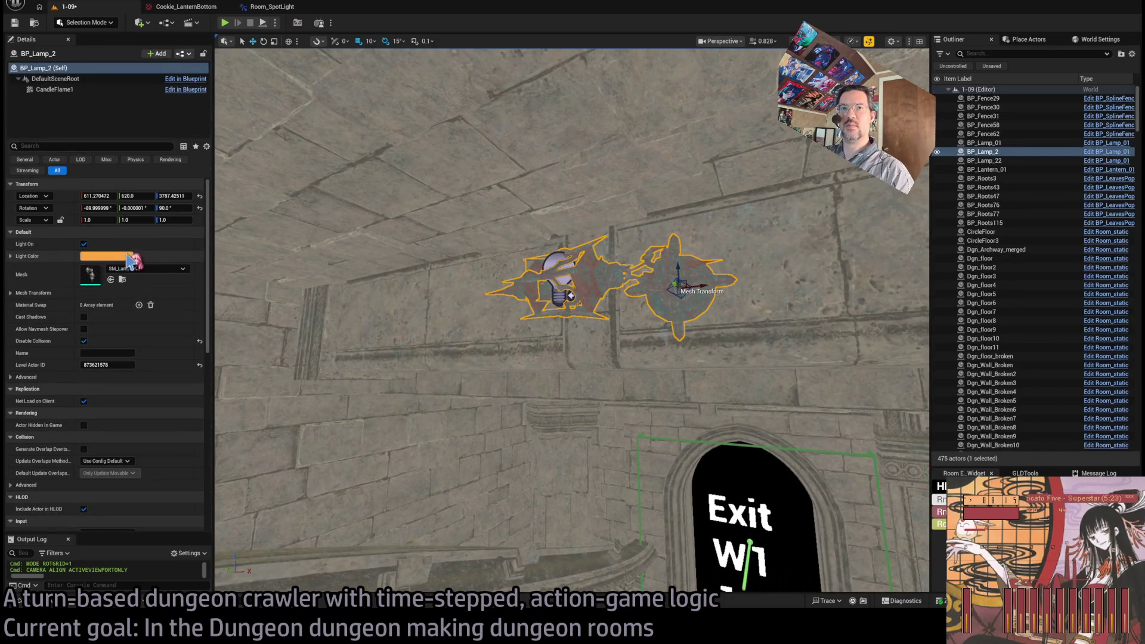
pyautogui.hotkey('ctrl', 'z')
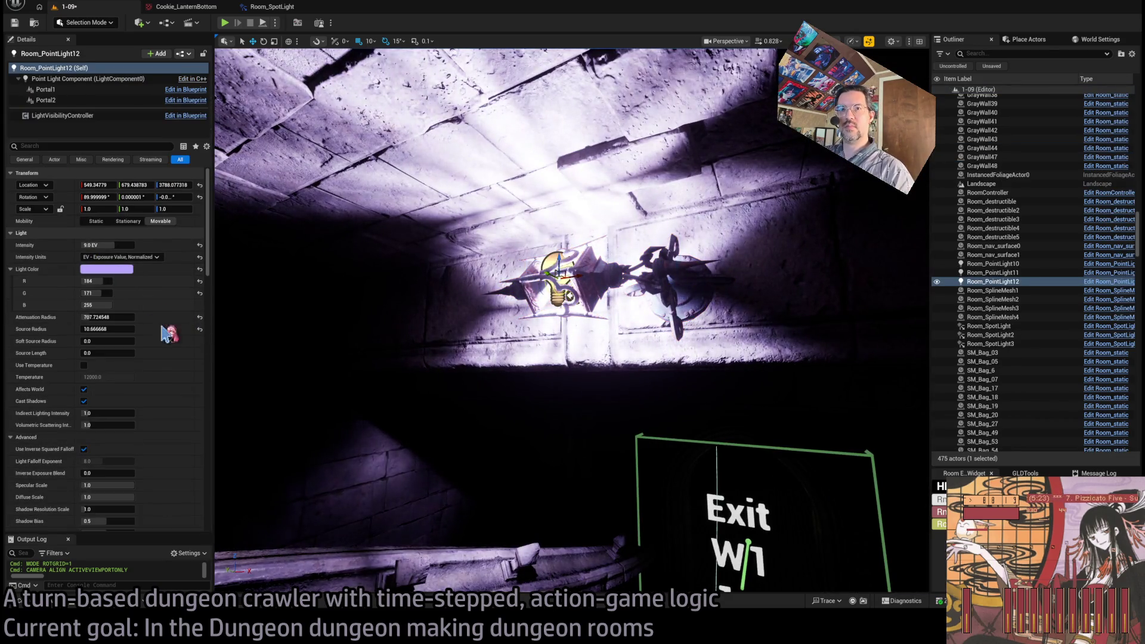
# Step: Give Room_PointLight12 a warm 3500 colour temperature, then start a test play of the level
pyautogui.hotkey('ctrl', 'z')
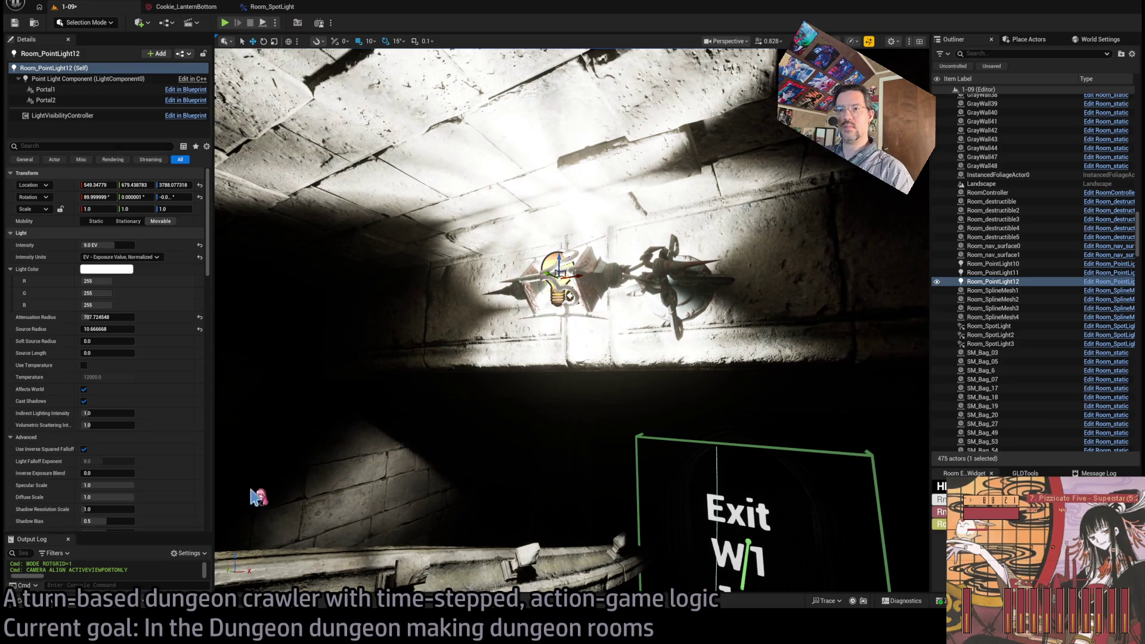
pyautogui.click(83, 365)
pyautogui.click(107, 377)
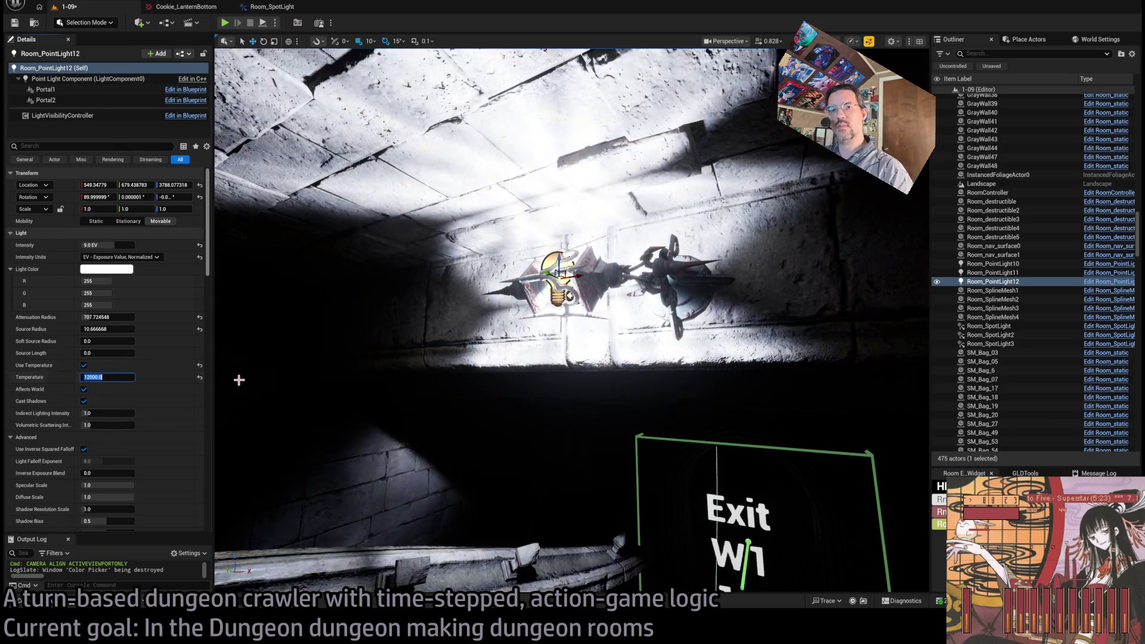
pyautogui.write('3500')
pyautogui.press('Return')
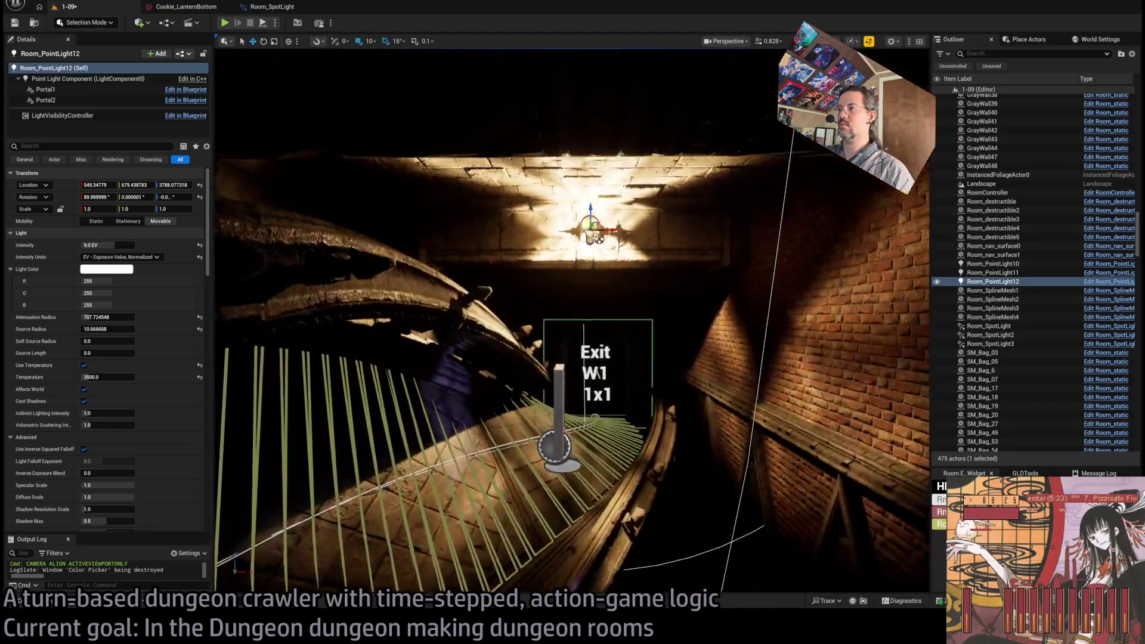
pyautogui.moveTo(598, 374); pyautogui.dragTo(564, 361)
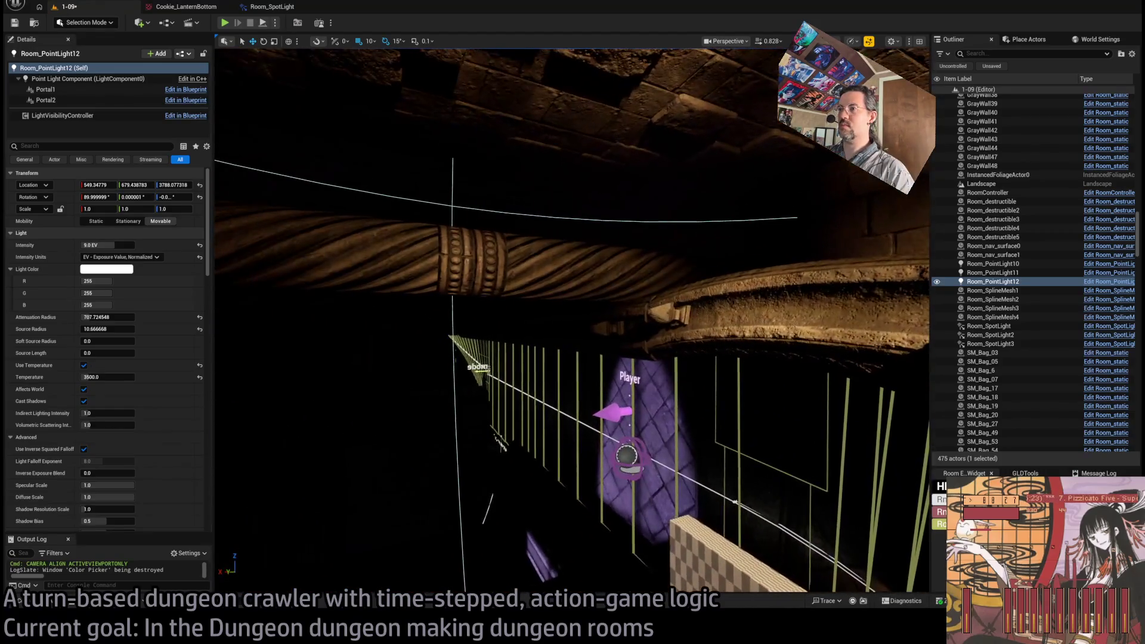
pyautogui.click(224, 23)
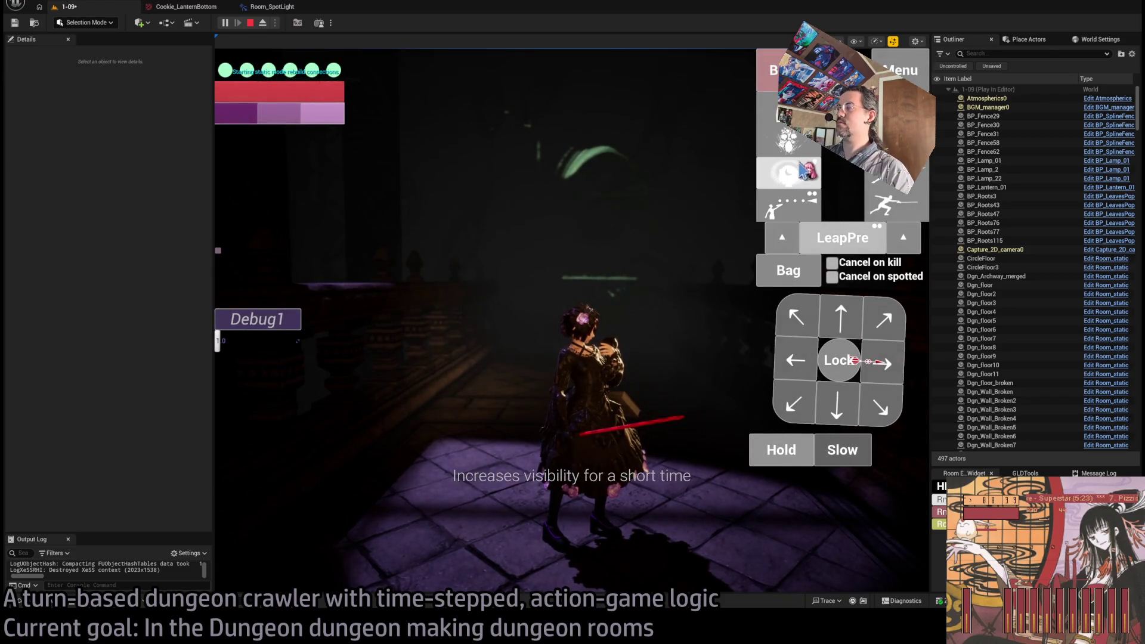
pyautogui.click(810, 179)
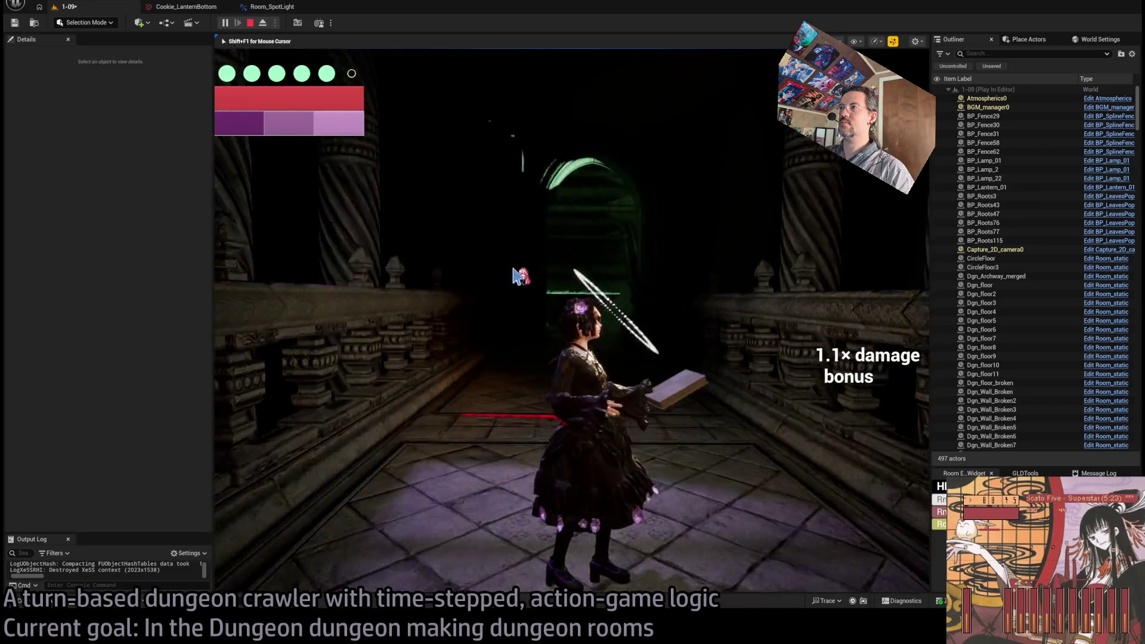
pyautogui.click(506, 277)
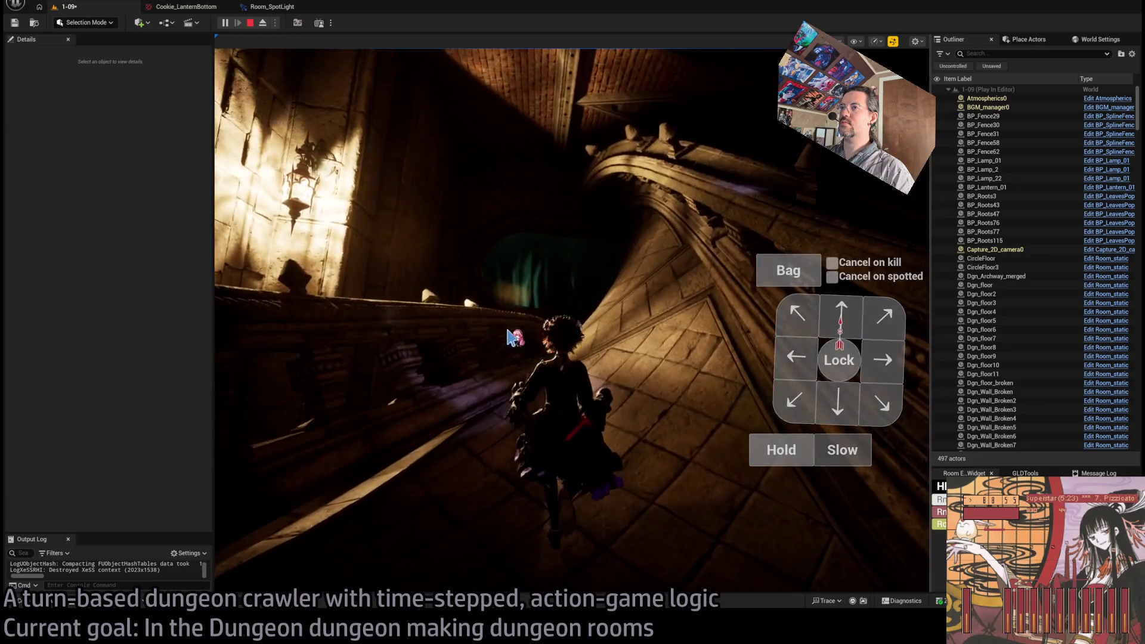
pyautogui.press('Escape')
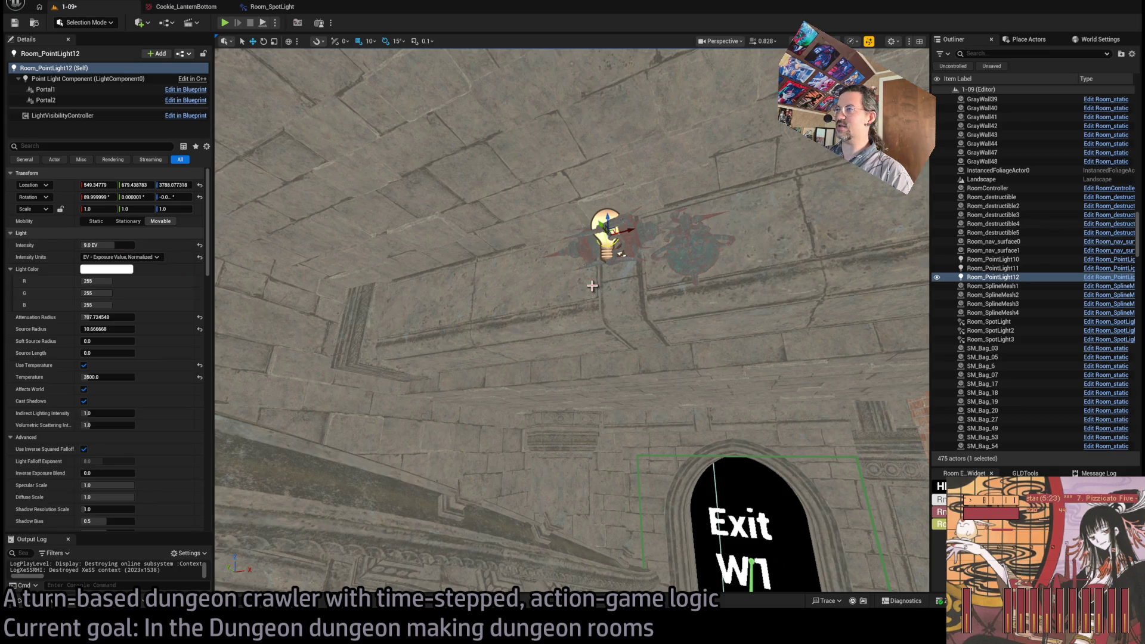
# Step: Select Room_PointLight12 at the corridor ceiling
pyautogui.scroll(-5, 146, 420)
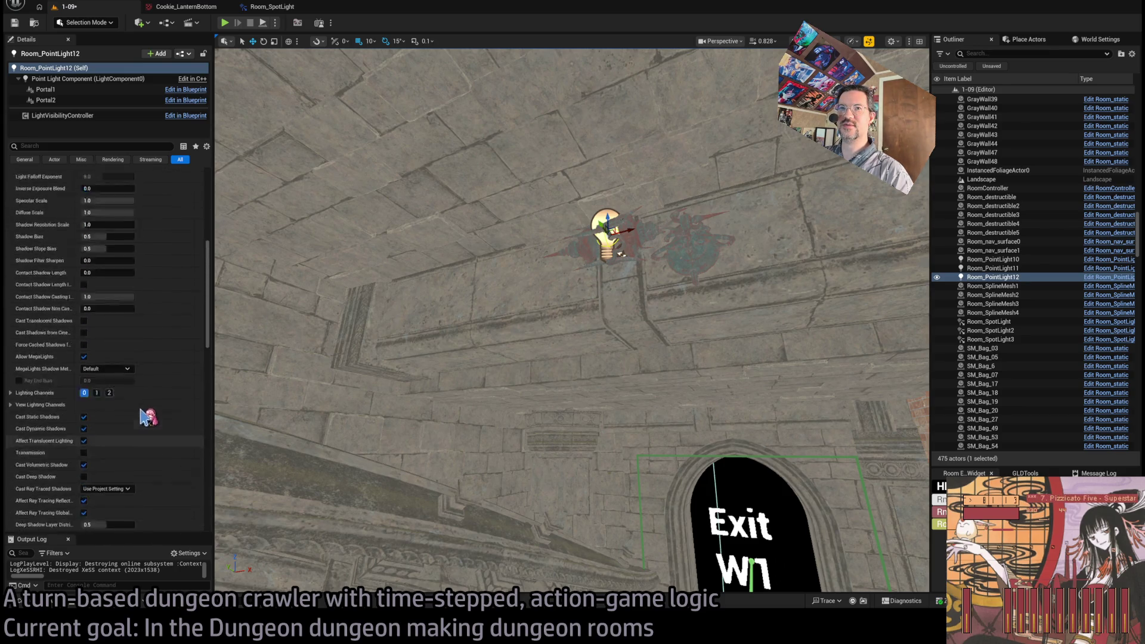
pyautogui.scroll(5, 146, 417)
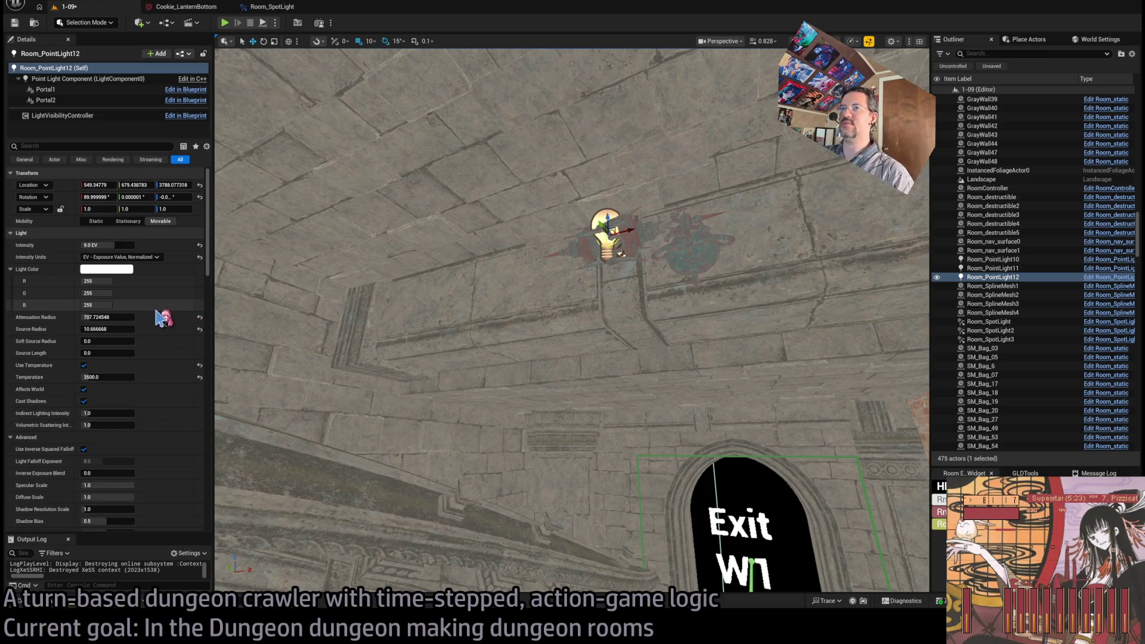
pyautogui.click(608, 269)
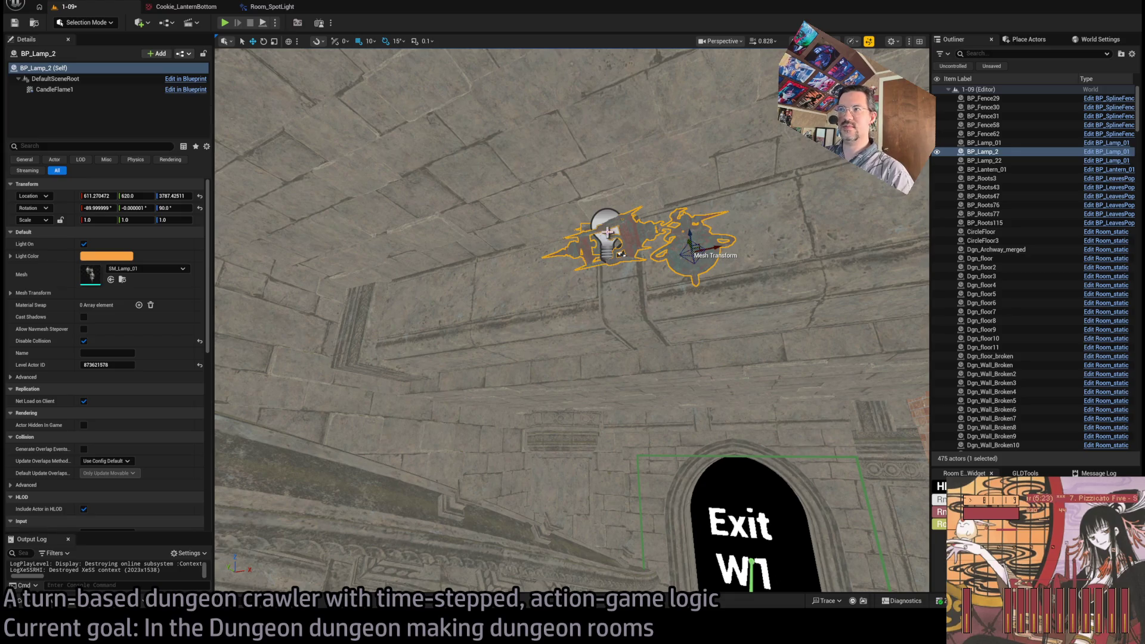
pyautogui.click(604, 212)
pyautogui.moveTo(429, 252)
pyautogui.mouseDown()
pyautogui.moveTo(417, 352)
pyautogui.moveTo(441, 310)
pyautogui.mouseUp()
pyautogui.click(710, 289)
pyautogui.click(712, 291)
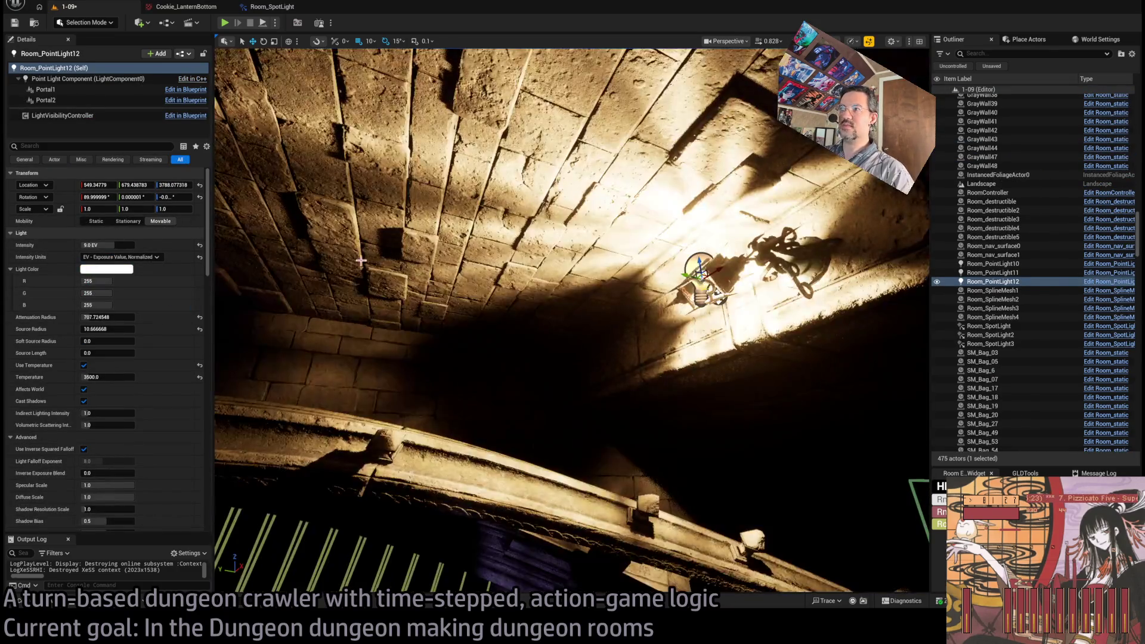
# Step: Lower Room_PointLight12's intensity to 8.0 and then 7.0 EV
pyautogui.click(107, 245)
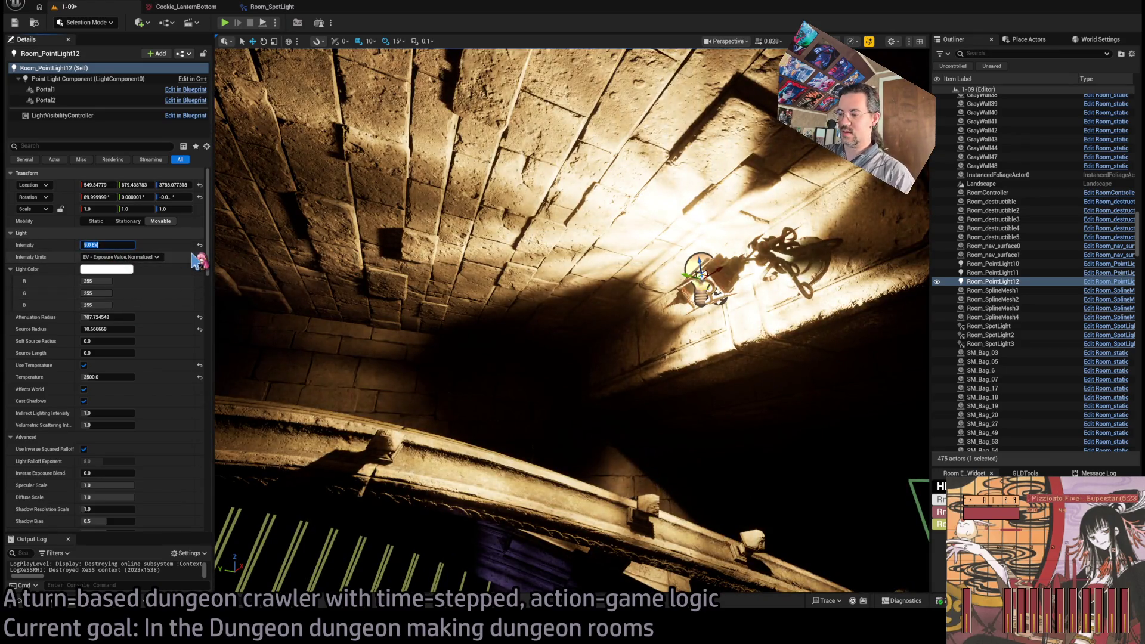
pyautogui.write('8')
pyautogui.press('Return')
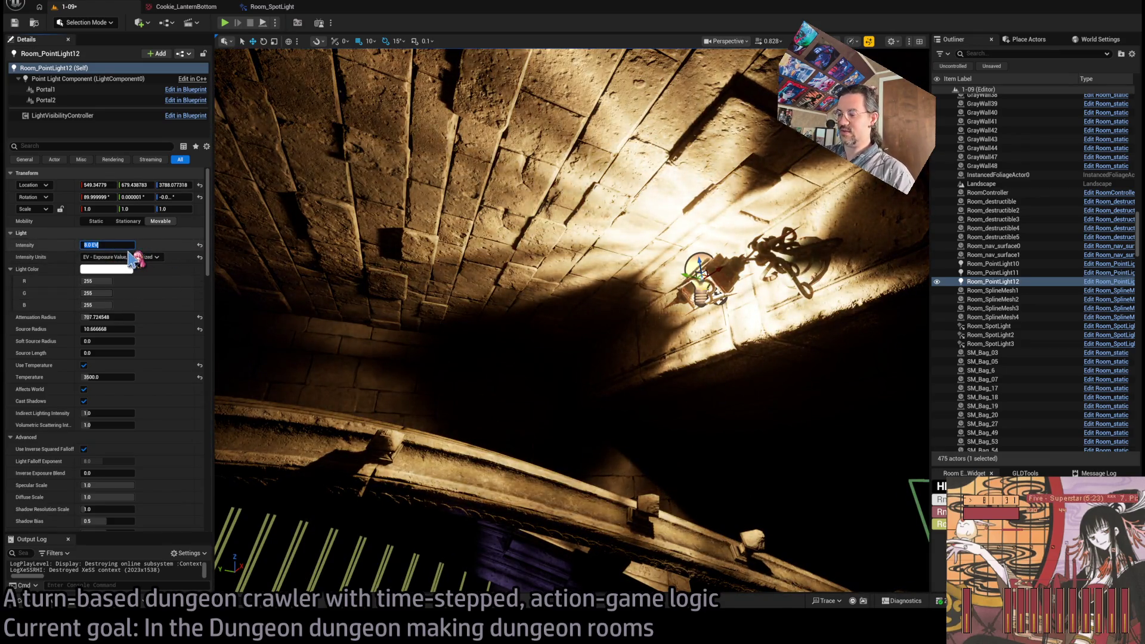
pyautogui.write('7')
pyautogui.press('Return')
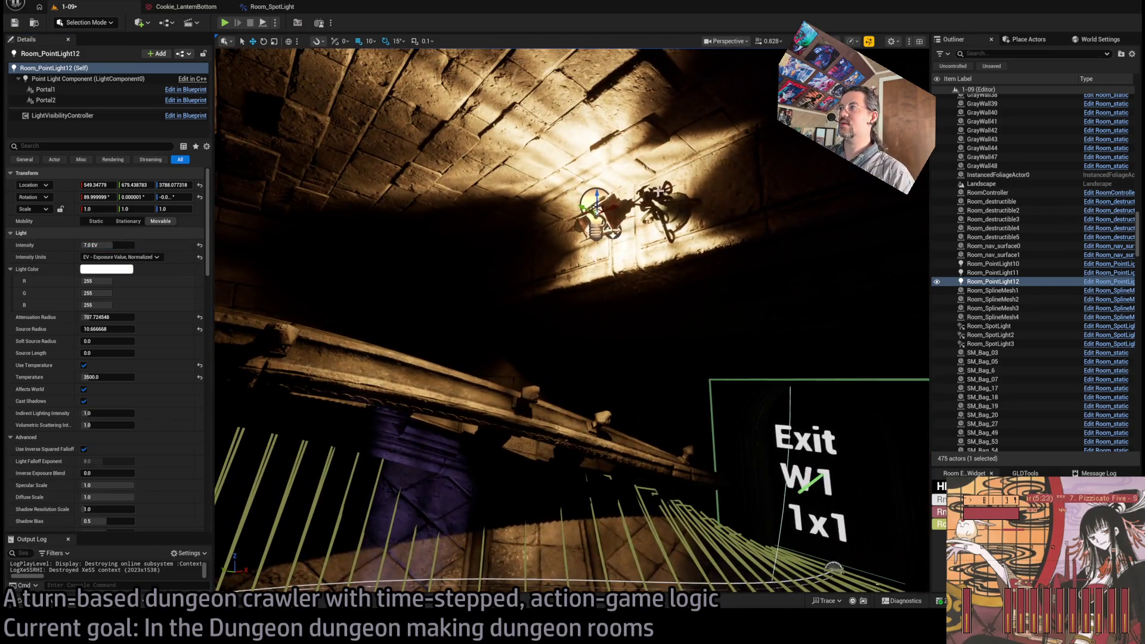
# Step: Select Room_PointLight12 together with the lamp BP_Lamp_2
pyautogui.click(643, 201)
pyautogui.click(644, 201)
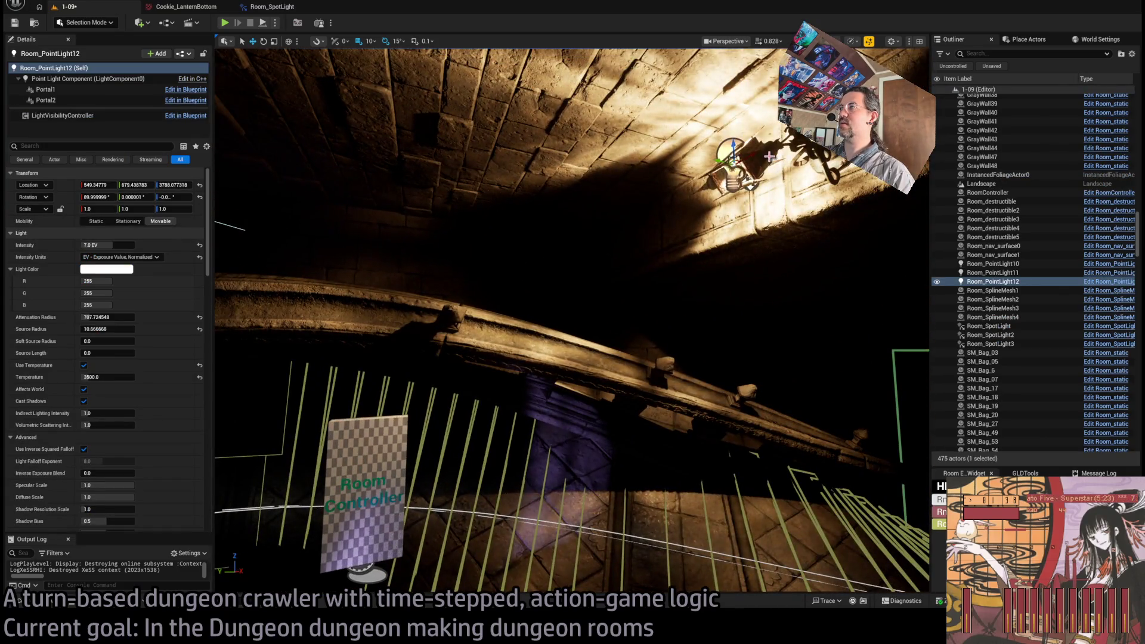
pyautogui.click(769, 156)
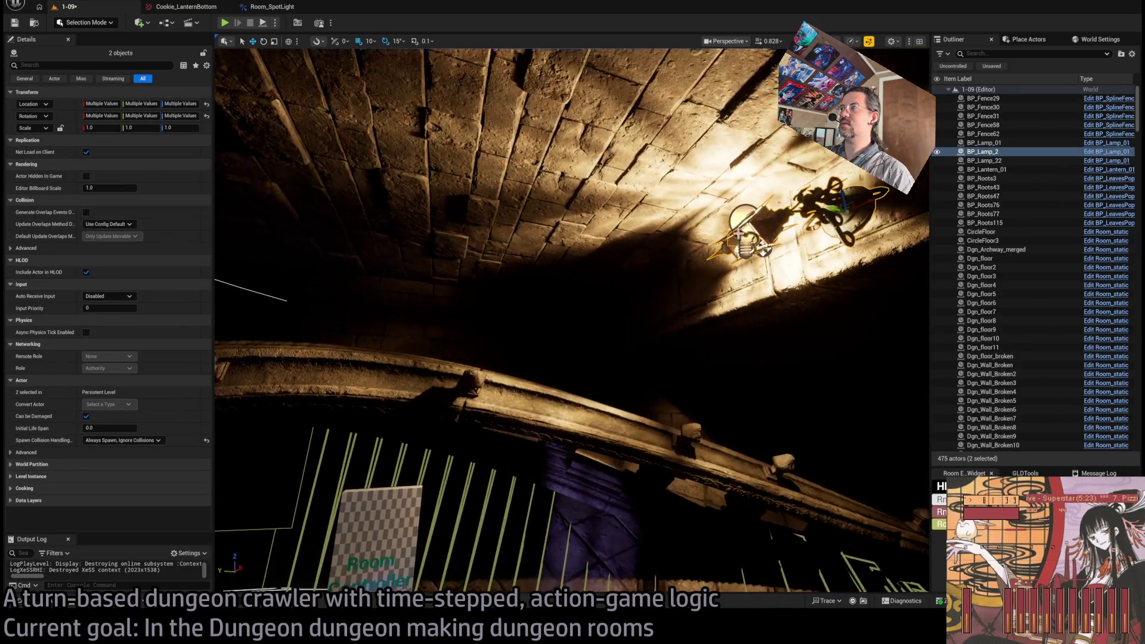
# Step: Duplicate the lamp and its light further along the vault, inspect them, and start a test play
pyautogui.moveTo(829, 222)
pyautogui.mouseDown()
pyautogui.moveTo(823, 309)
pyautogui.moveTo(704, 293)
pyautogui.moveTo(799, 276)
pyautogui.mouseUp()
pyautogui.press('f')
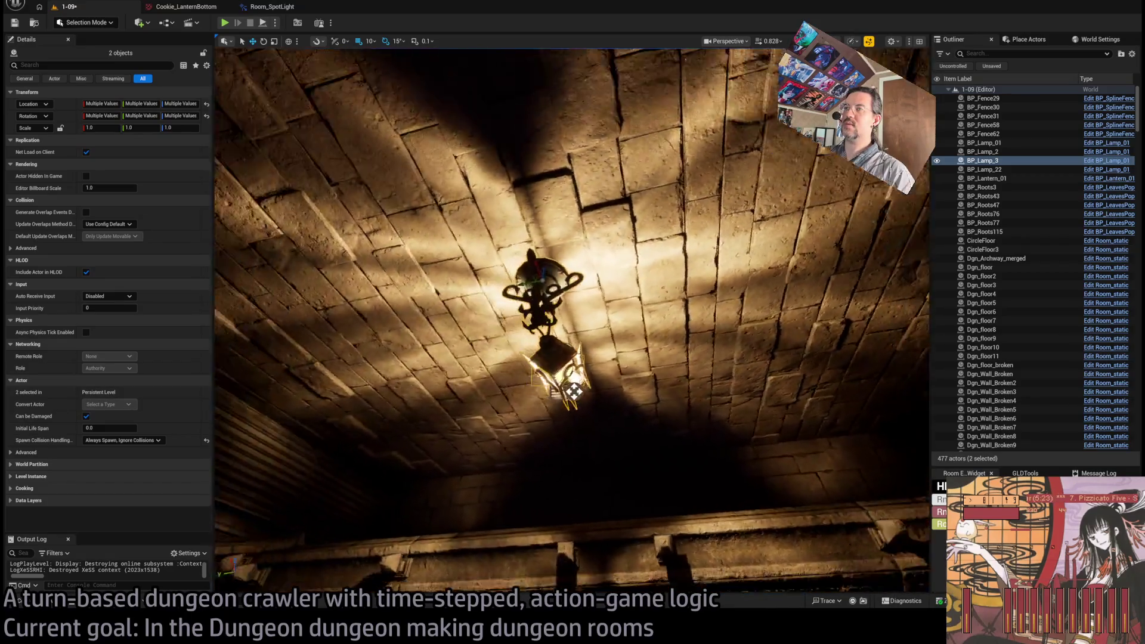
pyautogui.moveTo(453, 275); pyautogui.dragTo(624, 204)
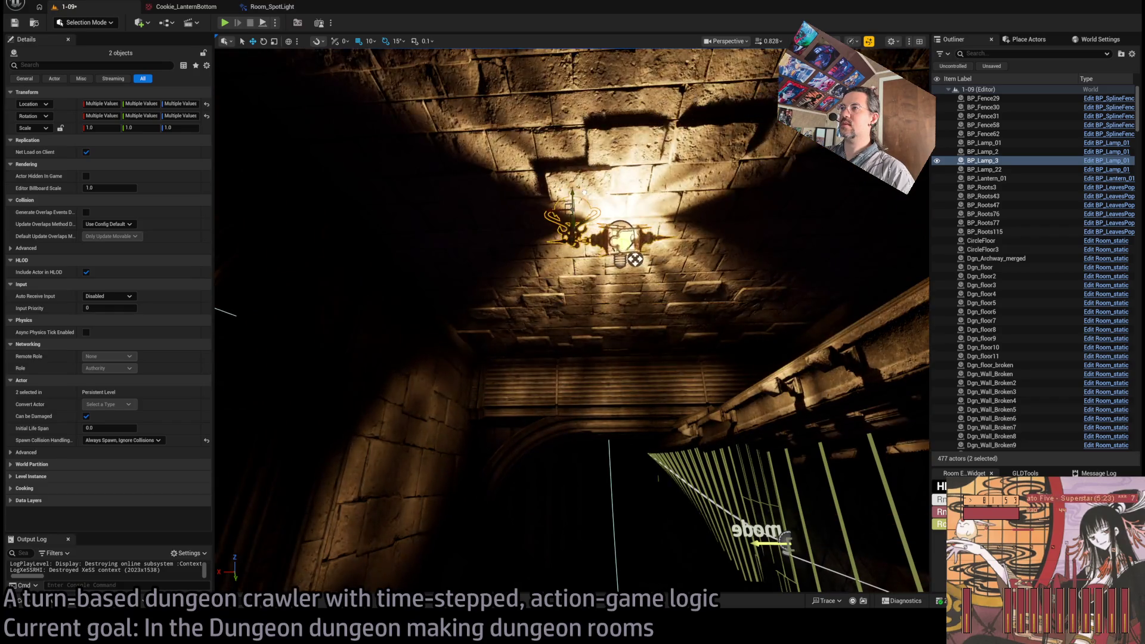
pyautogui.moveTo(588, 199)
pyautogui.mouseDown()
pyautogui.moveTo(572, 226)
pyautogui.moveTo(584, 214)
pyautogui.moveTo(587, 238)
pyautogui.mouseUp()
pyautogui.moveTo(669, 425)
pyautogui.mouseDown()
pyautogui.moveTo(654, 528)
pyautogui.moveTo(518, 317)
pyautogui.moveTo(353, 388)
pyautogui.moveTo(477, 288)
pyautogui.moveTo(608, 326)
pyautogui.moveTo(703, 333)
pyautogui.moveTo(644, 334)
pyautogui.moveTo(554, 417)
pyautogui.moveTo(536, 411)
pyautogui.moveTo(596, 399)
pyautogui.moveTo(584, 394)
pyautogui.mouseUp()
pyautogui.moveTo(552, 251)
pyautogui.mouseDown()
pyautogui.moveTo(560, 184)
pyautogui.moveTo(536, 196)
pyautogui.moveTo(575, 269)
pyautogui.mouseUp()
pyautogui.click(229, 24)
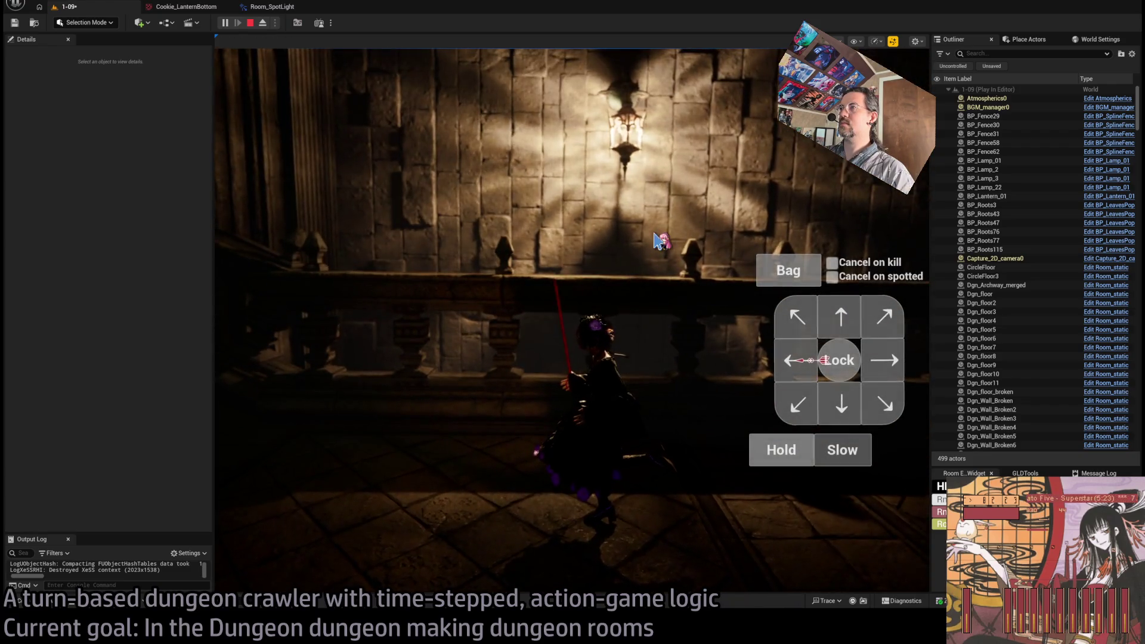
# Step: Stop play and move BP_Lamp_3 with Room_PointLight13 down-left along the wall
pyautogui.press('Escape')
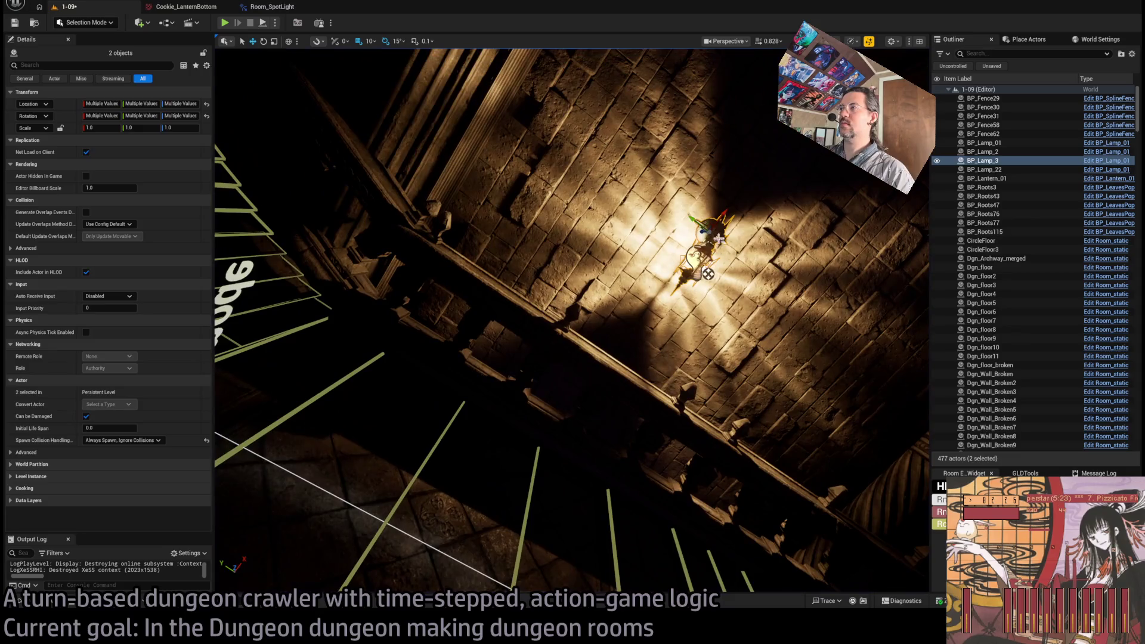
pyautogui.click(707, 241)
pyautogui.keyDown('ctrl'); pyautogui.click(707, 275); pyautogui.keyUp('ctrl')
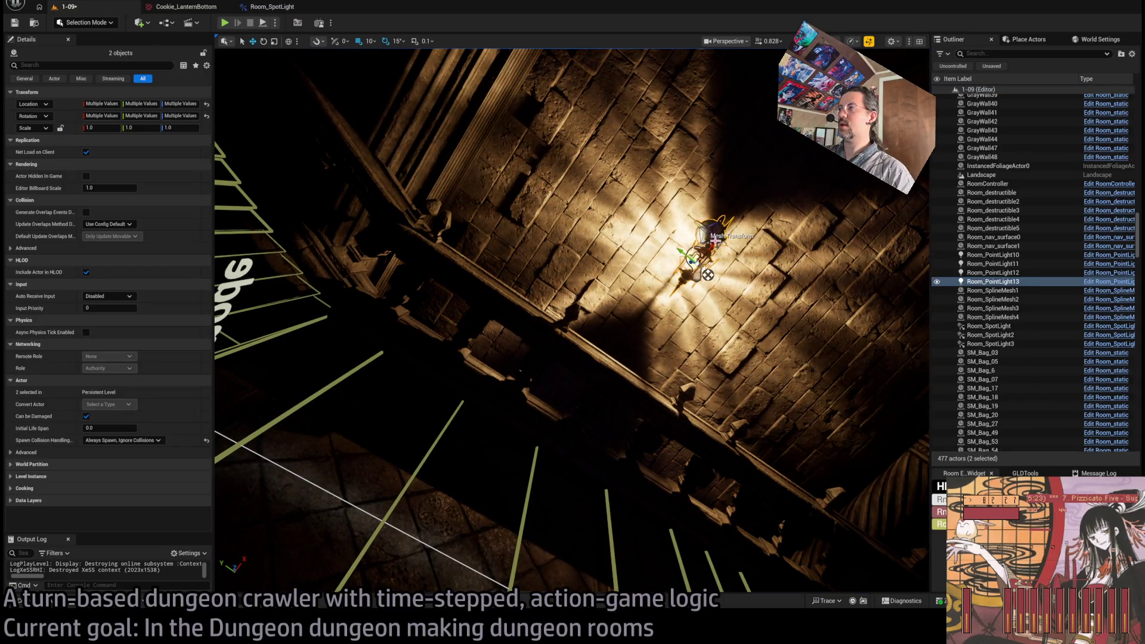
pyautogui.moveTo(707, 275)
pyautogui.mouseDown()
pyautogui.moveTo(631, 331)
pyautogui.moveTo(632, 301)
pyautogui.mouseUp()
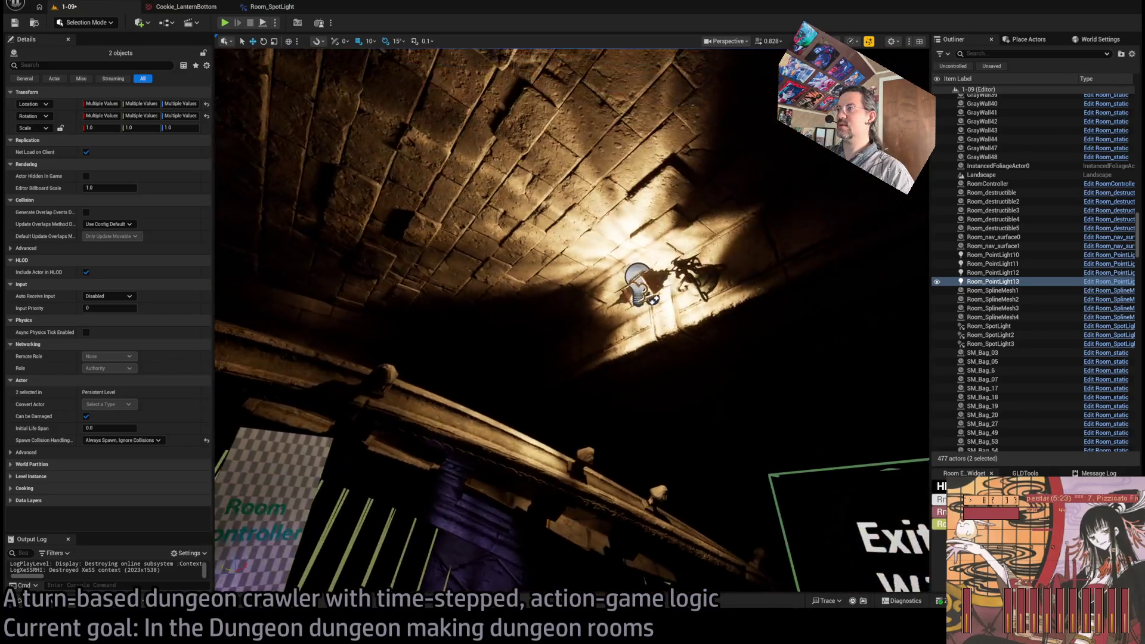
# Step: Slide BP_Lamp_2 with Room_PointLight12 along the ceiling and start another test play
pyautogui.click(650, 278)
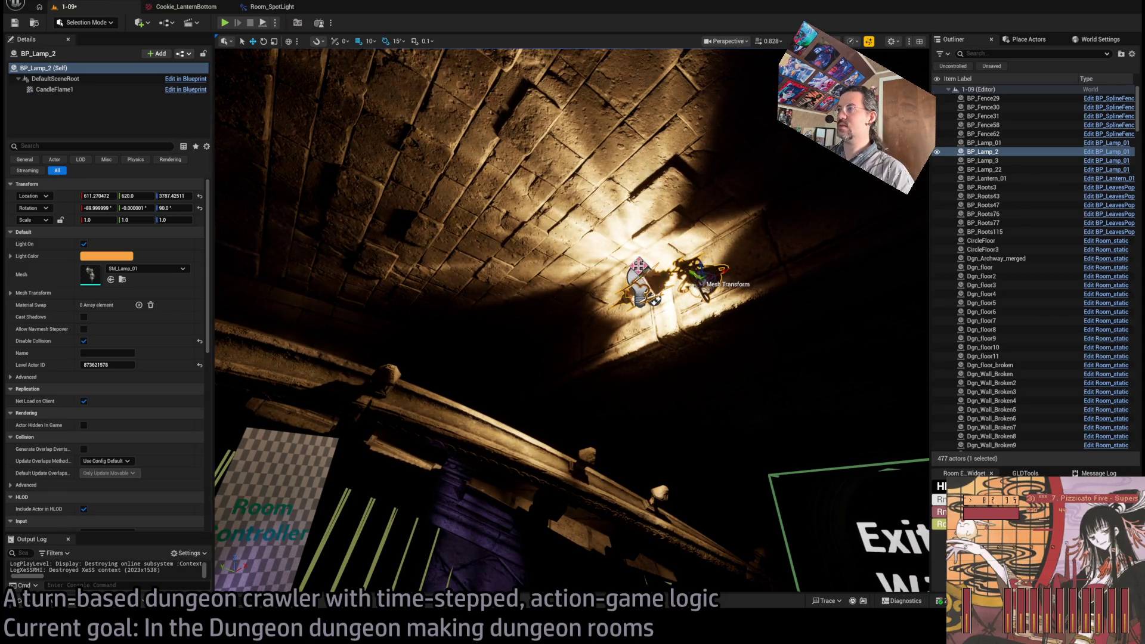
pyautogui.keyDown('ctrl'); pyautogui.click(708, 276); pyautogui.keyUp('ctrl')
pyautogui.moveTo(654, 278)
pyautogui.mouseDown()
pyautogui.moveTo(572, 334)
pyautogui.moveTo(584, 334)
pyautogui.moveTo(590, 358)
pyautogui.moveTo(630, 285)
pyautogui.mouseUp()
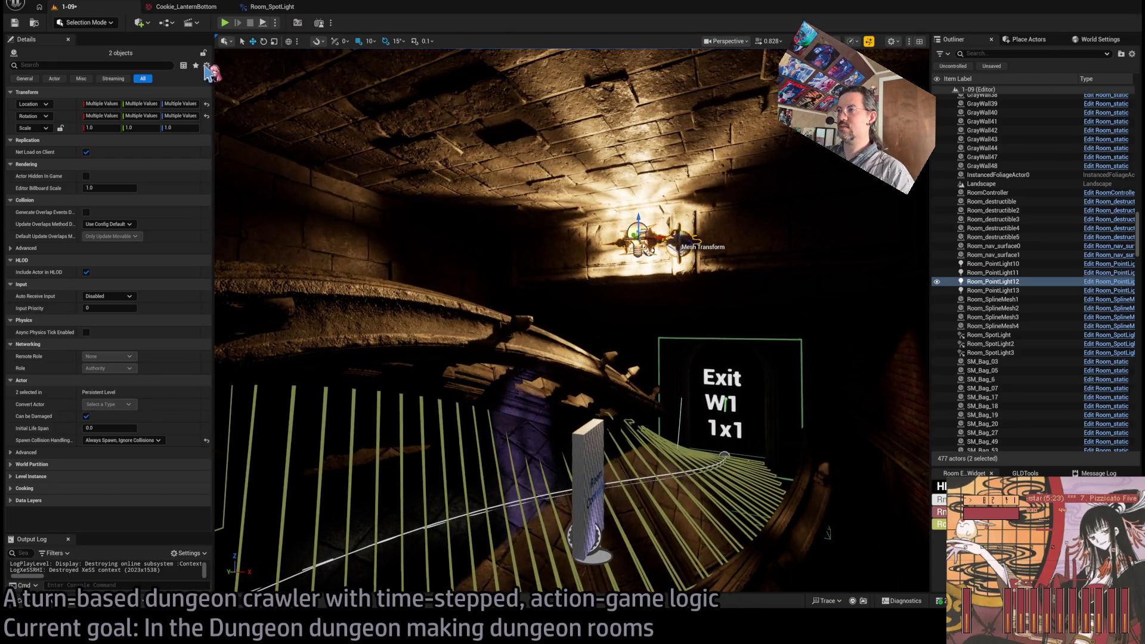
pyautogui.click(229, 25)
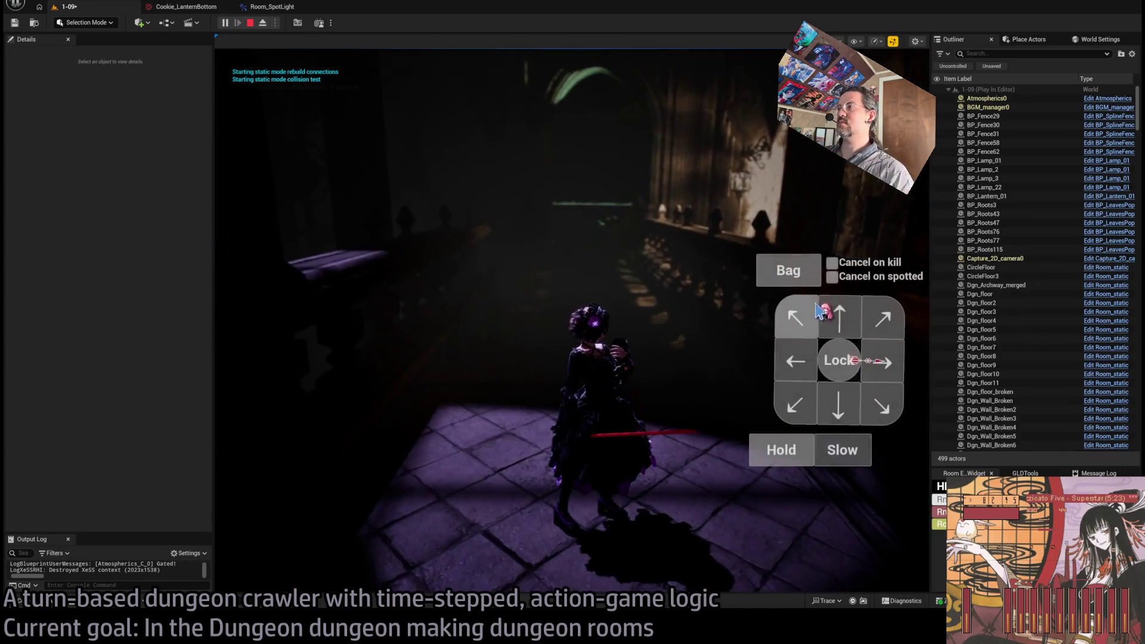
# Step: Play out a turn, rotate the game camera about 45 degrees, then stop the test play
pyautogui.click(820, 310)
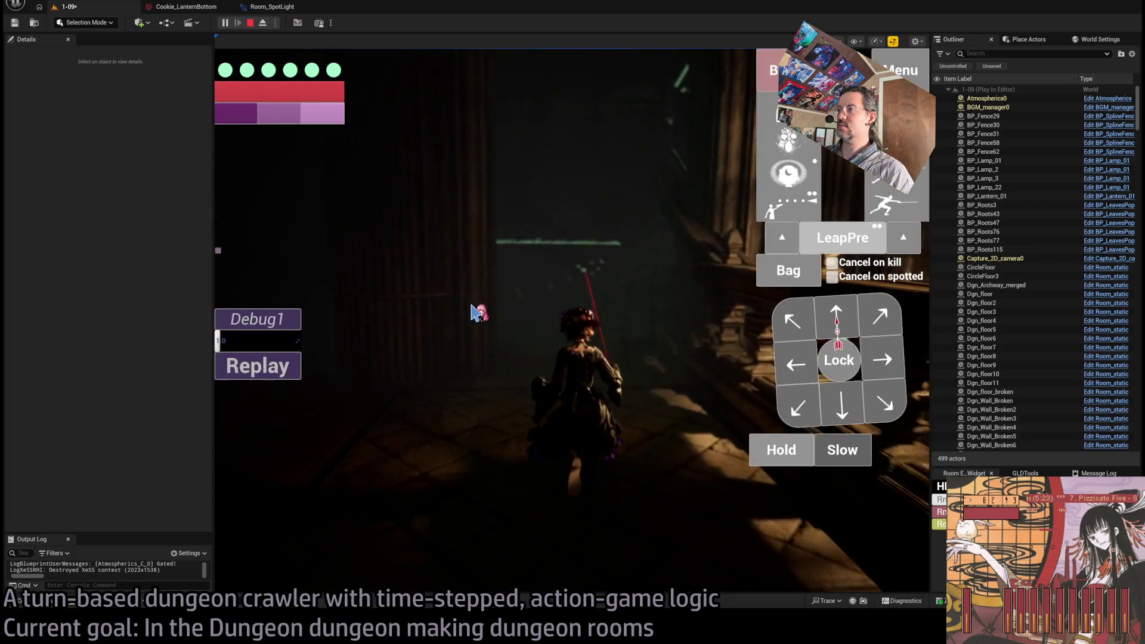
pyautogui.moveTo(542, 324); pyautogui.dragTo(472, 286)
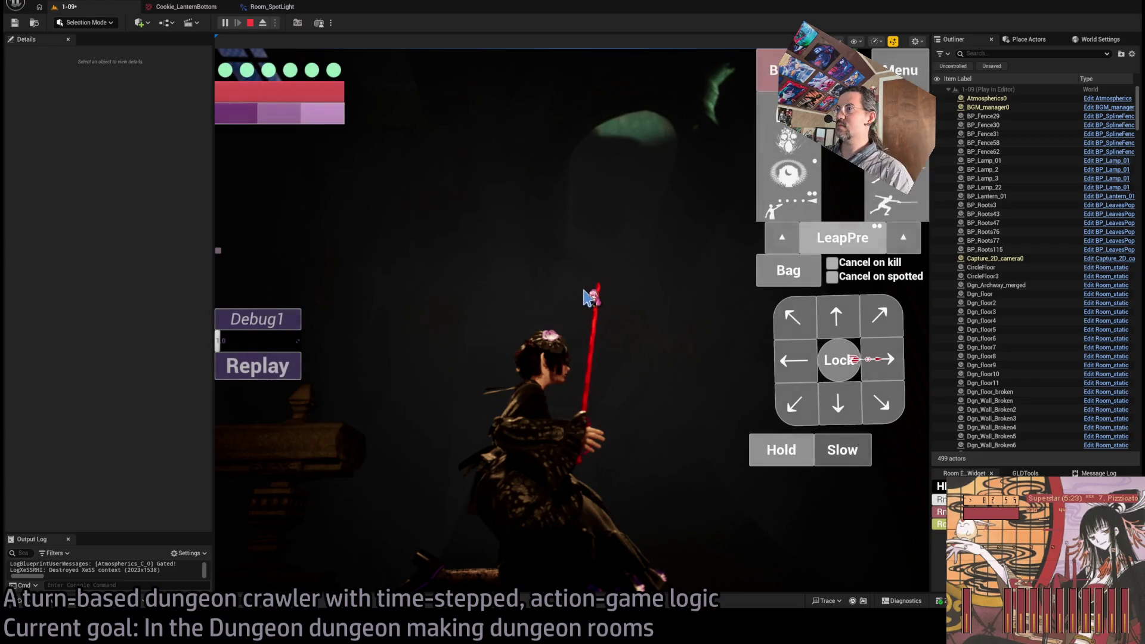
pyautogui.press('Escape')
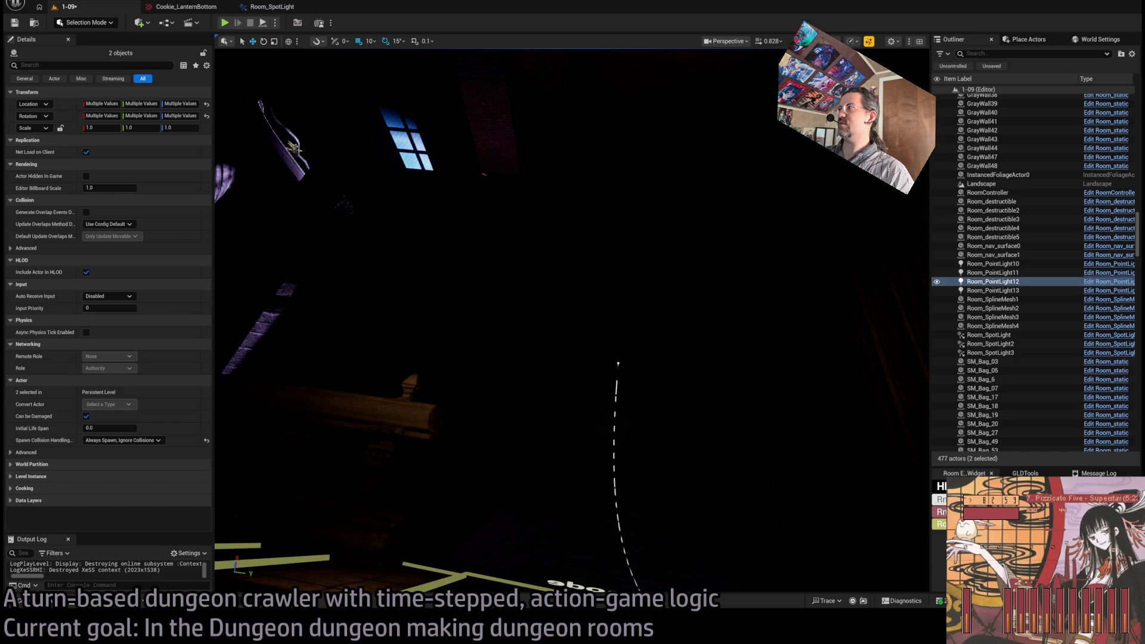
pyautogui.hotkey('alt', '3')
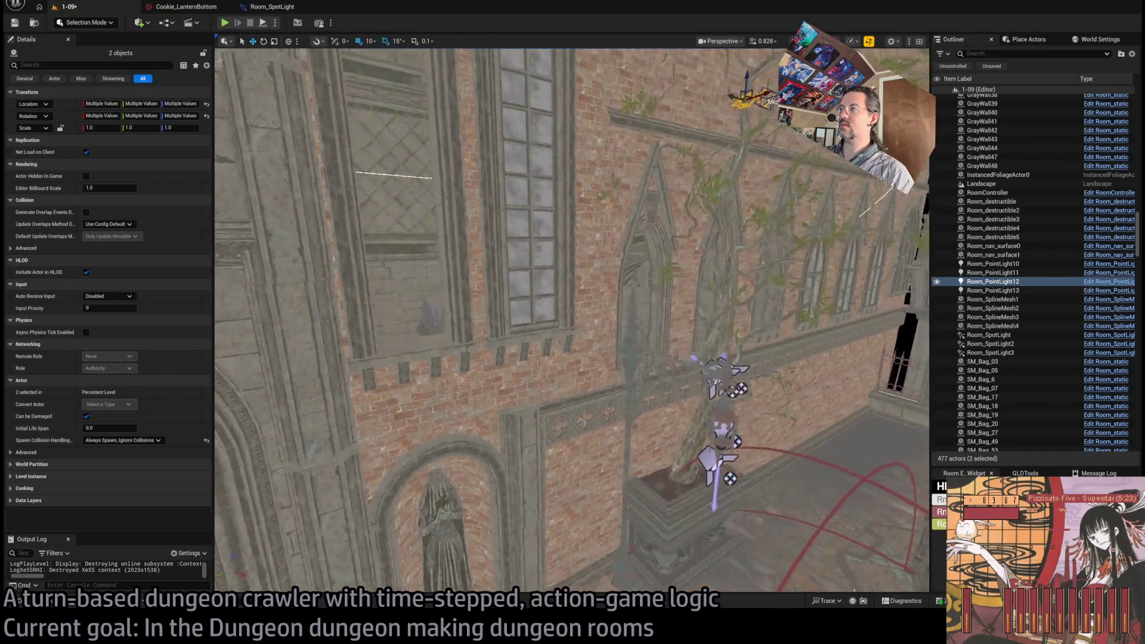
pyautogui.click(561, 360)
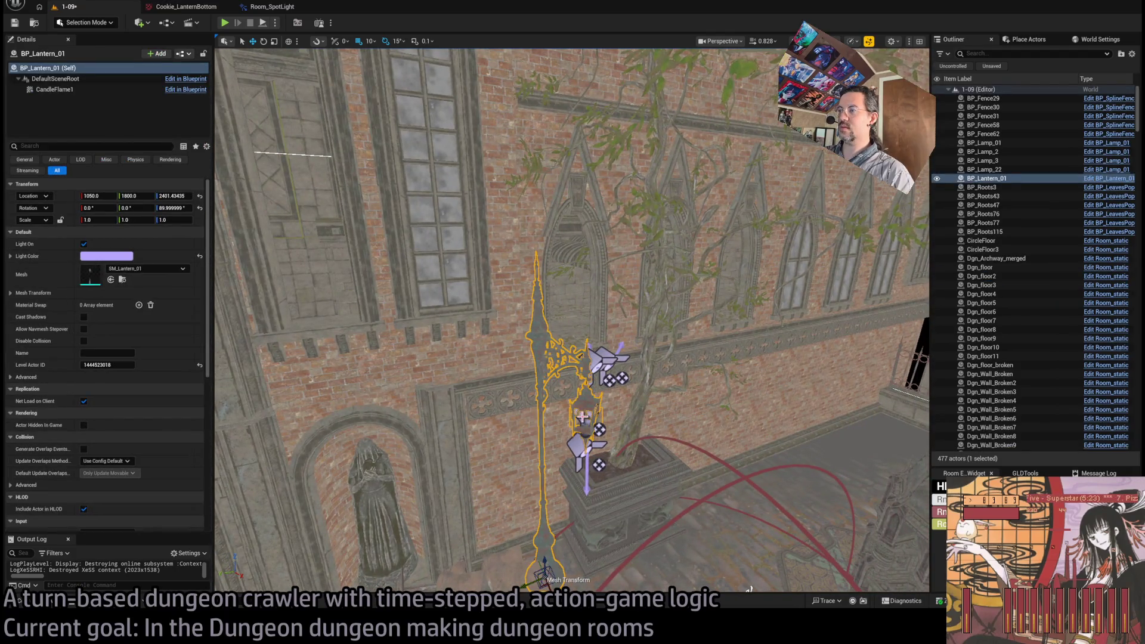
pyautogui.keyDown('ctrl'); pyautogui.click(581, 415); pyautogui.keyUp('ctrl')
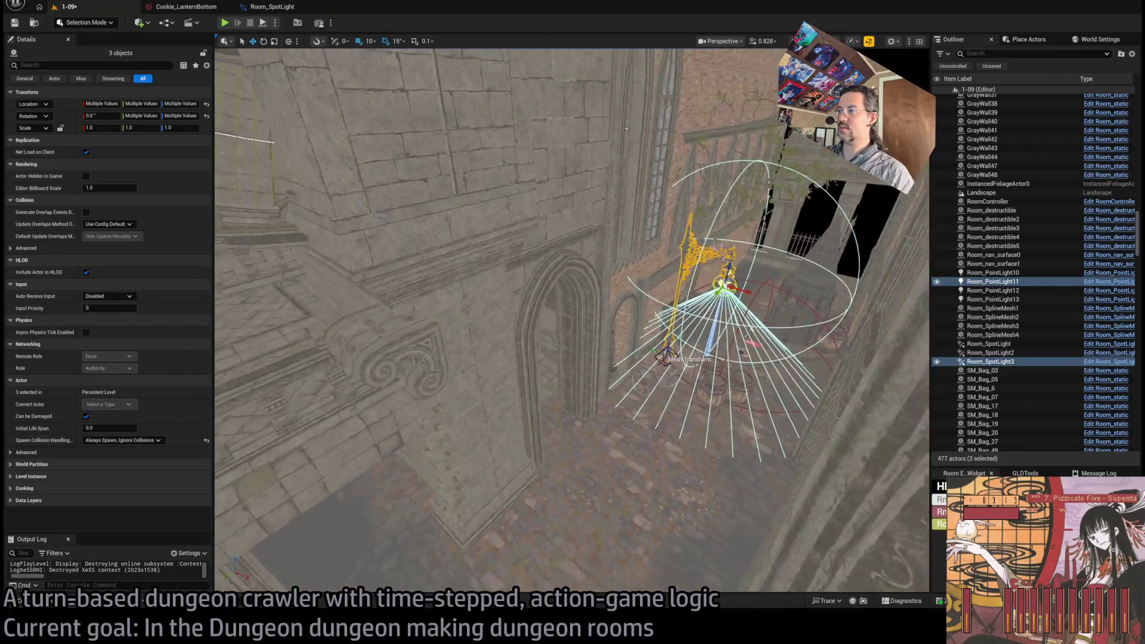
pyautogui.moveTo(692, 279); pyautogui.dragTo(623, 384)
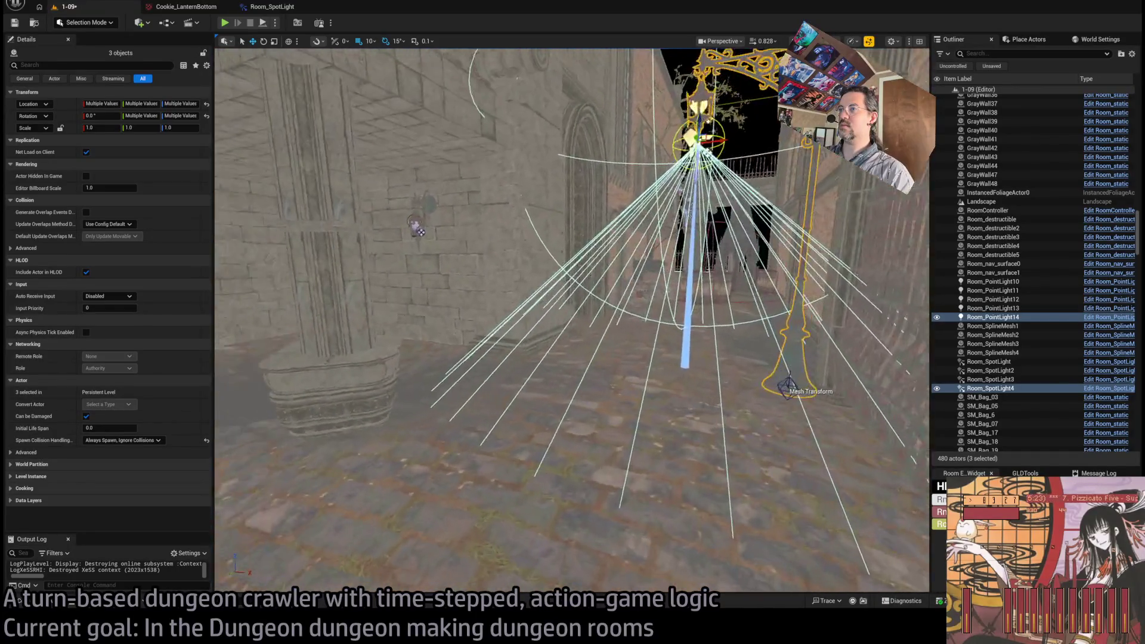
pyautogui.press('w')
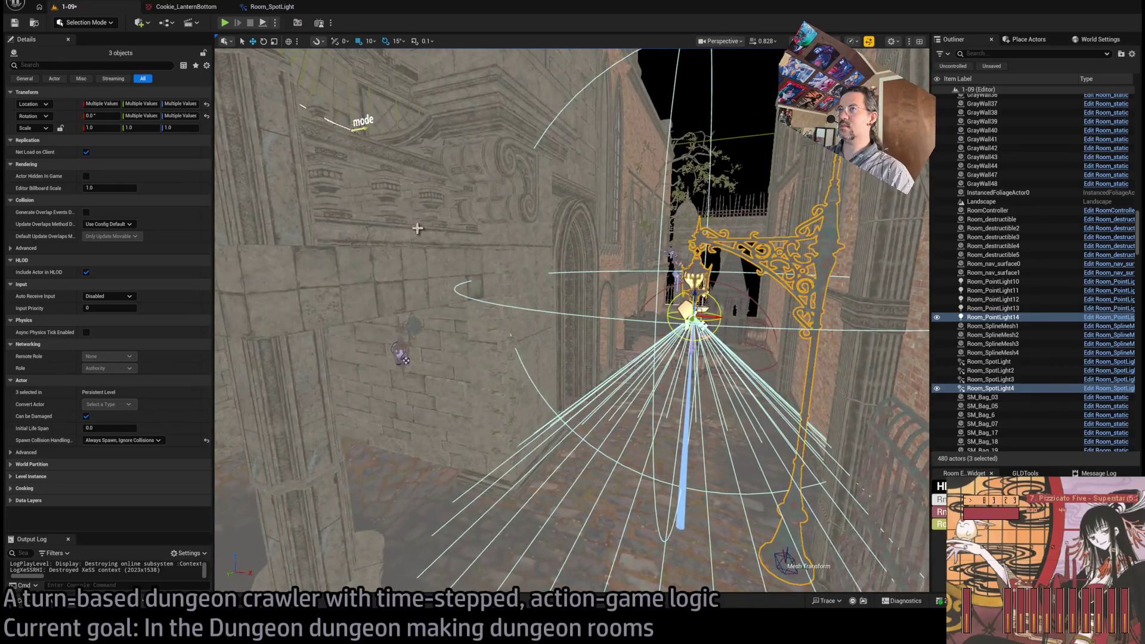
pyautogui.click(227, 24)
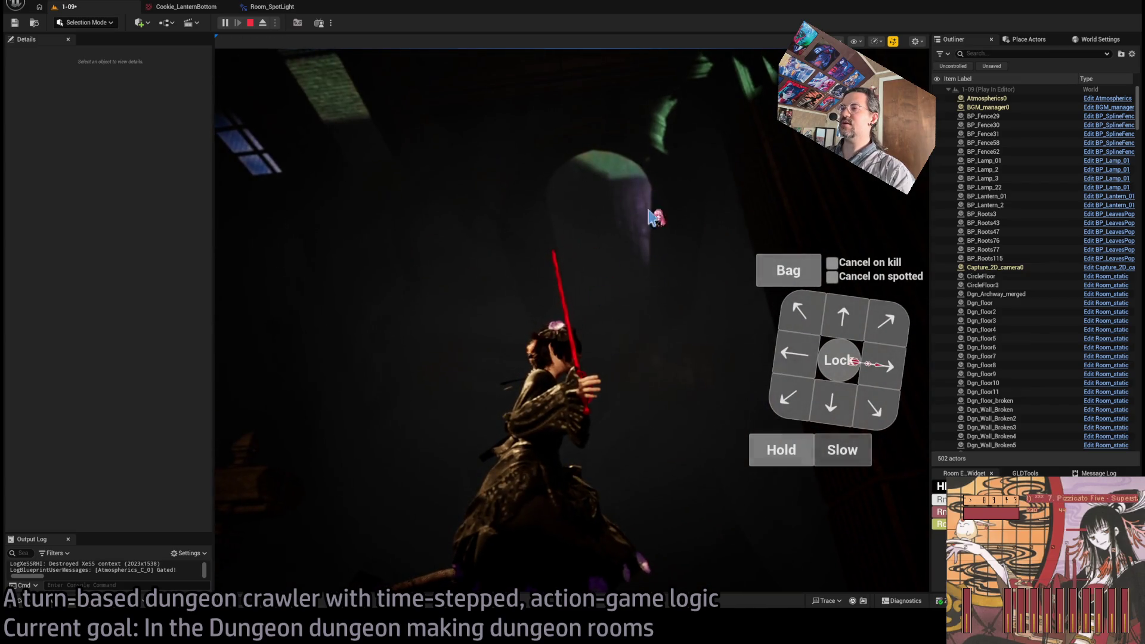
pyautogui.press('Escape')
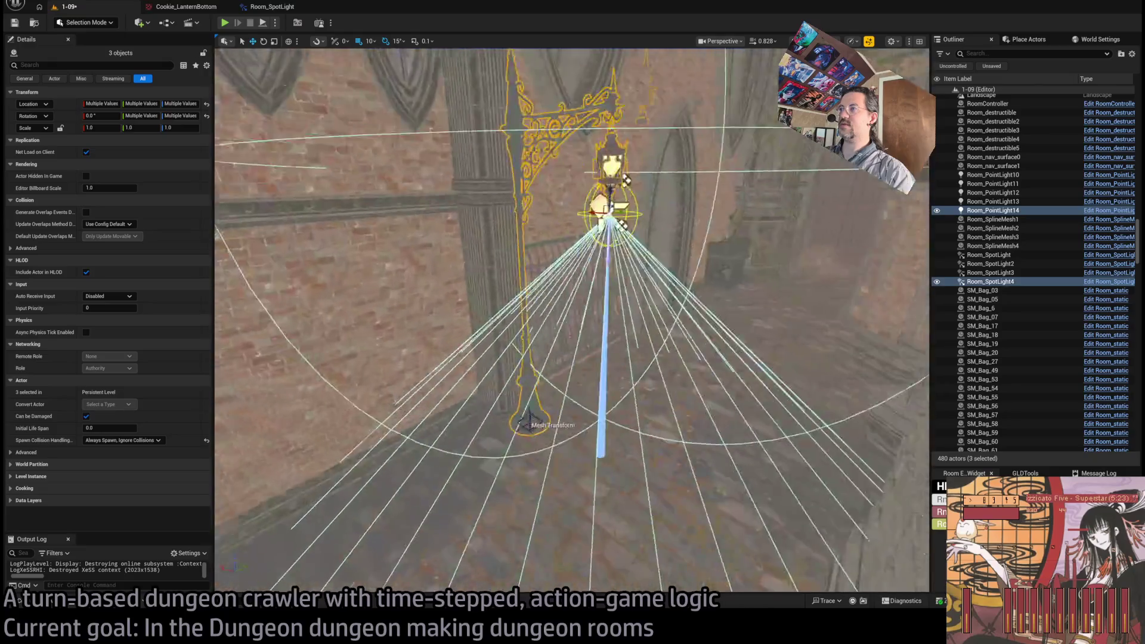
pyautogui.press('Delete')
pyautogui.moveTo(604, 357); pyautogui.dragTo(533, 480)
pyautogui.click(585, 384)
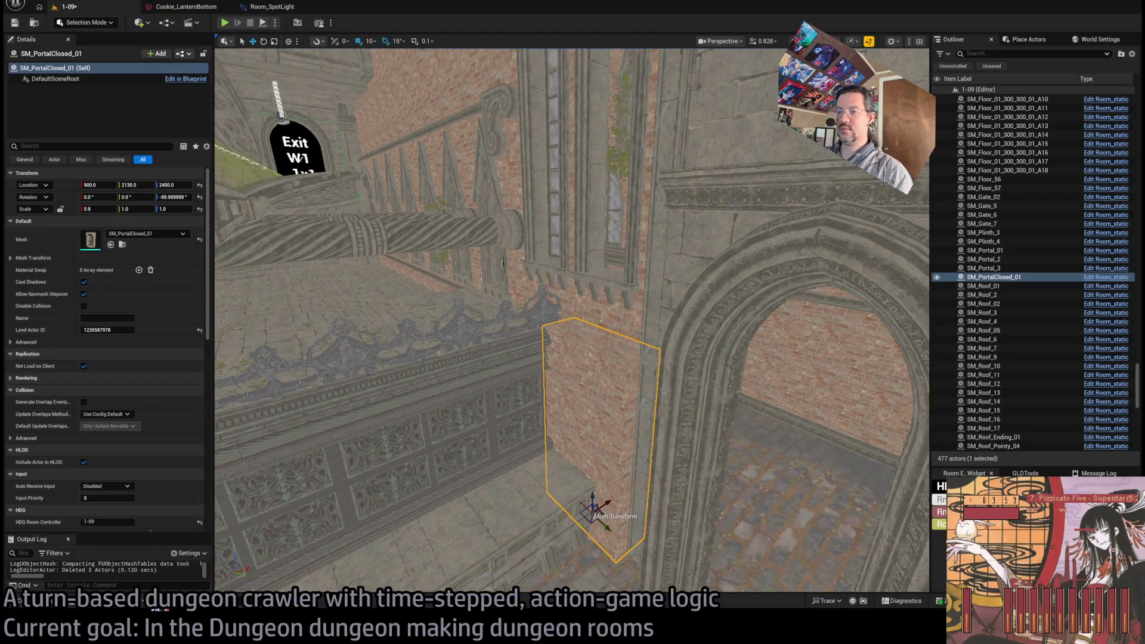
# Step: Try an outer corner wall piece in the gap beside the railing, then delete it
pyautogui.click(443, 465)
pyautogui.click(516, 416)
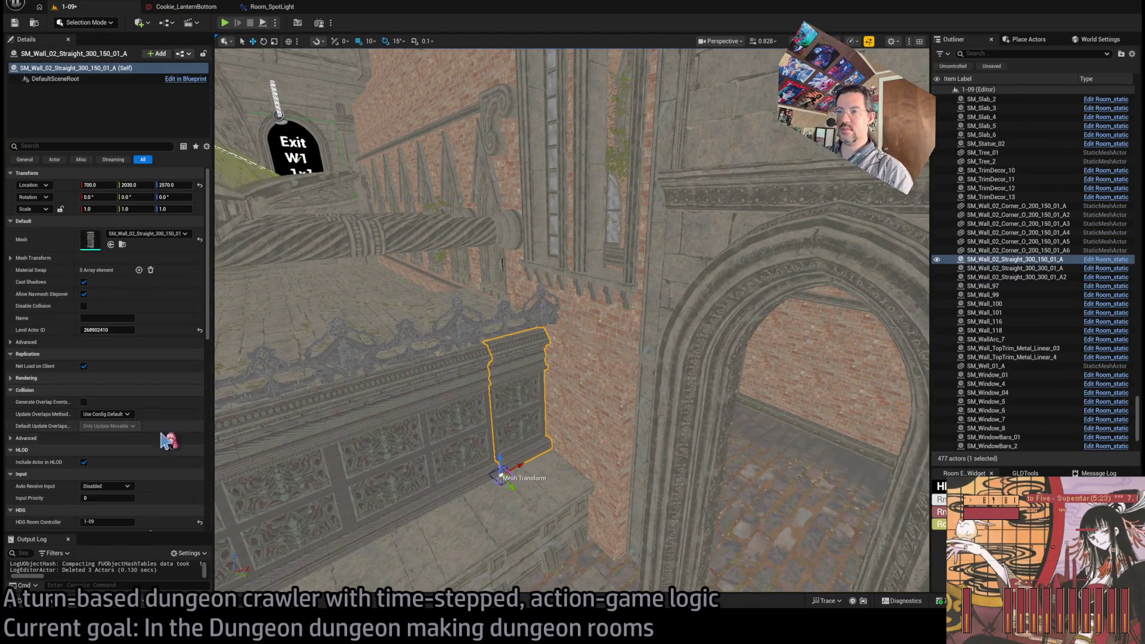
pyautogui.hotkey('ctrl', 'space')
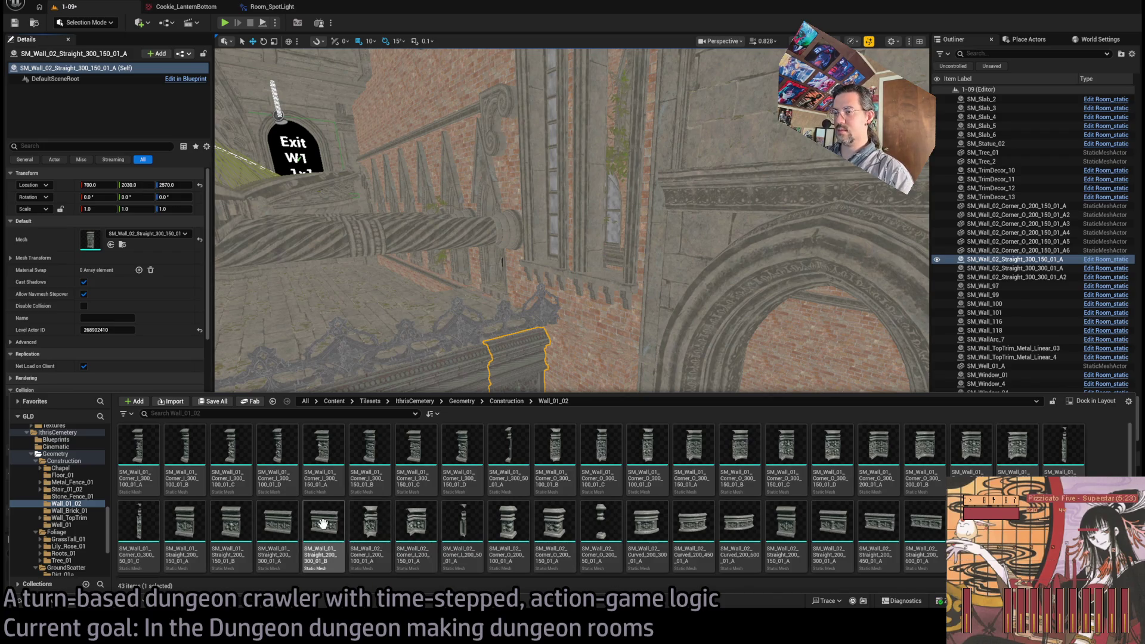
pyautogui.moveTo(970, 453)
pyautogui.mouseDown()
pyautogui.moveTo(614, 460)
pyautogui.moveTo(506, 564)
pyautogui.mouseUp()
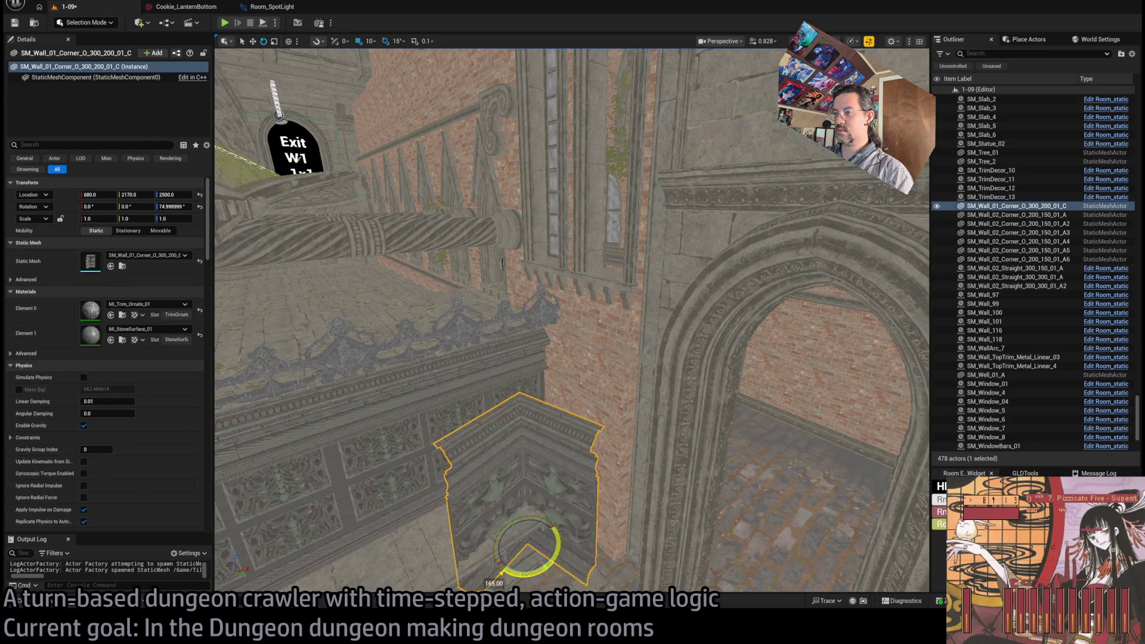
pyautogui.press('Delete')
# Step: Place the inner corner piece SM_Wall_01_Corner_I_300_150_01_A in the gap at X 740
pyautogui.click(22, 603)
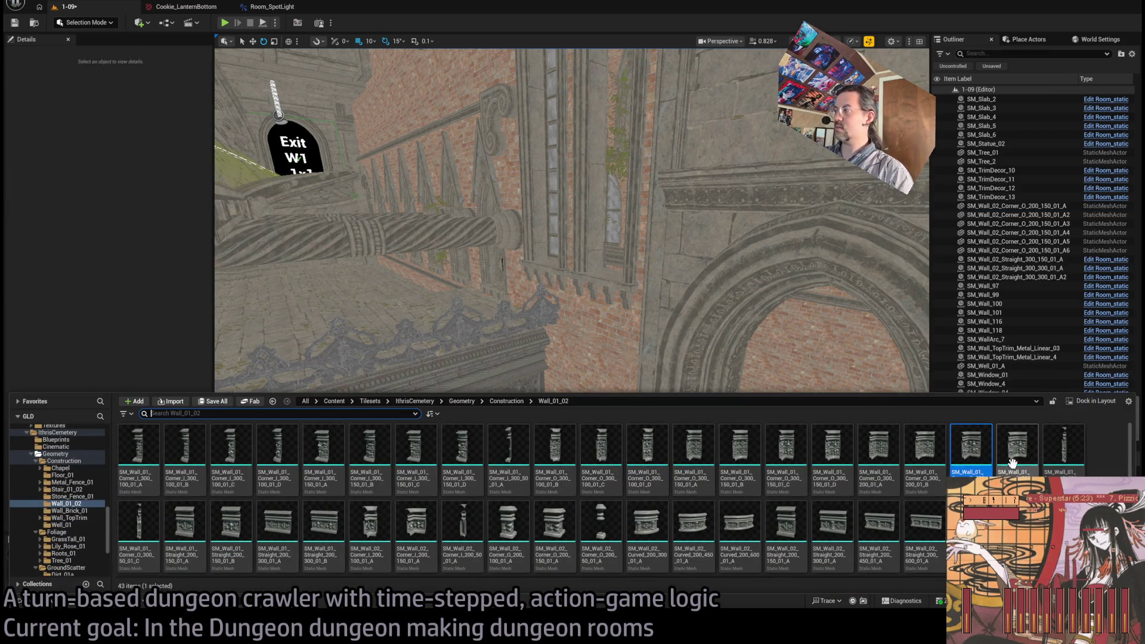
pyautogui.click(331, 456)
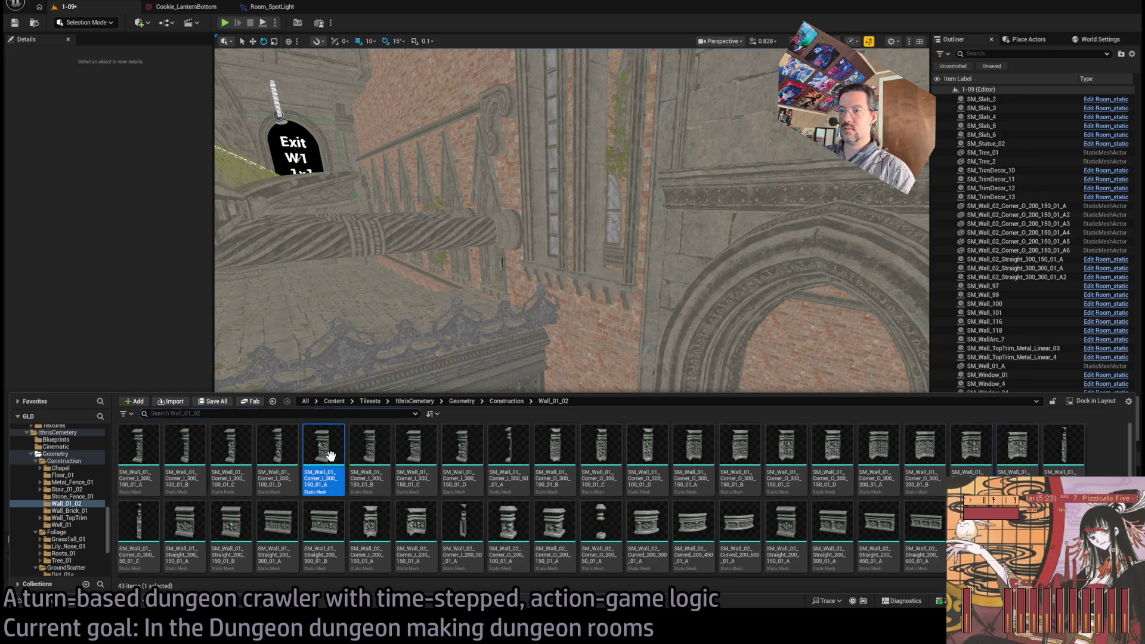
pyautogui.moveTo(578, 440)
pyautogui.mouseDown()
pyautogui.moveTo(574, 567)
pyautogui.moveTo(596, 587)
pyautogui.mouseUp()
pyautogui.press('f')
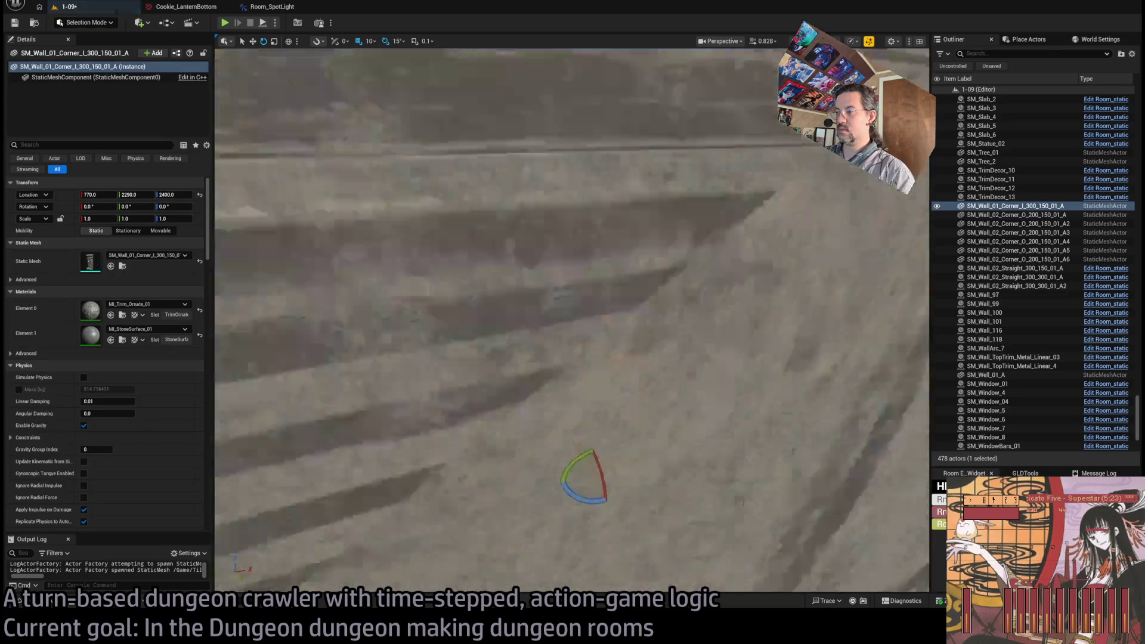
pyautogui.press('w')
pyautogui.moveTo(620, 426)
pyautogui.mouseDown()
pyautogui.moveTo(601, 429)
pyautogui.moveTo(613, 459)
pyautogui.mouseUp()
pyautogui.press('f')
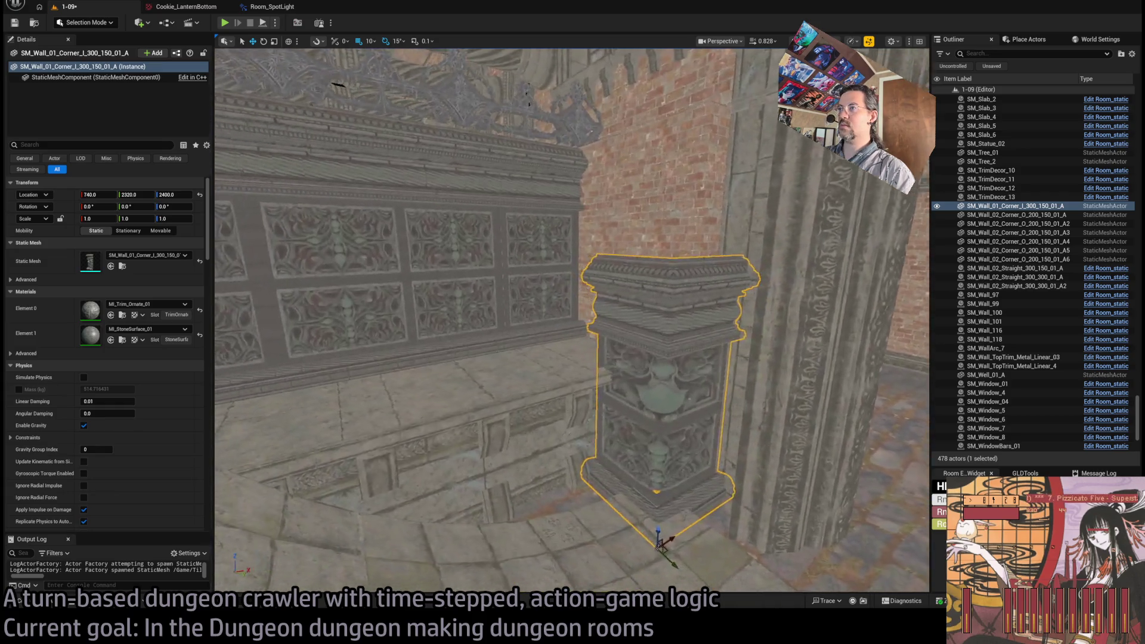
pyautogui.moveTo(813, 546)
pyautogui.mouseDown()
pyautogui.moveTo(586, 458)
pyautogui.moveTo(583, 269)
pyautogui.moveTo(585, 294)
pyautogui.moveTo(590, 280)
pyautogui.mouseUp()
# Step: Stack a copy on top, swap it to the smaller outer corner mesh and turn it 90°
pyautogui.press('f')
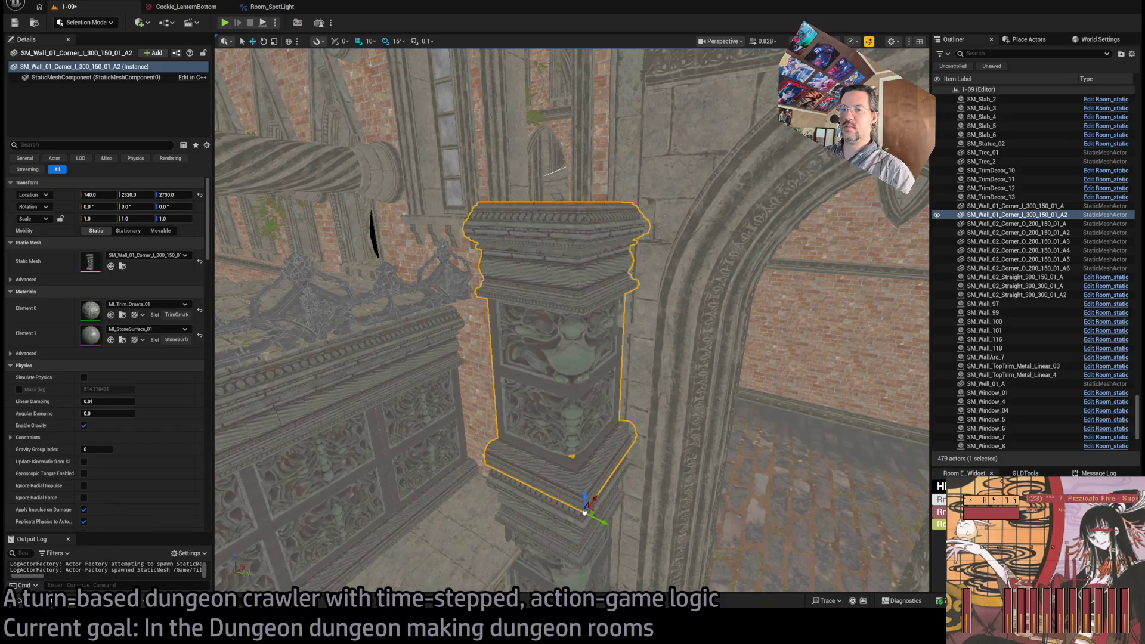
pyautogui.hotkey('ctrl', 'space')
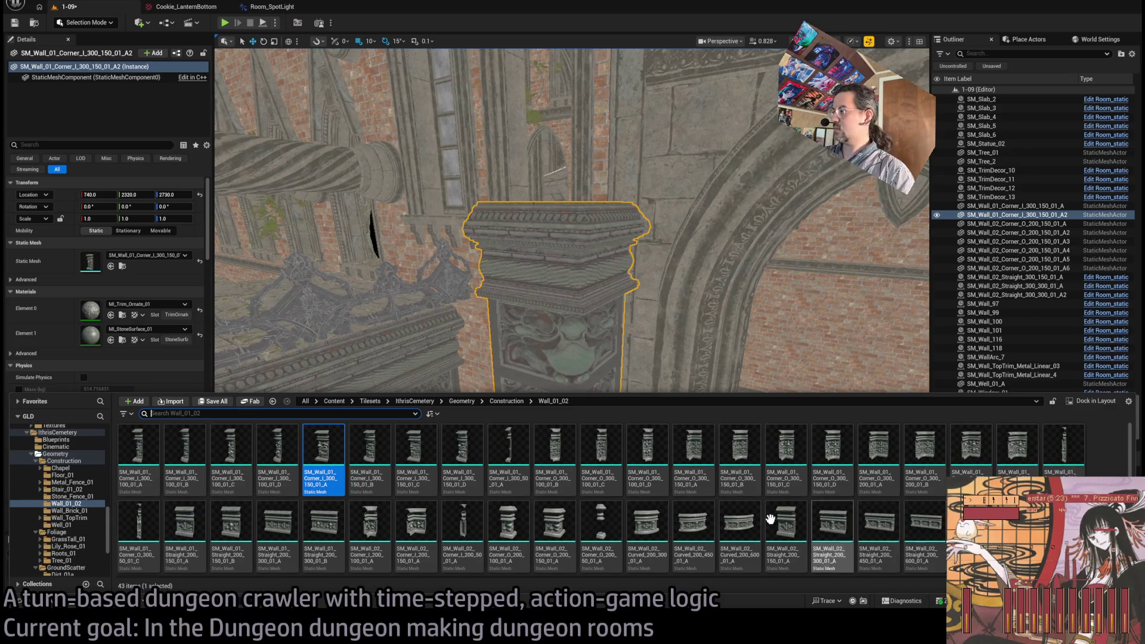
pyautogui.click(508, 528)
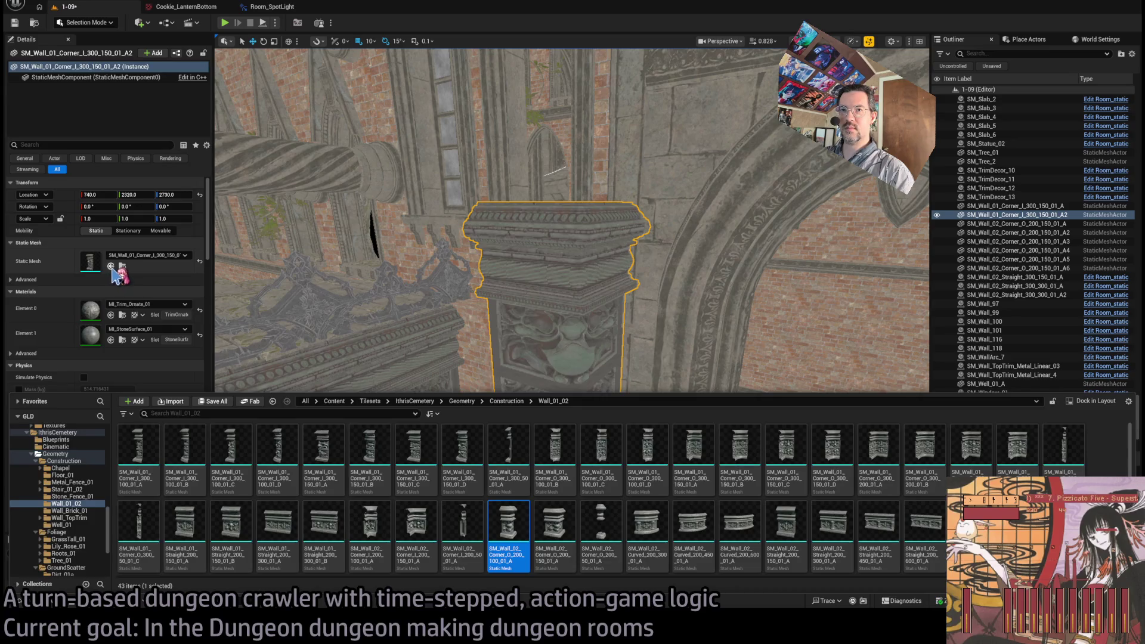
pyautogui.click(111, 267)
pyautogui.moveTo(604, 554); pyautogui.dragTo(610, 532)
pyautogui.scroll(5, 610, 532)
pyautogui.moveTo(381, 149)
pyautogui.mouseDown()
pyautogui.moveTo(615, 469)
pyautogui.moveTo(632, 471)
pyautogui.mouseUp()
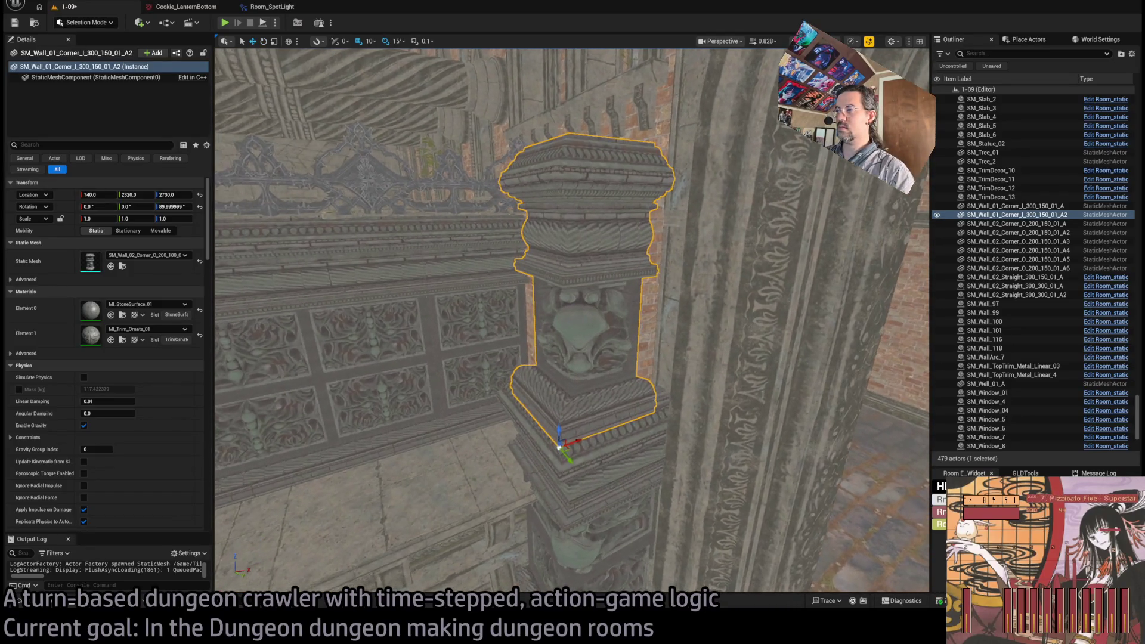
pyautogui.moveTo(569, 447)
pyautogui.mouseDown()
pyautogui.moveTo(598, 389)
pyautogui.moveTo(578, 417)
pyautogui.mouseUp()
pyautogui.moveTo(632, 471)
pyautogui.mouseDown()
pyautogui.moveTo(735, 536)
pyautogui.moveTo(607, 455)
pyautogui.moveTo(608, 537)
pyautogui.moveTo(523, 443)
pyautogui.moveTo(356, 493)
pyautogui.mouseUp()
# Step: Duplicate the upper corner piece alongside at Y 2170
pyautogui.keyDown('ctrl'); pyautogui.click(608, 453); pyautogui.keyUp('ctrl')
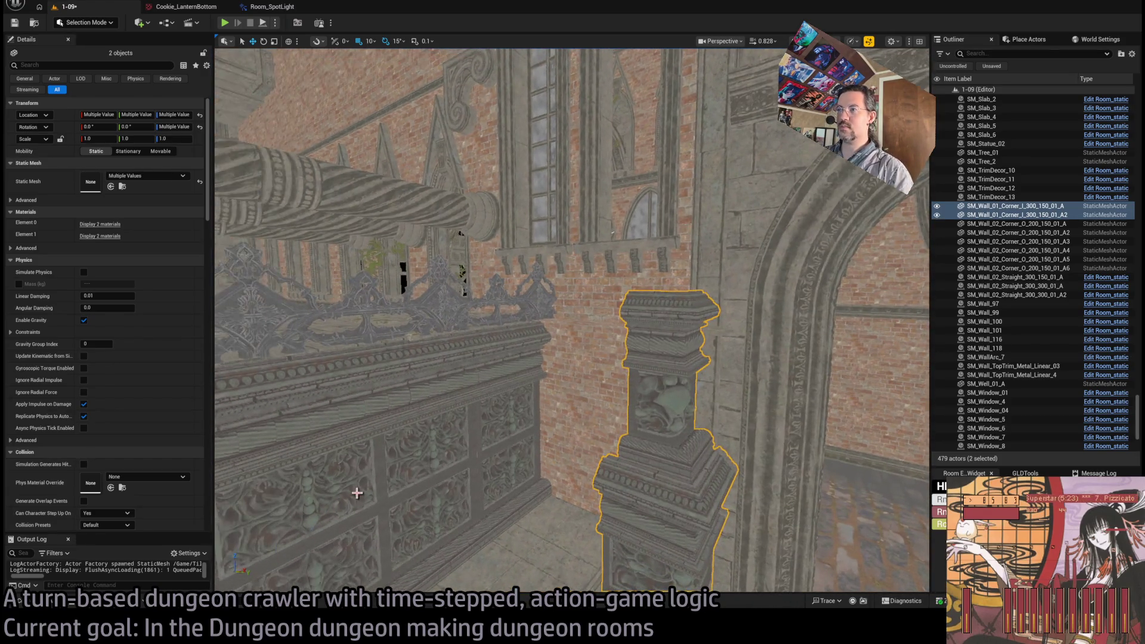
pyautogui.moveTo(565, 413); pyautogui.dragTo(382, 488)
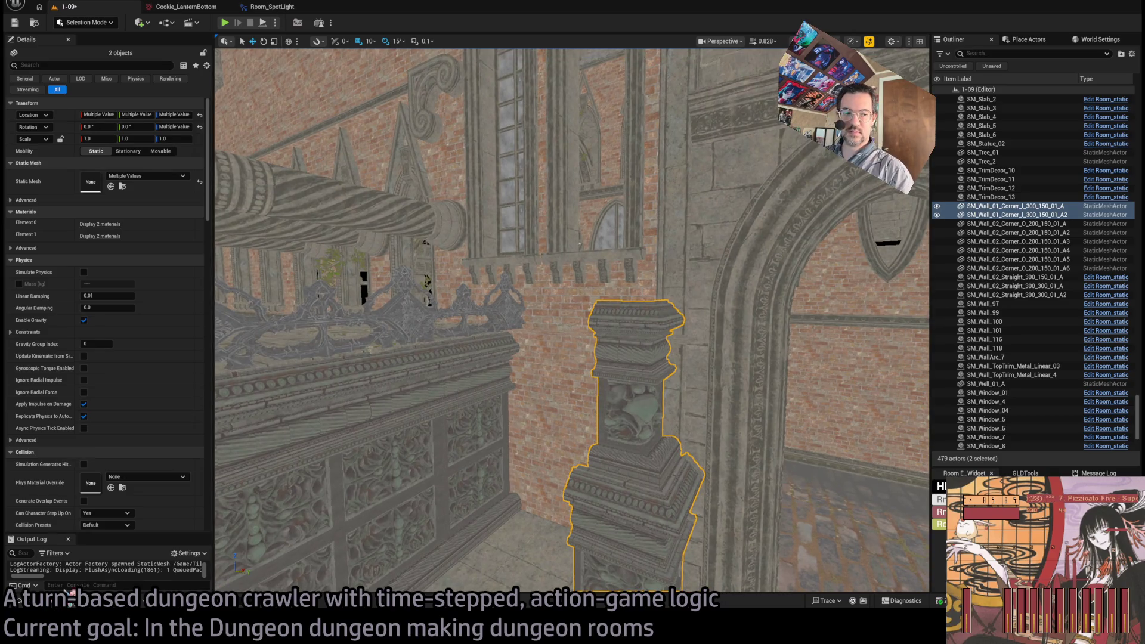
pyautogui.hotkey('ctrl', 'space')
pyautogui.hotkey('ctrl', 'space')
pyautogui.click(658, 478)
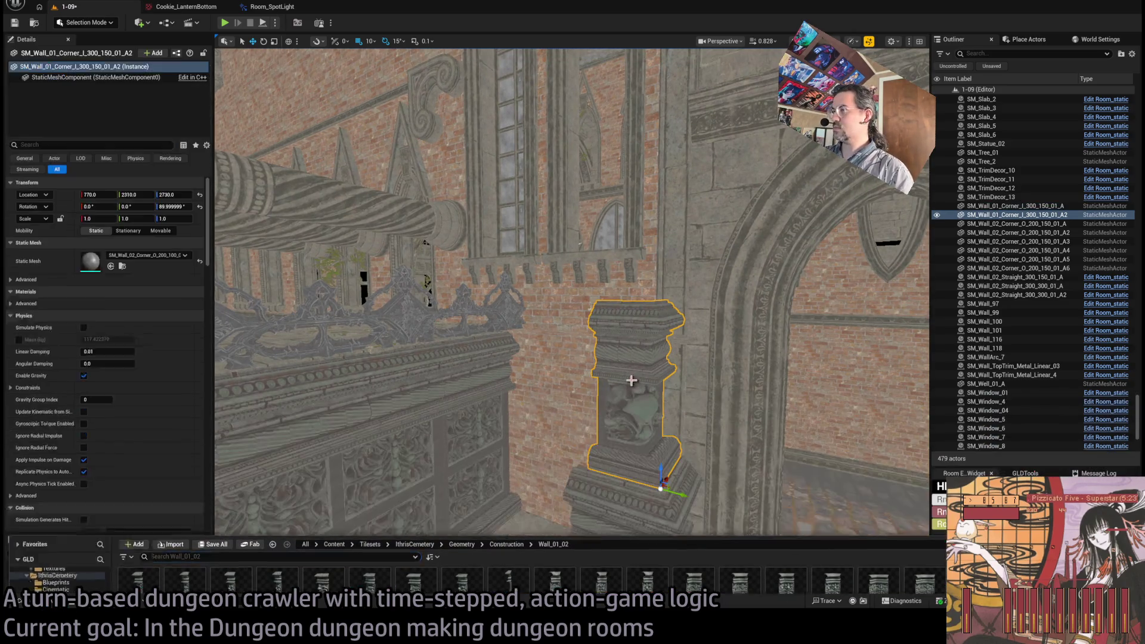
pyautogui.moveTo(679, 495); pyautogui.dragTo(582, 469)
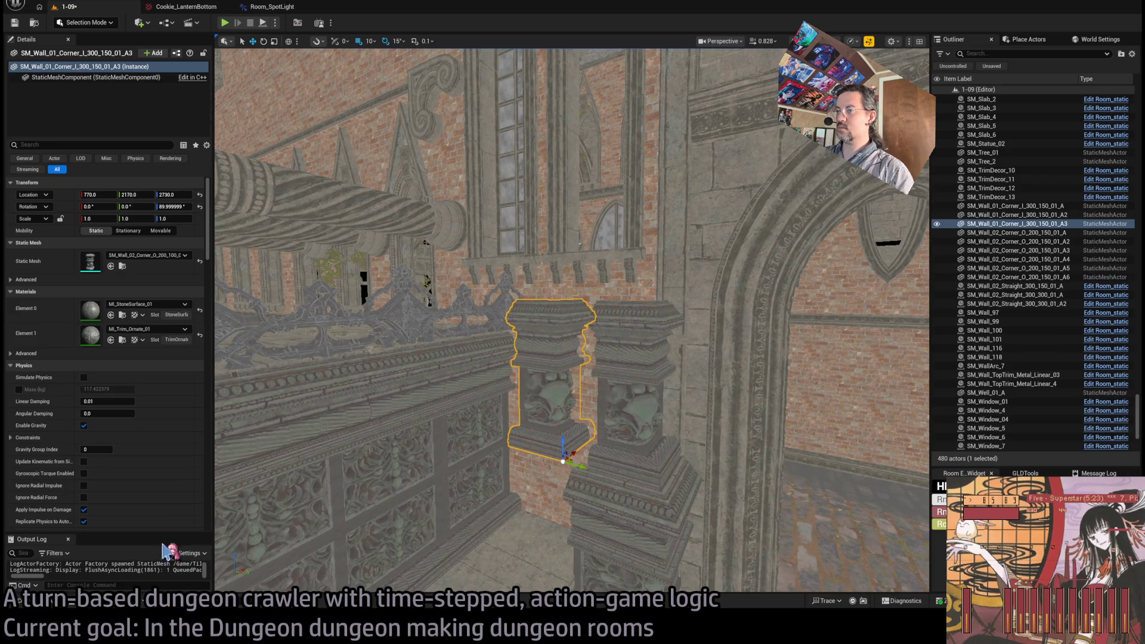
pyautogui.hotkey('ctrl', 'space')
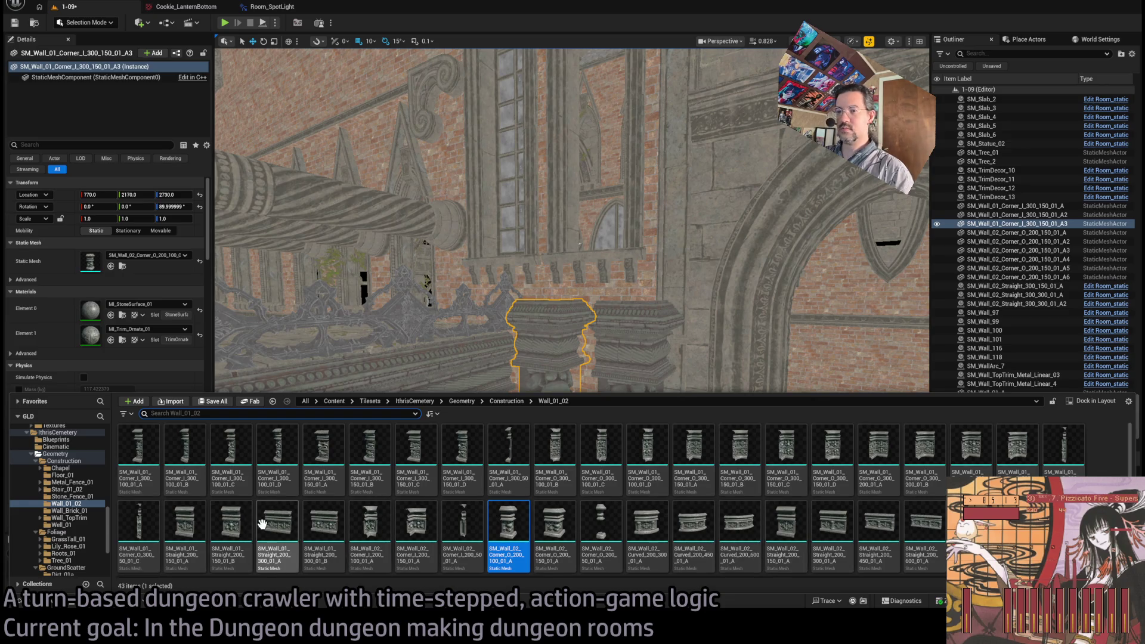
# Step: Swap the copy to a straight wall mesh and slide it to Y 1910
pyautogui.click(281, 533)
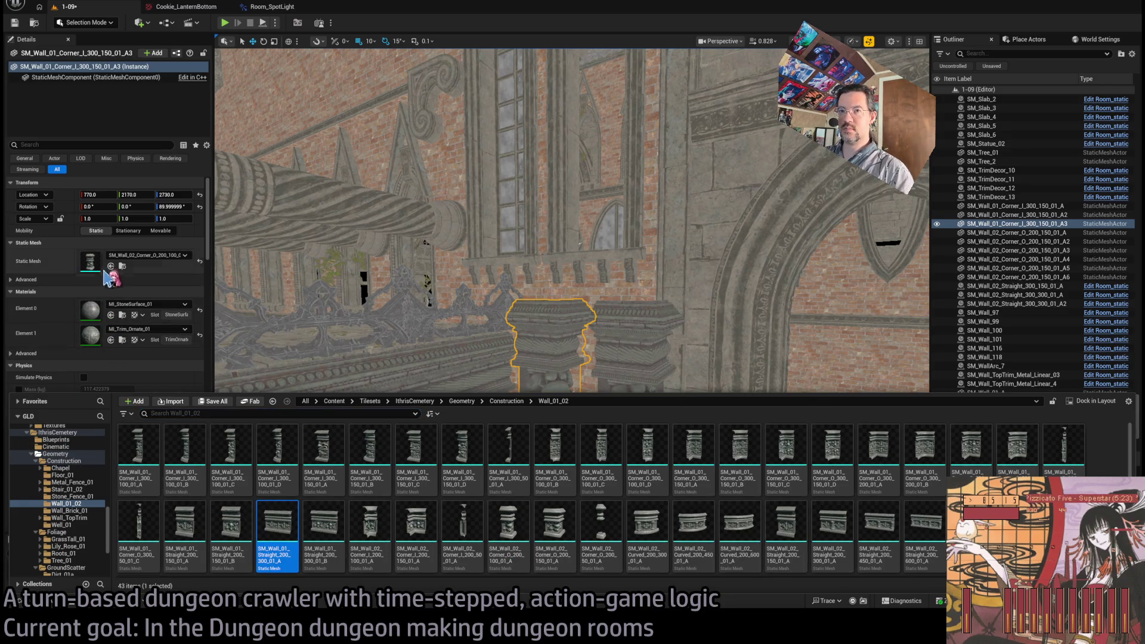
pyautogui.click(110, 266)
pyautogui.moveTo(582, 468)
pyautogui.mouseDown()
pyautogui.moveTo(396, 423)
pyautogui.moveTo(451, 439)
pyautogui.mouseUp()
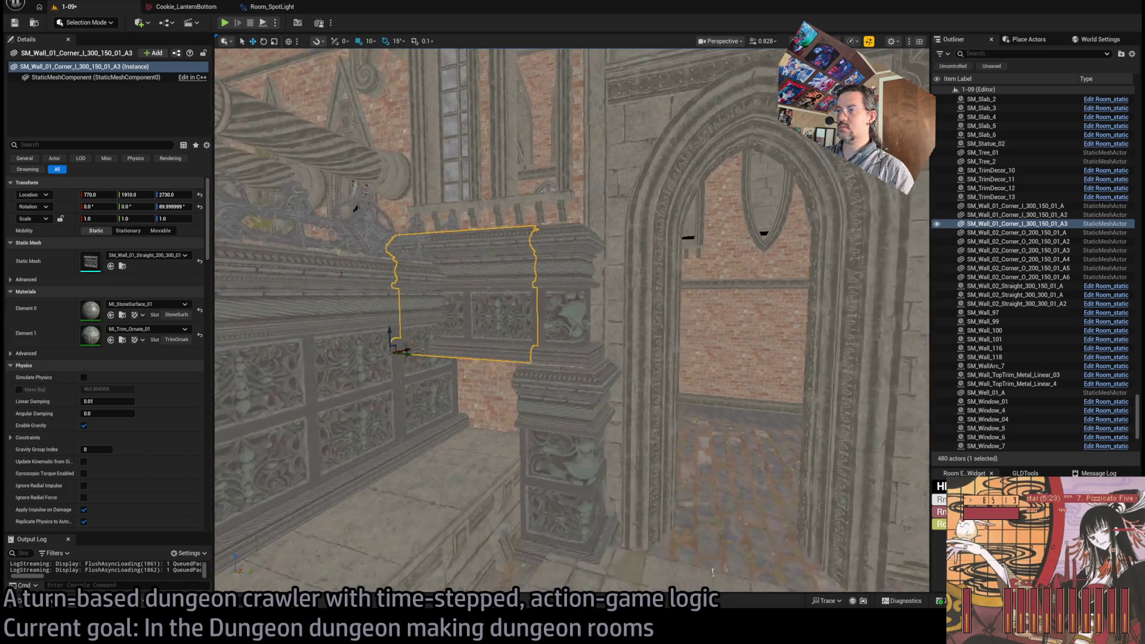
# Step: Duplicate the lower corner piece and move the copy to Y 2180
pyautogui.click(596, 537)
pyautogui.moveTo(621, 573); pyautogui.dragTo(529, 560)
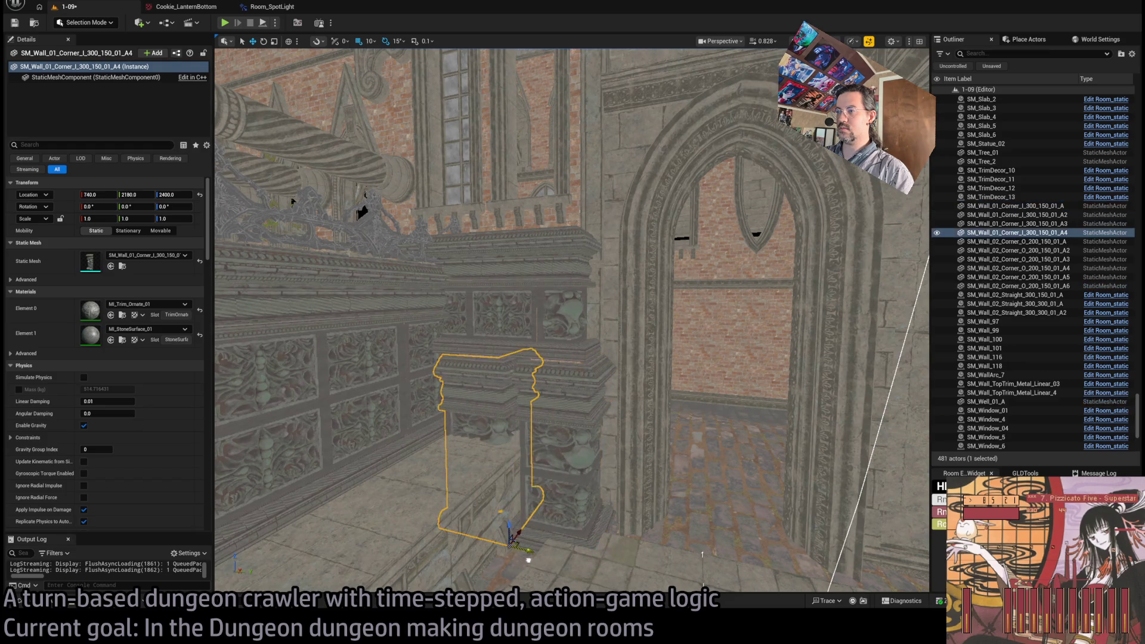
pyautogui.click(23, 600)
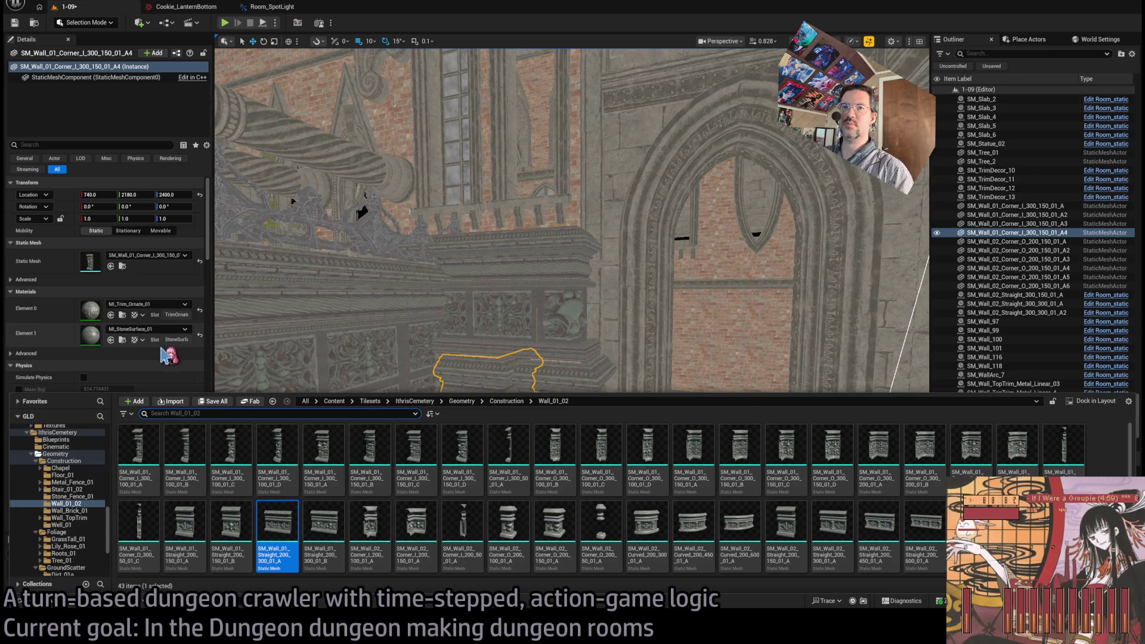
pyautogui.click(125, 268)
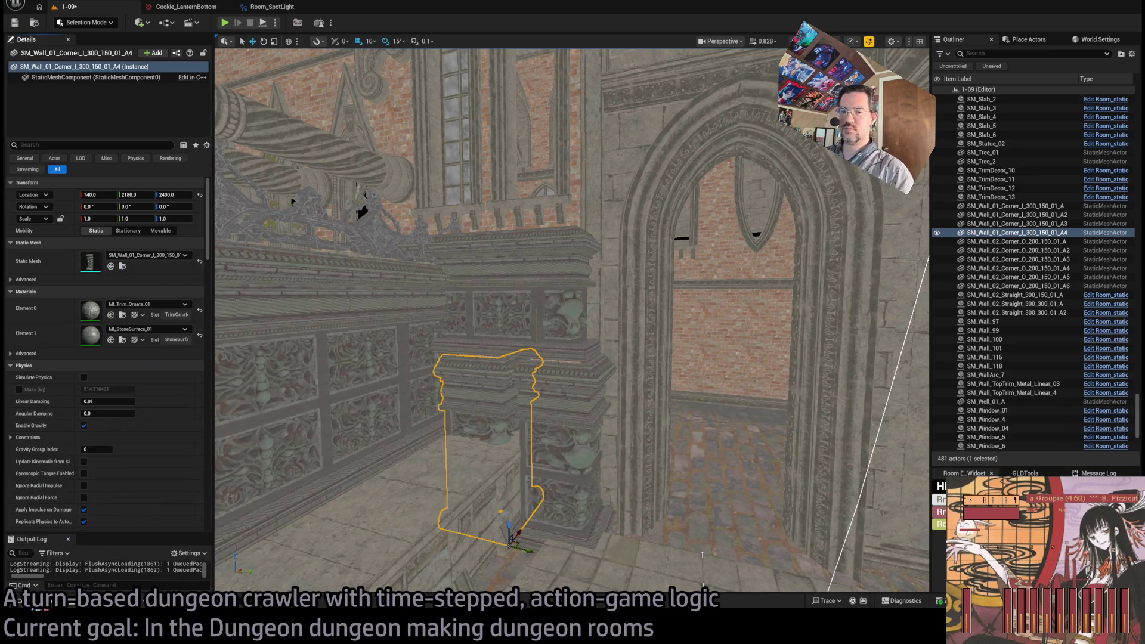
pyautogui.hotkey('ctrl', 'space')
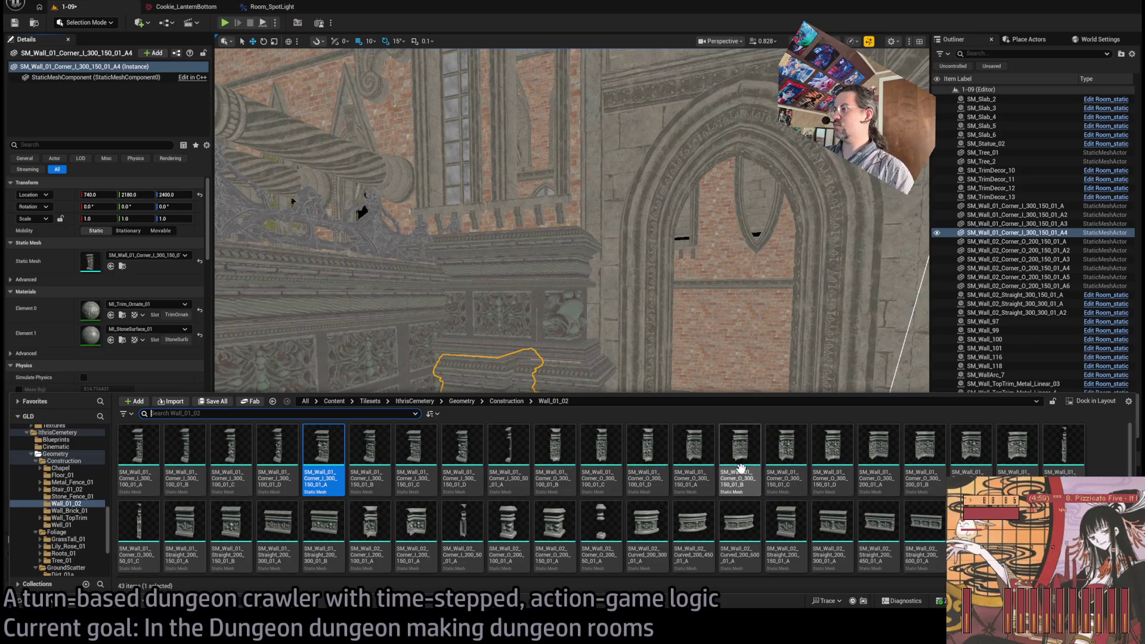
# Step: Give wall A4 the SM_Wall_01_Straight_200_150_01 mesh and turn it 90 degrees
pyautogui.click(192, 532)
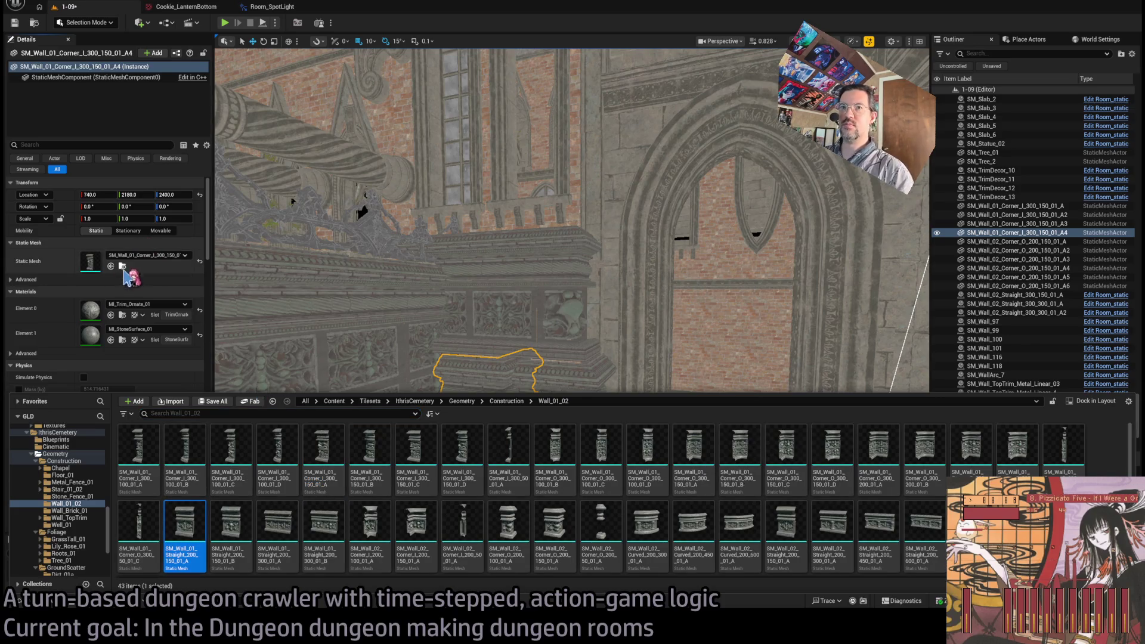
pyautogui.click(110, 266)
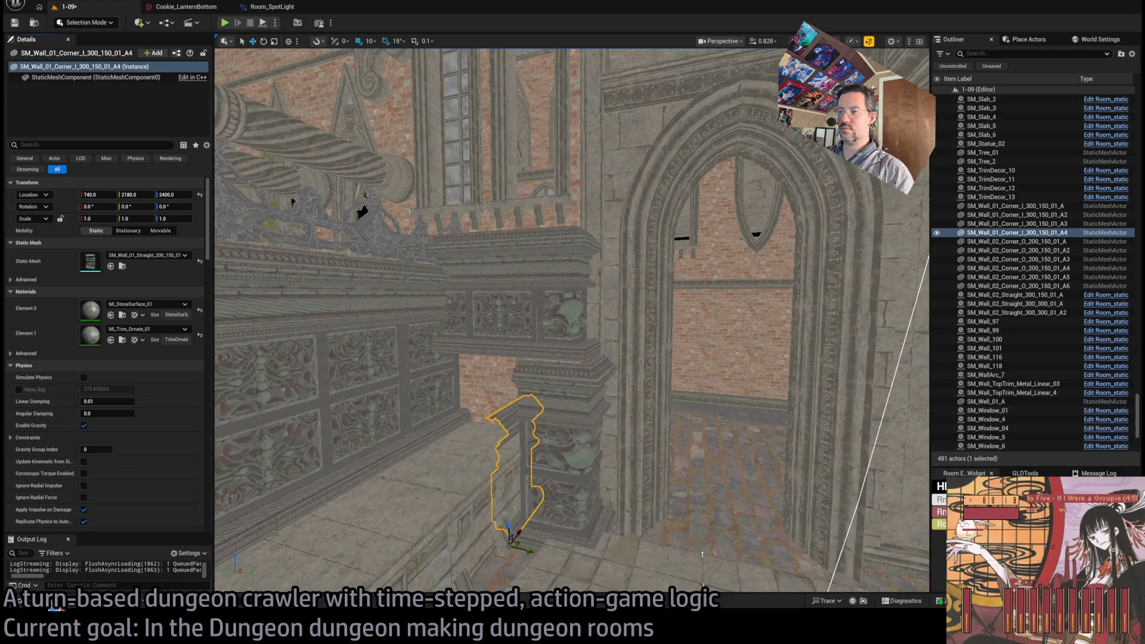
pyautogui.hotkey('ctrl', 'space')
pyautogui.click(370, 447)
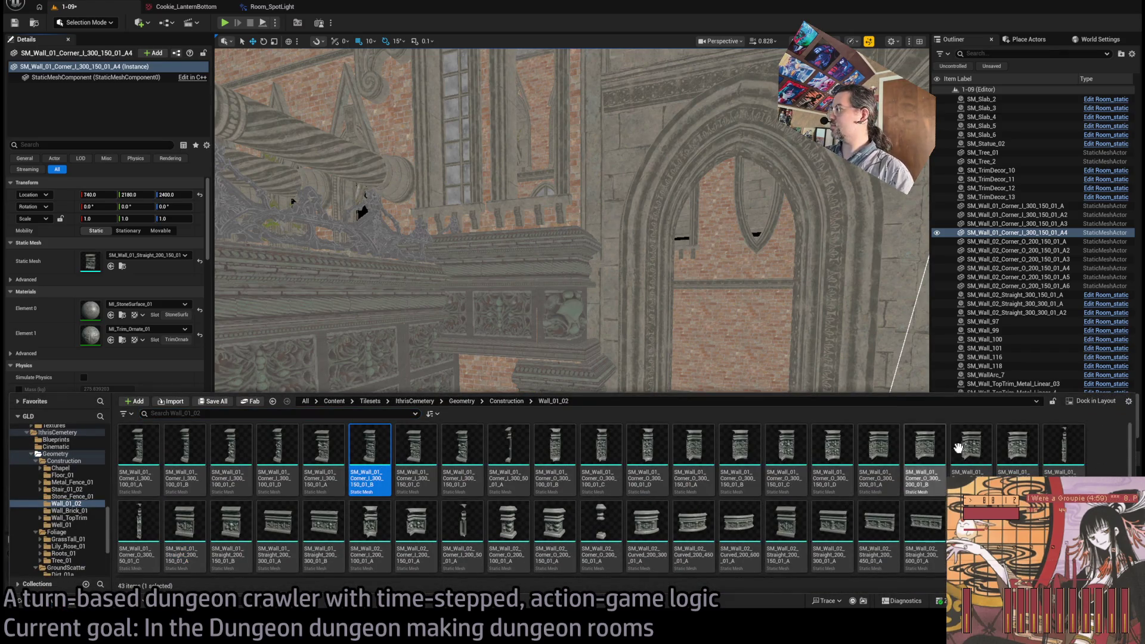
pyautogui.click(110, 266)
pyautogui.moveTo(530, 559)
pyautogui.mouseDown()
pyautogui.moveTo(590, 559)
pyautogui.moveTo(365, 507)
pyautogui.moveTo(394, 510)
pyautogui.mouseUp()
pyautogui.moveTo(561, 426)
pyautogui.mouseDown()
pyautogui.moveTo(571, 370)
pyautogui.moveTo(560, 295)
pyautogui.mouseUp()
pyautogui.keyDown('ctrl'); pyautogui.click(560, 295); pyautogui.keyUp('ctrl')
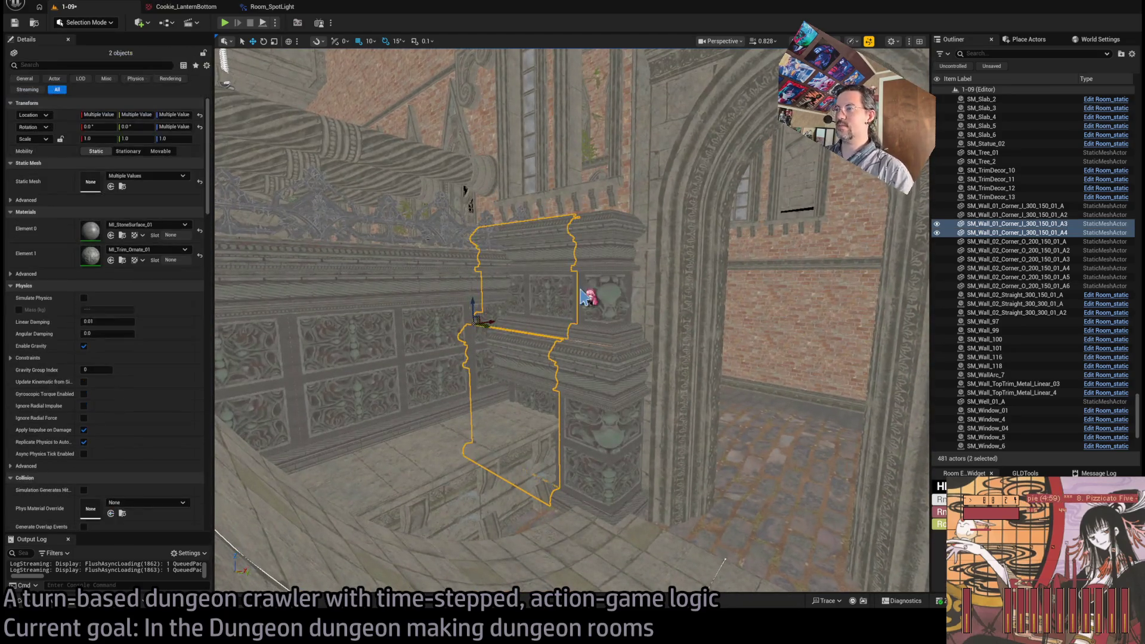
# Step: Compare neighbouring wall pieces, keep only Corner_I_300_150_01_A selected, and browse the Wall_01_02 meshes
pyautogui.keyDown('ctrl'); pyautogui.click(590, 292); pyautogui.keyUp('ctrl')
pyautogui.press('f')
pyautogui.keyDown('ctrl'); pyautogui.click(594, 414); pyautogui.keyUp('ctrl')
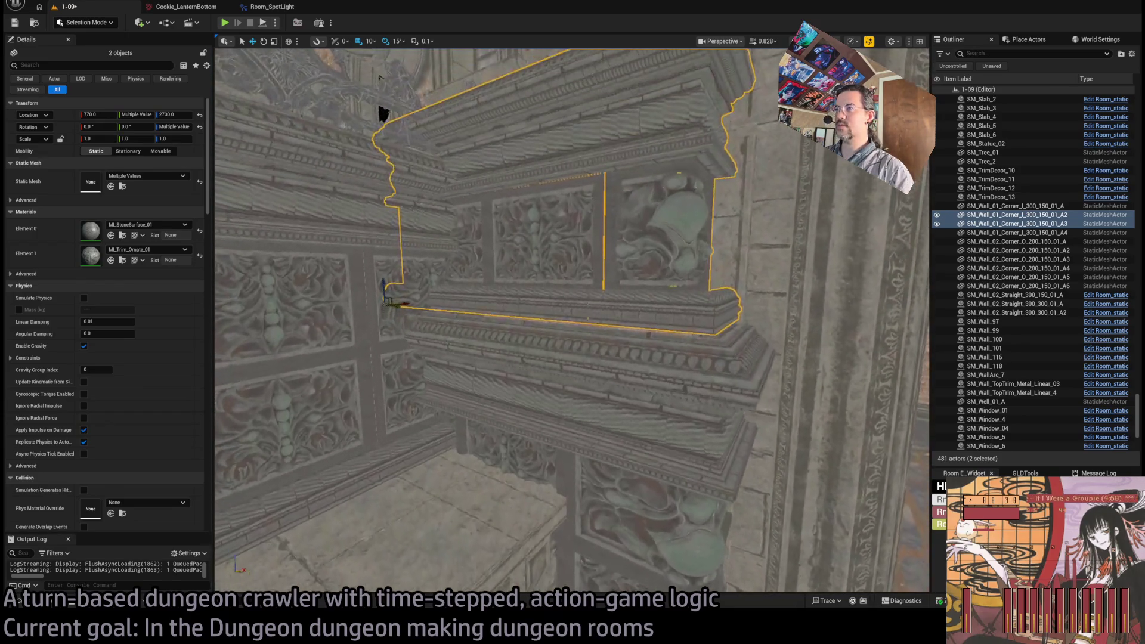
pyautogui.keyDown('ctrl'); pyautogui.click(598, 357); pyautogui.keyUp('ctrl')
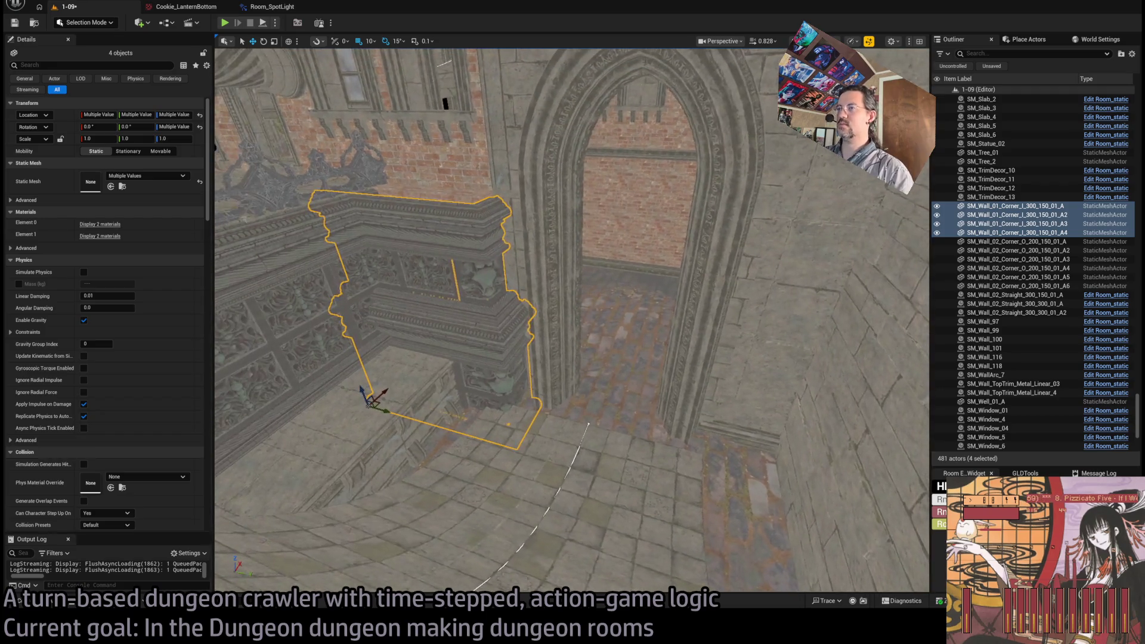
pyautogui.click(460, 371)
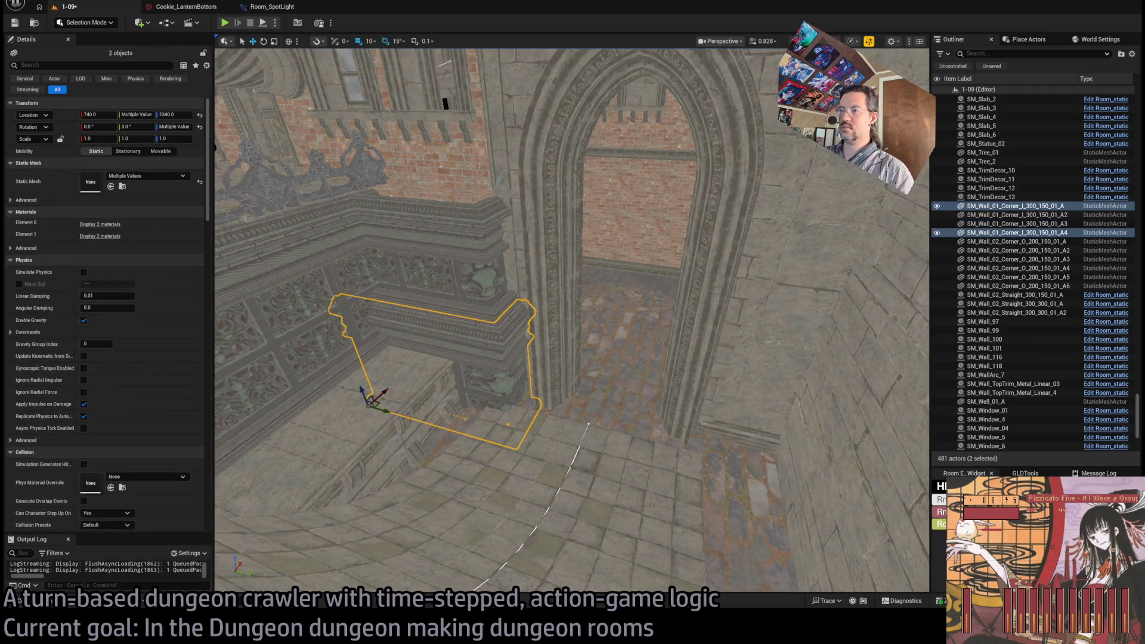
pyautogui.click(19, 601)
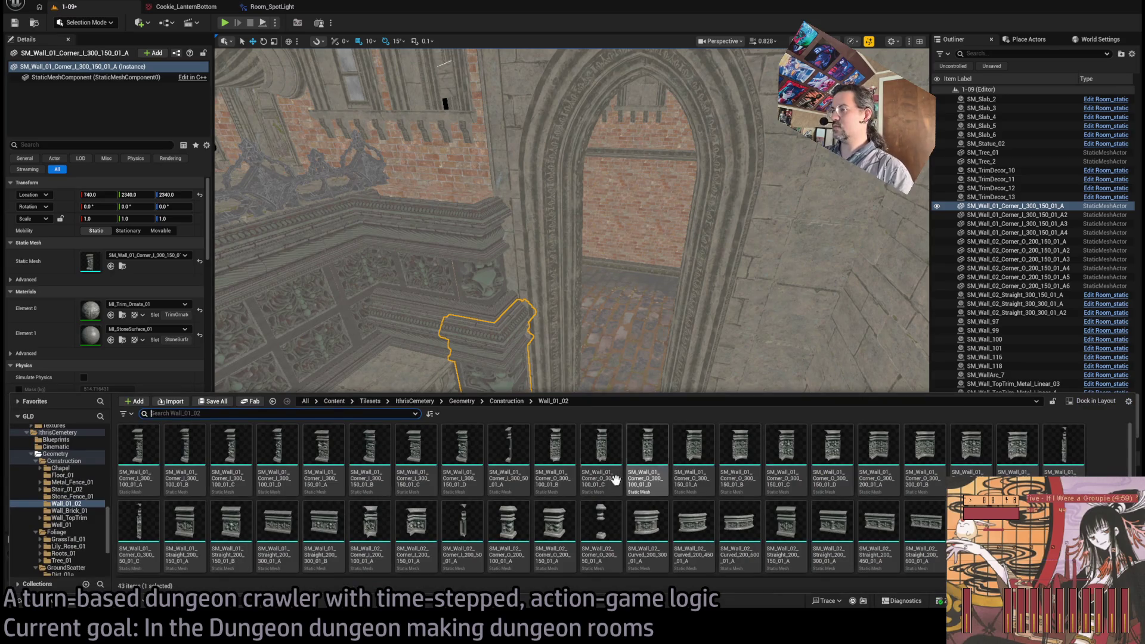
# Step: Give corner piece A the SM_Wall_02_Corner_O_200_150 mesh and turn it 90 degrees
pyautogui.click(554, 528)
pyautogui.click(110, 266)
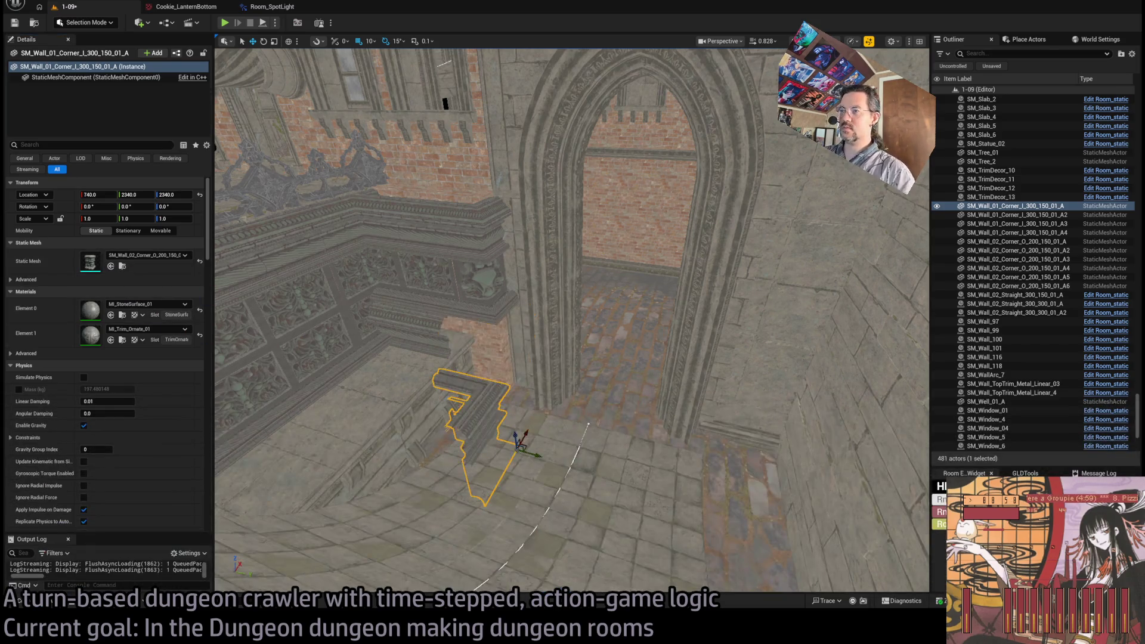
pyautogui.scroll(5, 523, 453)
pyautogui.moveTo(544, 495)
pyautogui.mouseDown()
pyautogui.moveTo(551, 480)
pyautogui.moveTo(506, 398)
pyautogui.moveTo(517, 428)
pyautogui.moveTo(500, 412)
pyautogui.mouseUp()
pyautogui.press('f')
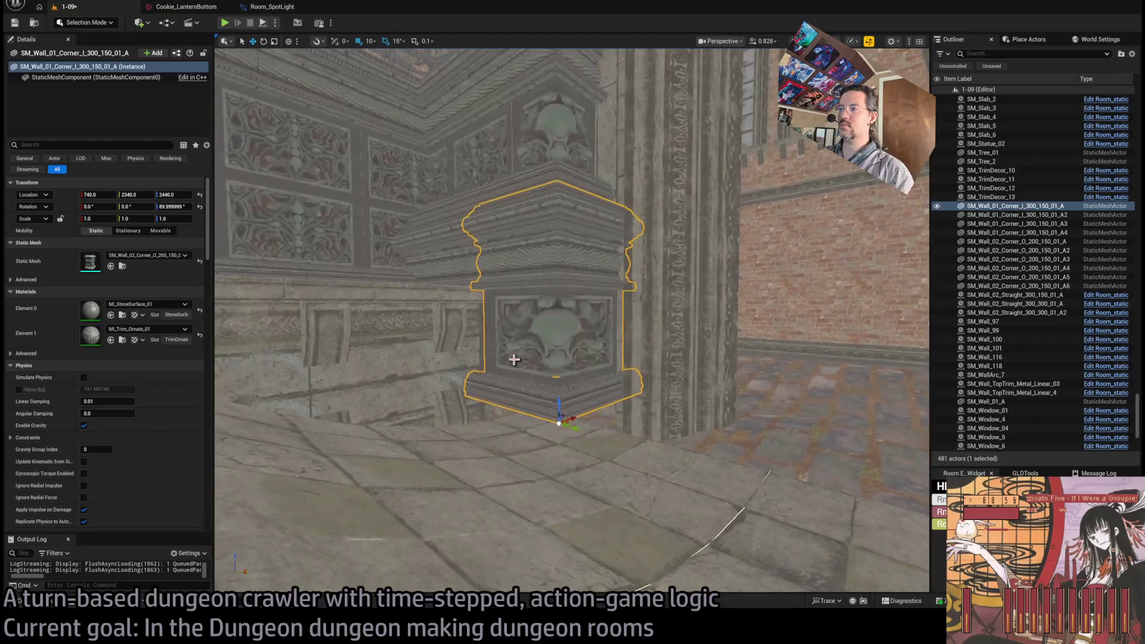
pyautogui.hotkey('ctrl', 'z')
pyautogui.hotkey('ctrl', 'z')
pyautogui.moveTo(514, 359)
pyautogui.mouseDown()
pyautogui.moveTo(562, 511)
pyautogui.moveTo(549, 588)
pyautogui.moveTo(539, 588)
pyautogui.mouseUp()
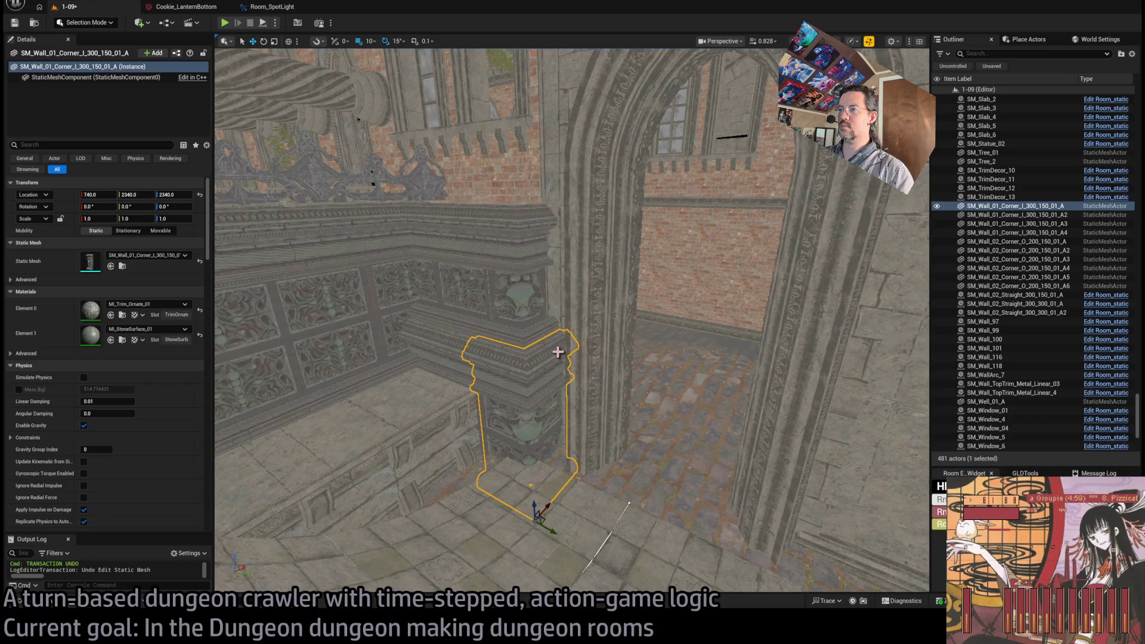
pyautogui.hotkey('ctrl', 'y')
pyautogui.hotkey('ctrl', 'y')
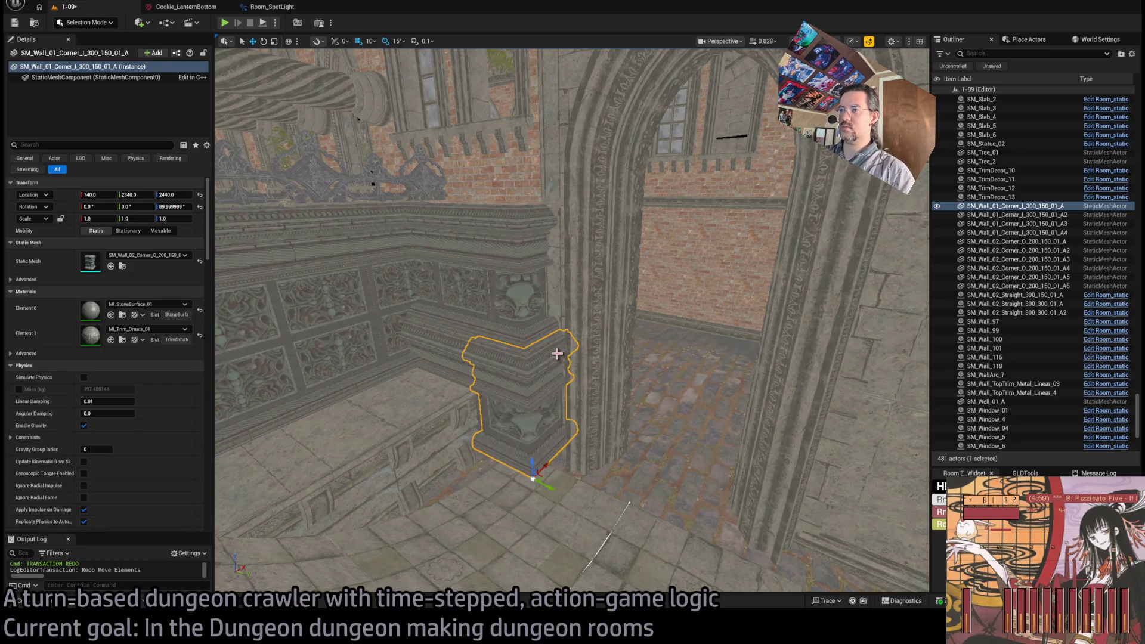
pyautogui.press('f')
pyautogui.hotkey('ctrl', 'z')
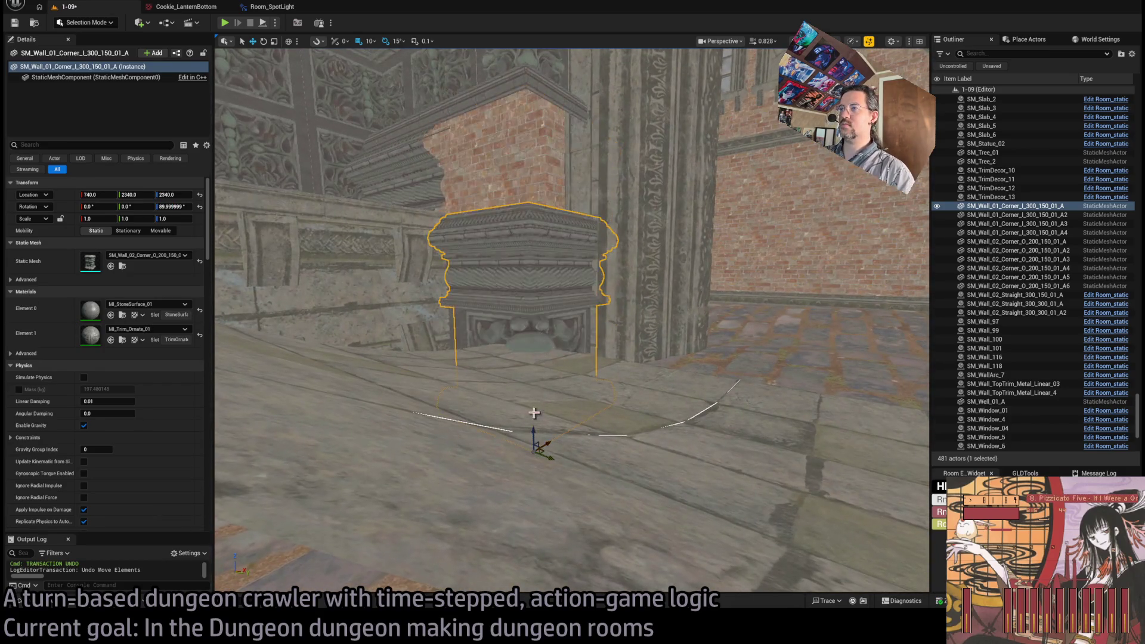
pyautogui.hotkey('ctrl', 'y')
pyautogui.hotkey('ctrl', 'z')
pyautogui.moveTo(527, 362)
pyautogui.mouseDown()
pyautogui.moveTo(562, 435)
pyautogui.moveTo(670, 465)
pyautogui.moveTo(643, 445)
pyautogui.moveTo(669, 453)
pyautogui.moveTo(664, 403)
pyautogui.moveTo(655, 436)
pyautogui.mouseUp()
# Step: Scale the corner pillar's height to 1.2 and delete leftover wall piece A4
pyautogui.press('r')
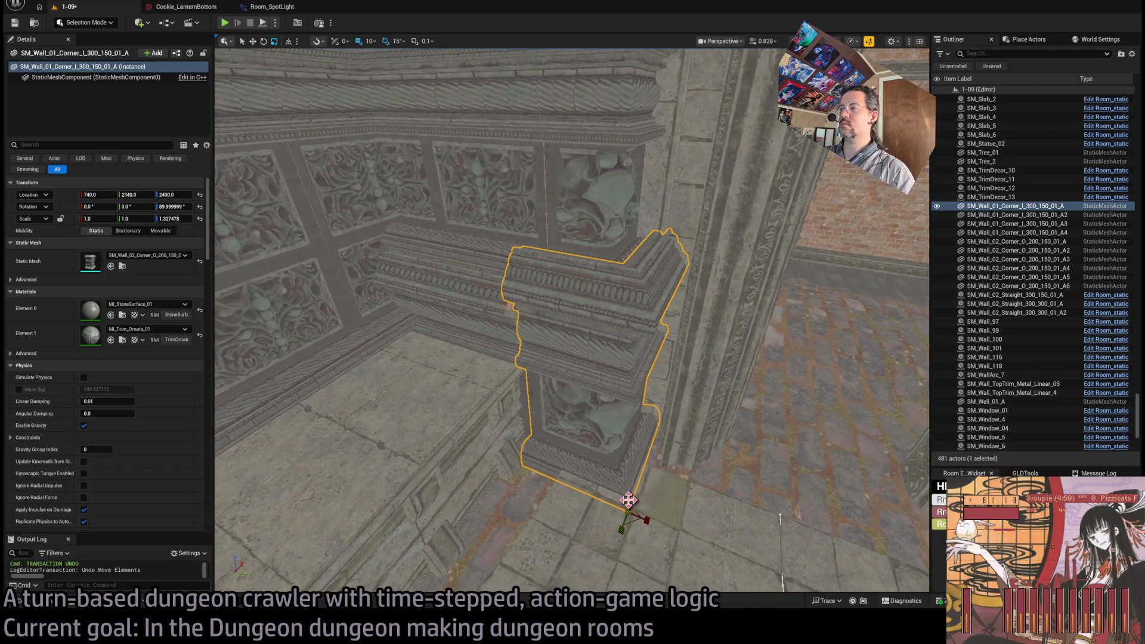
pyautogui.moveTo(629, 500)
pyautogui.mouseDown()
pyautogui.moveTo(628, 525)
pyautogui.moveTo(628, 494)
pyautogui.mouseUp()
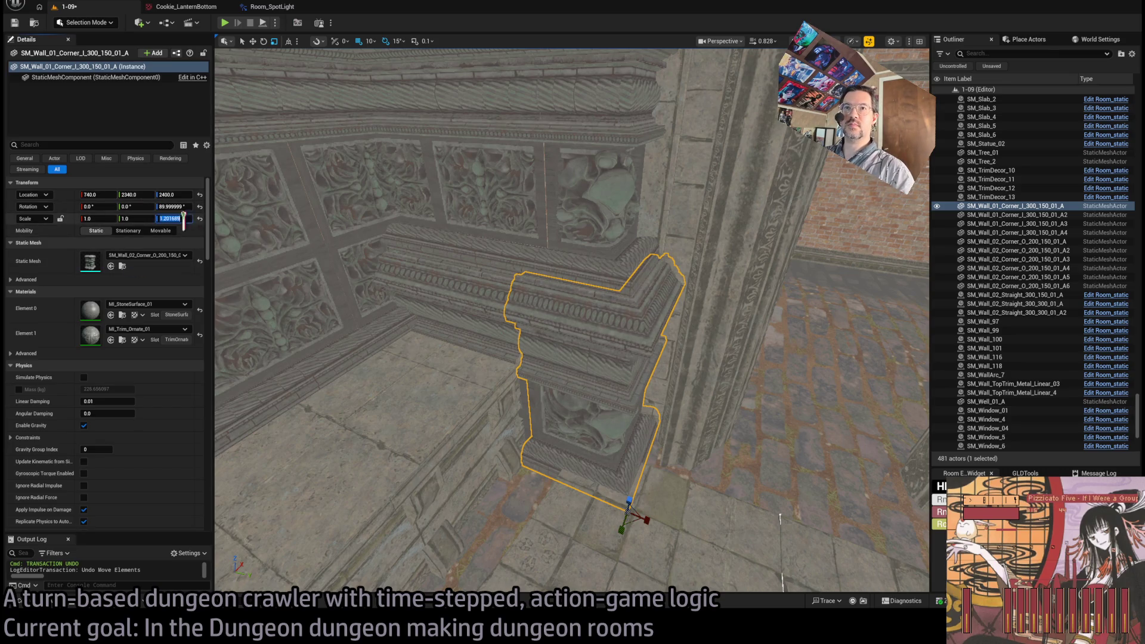
pyautogui.click(427, 312)
pyautogui.press('Delete')
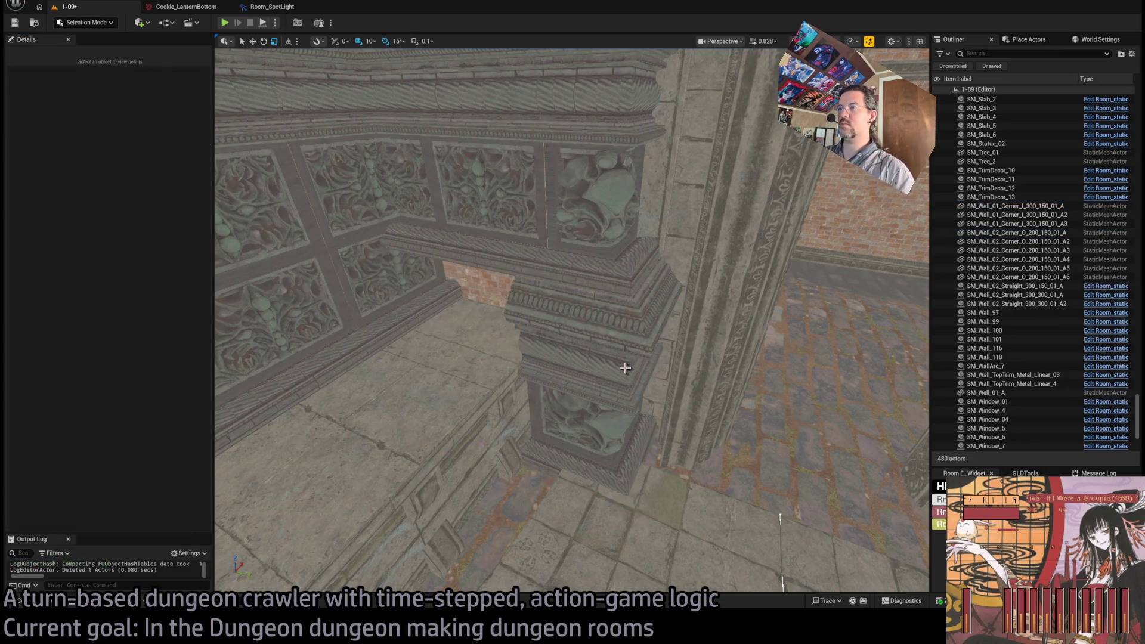
# Step: Duplicate wall A3, place the copy beside the corner pillar, and set its Scale Z to 1.2
pyautogui.click(632, 526)
pyautogui.click(470, 243)
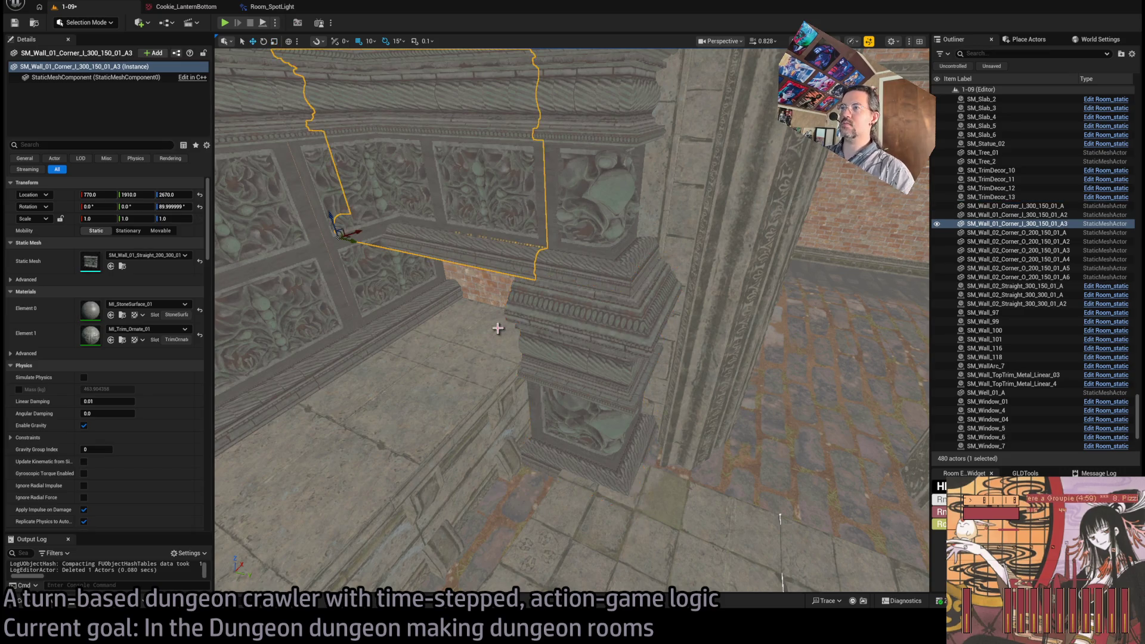
pyautogui.press('Right')
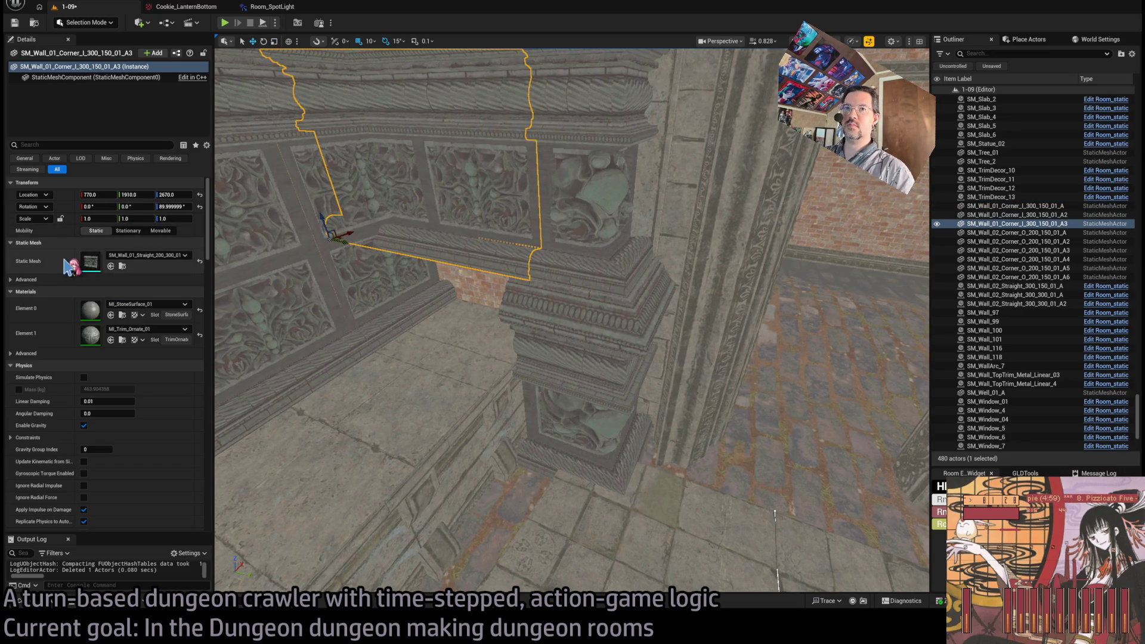
pyautogui.moveTo(319, 219); pyautogui.dragTo(337, 295)
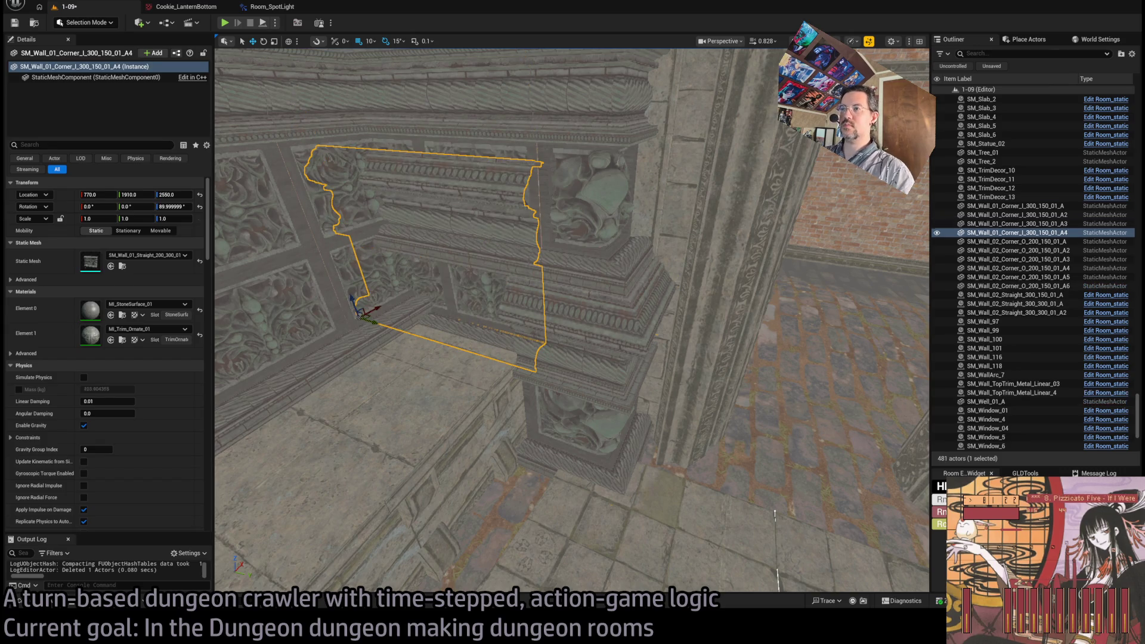
pyautogui.hotkey('ctrl', 'z')
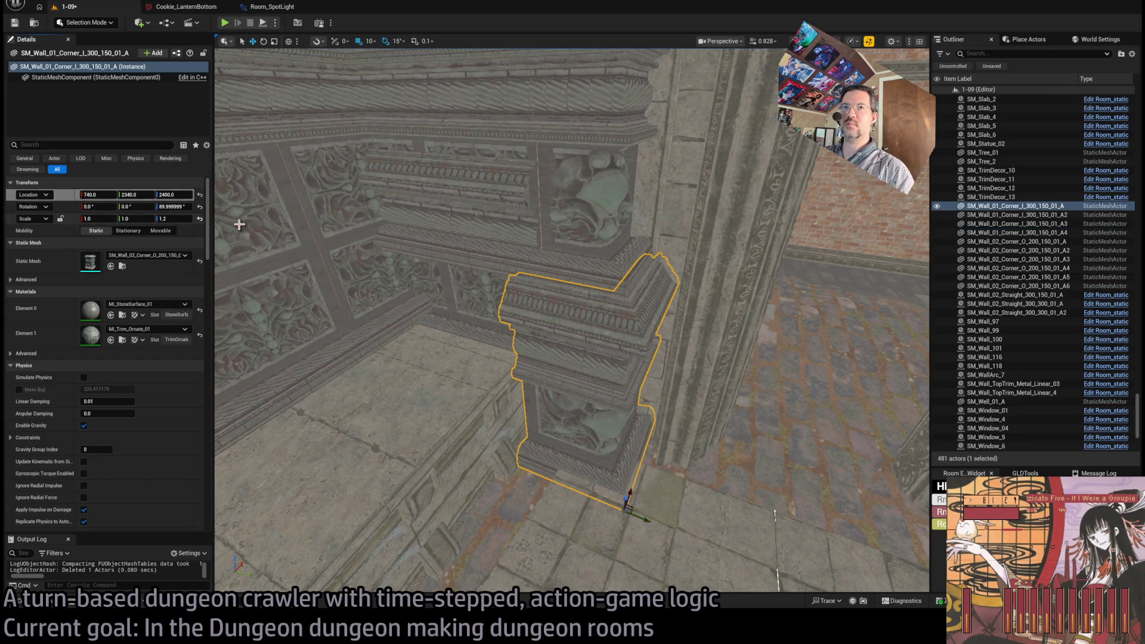
pyautogui.hotkey('ctrl', 'y')
pyautogui.hotkey('ctrl', 'y')
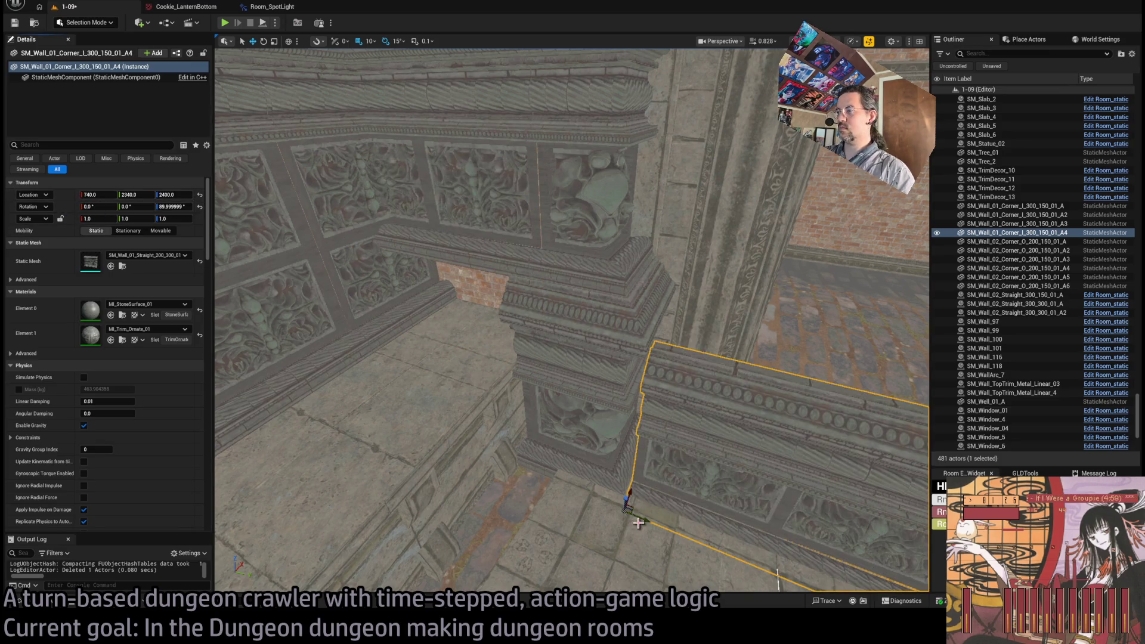
pyautogui.moveTo(638, 523); pyautogui.dragTo(383, 437)
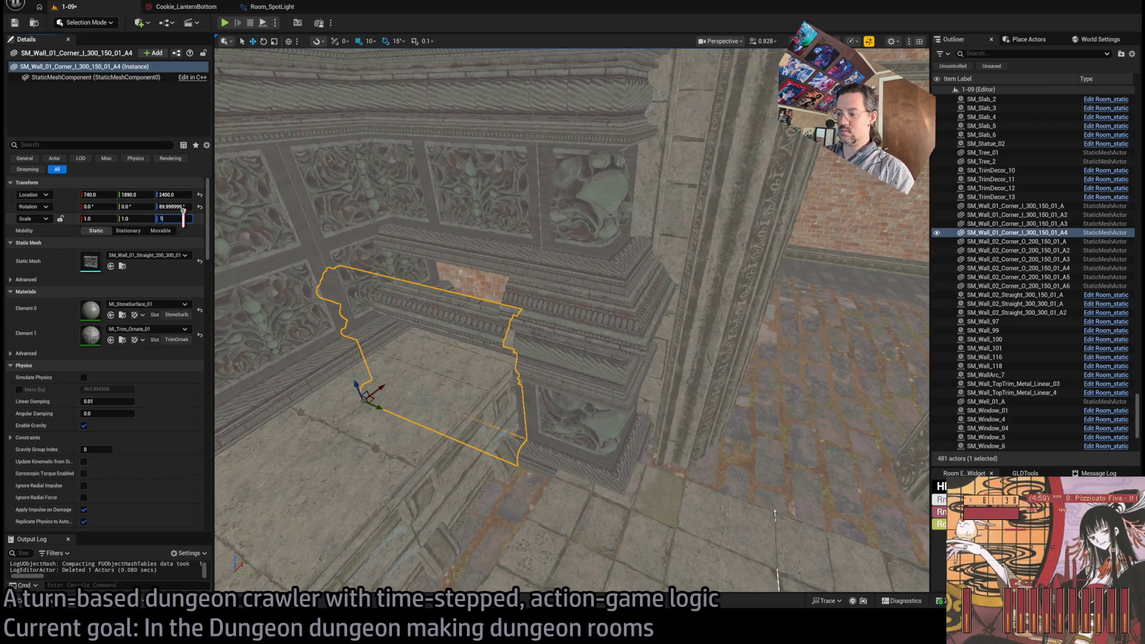
pyautogui.write('.2')
pyautogui.press('Return')
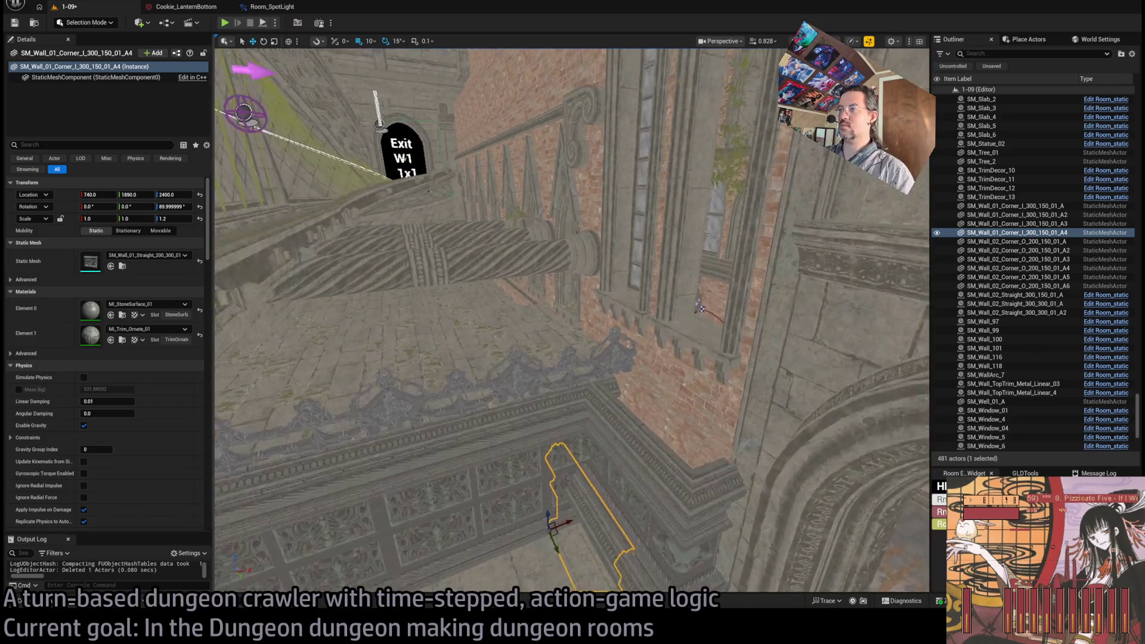
# Step: Select the two metal top trims, then select GrayWall19 and GrayWall20 and undo their scale change
pyautogui.click(655, 352)
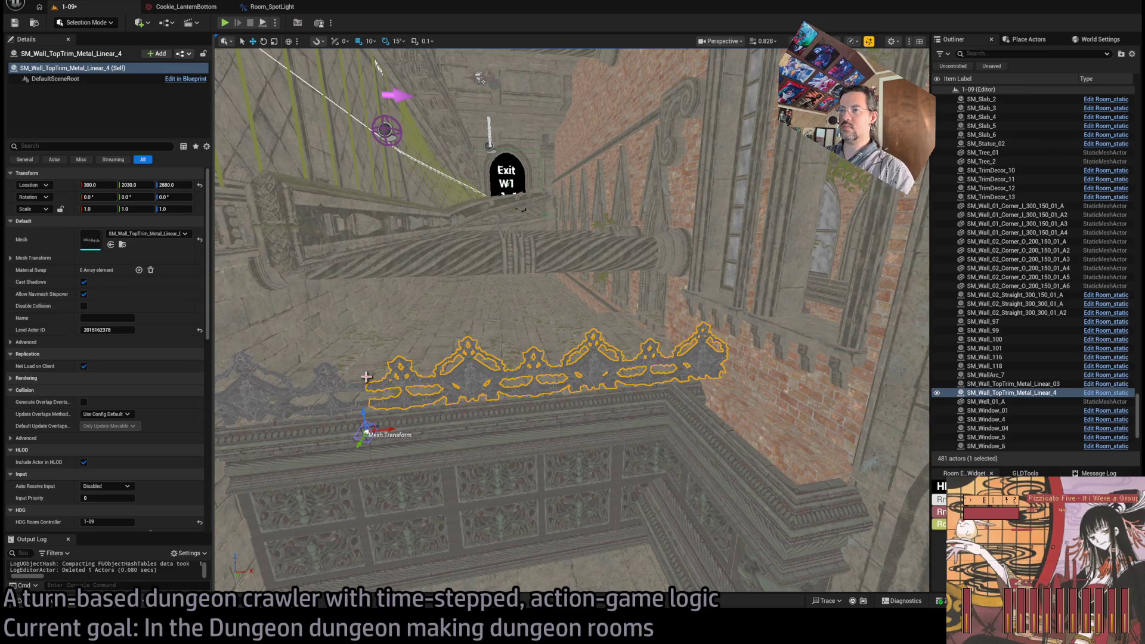
pyautogui.keyDown('ctrl'); pyautogui.click(357, 395); pyautogui.keyUp('ctrl')
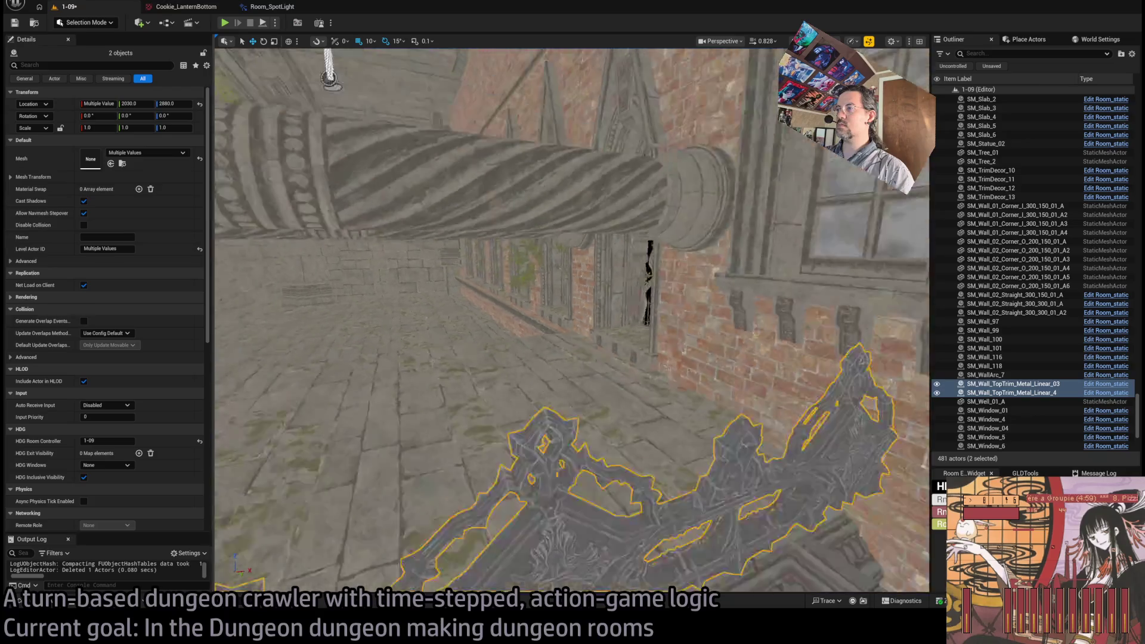
pyautogui.click(479, 422)
pyautogui.keyDown('ctrl'); pyautogui.click(593, 315); pyautogui.keyUp('ctrl')
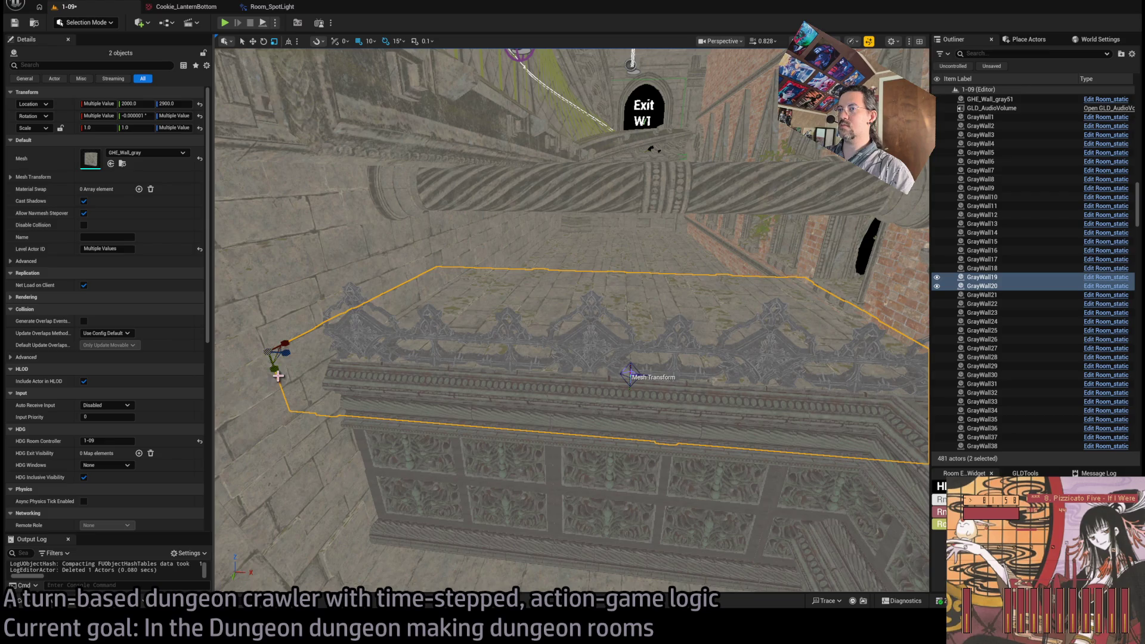
pyautogui.hotkey('ctrl', 'z')
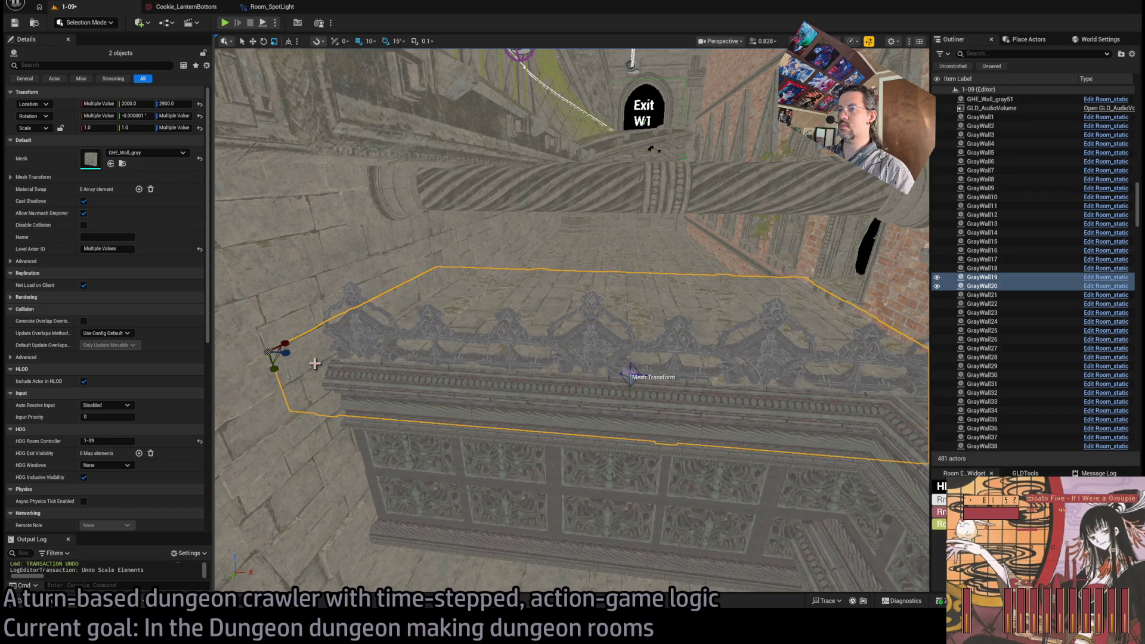
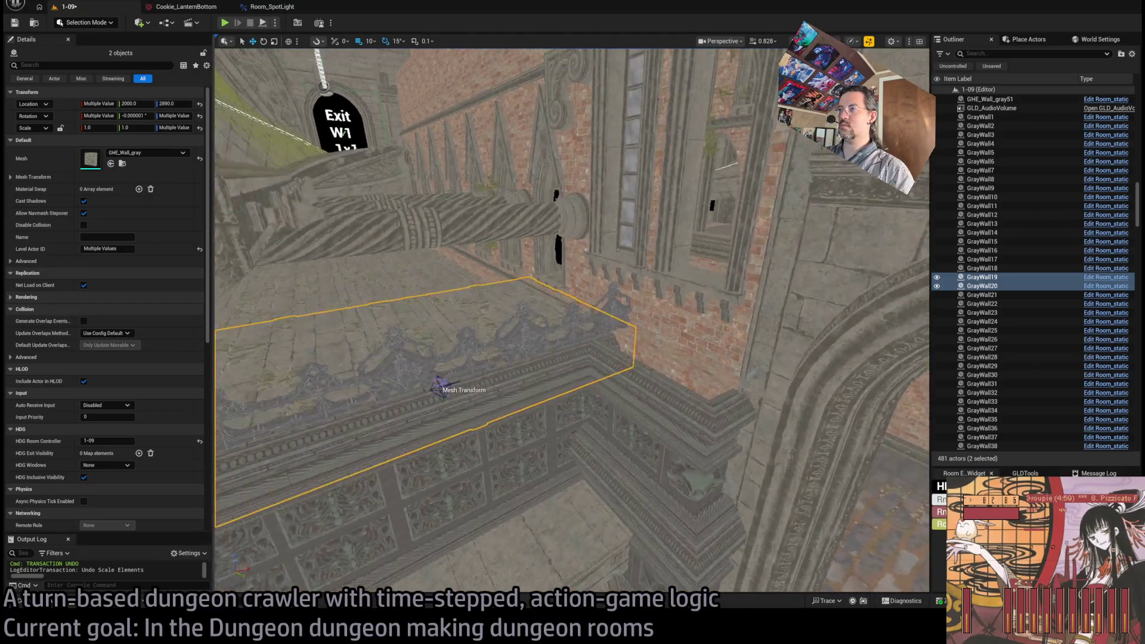
# Step: Browse the Base_classes folder in the Content Drawer, then select the two BP_Lamp wall lamps
pyautogui.moveTo(335, 422); pyautogui.dragTo(633, 280)
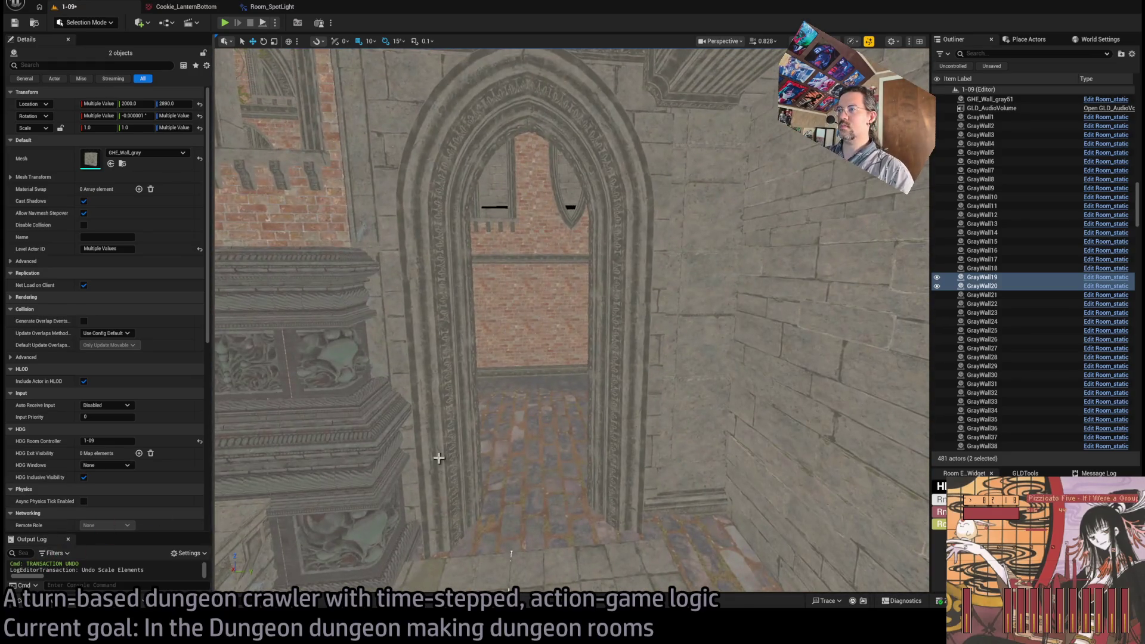
pyautogui.click(23, 604)
pyautogui.scroll(10, 83, 468)
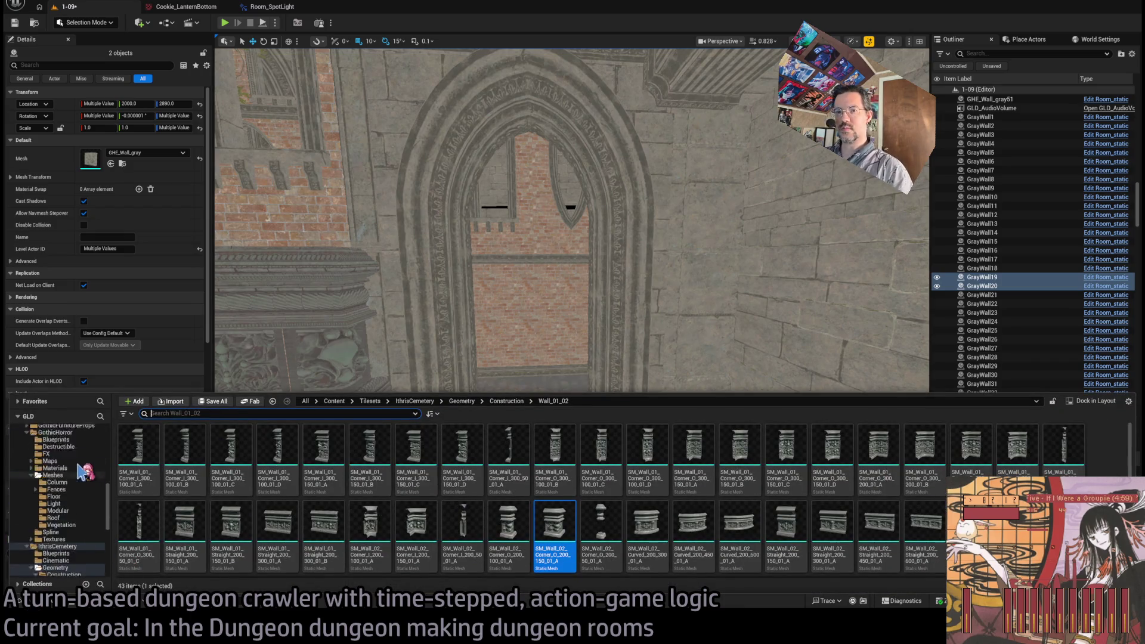
pyautogui.click(82, 445)
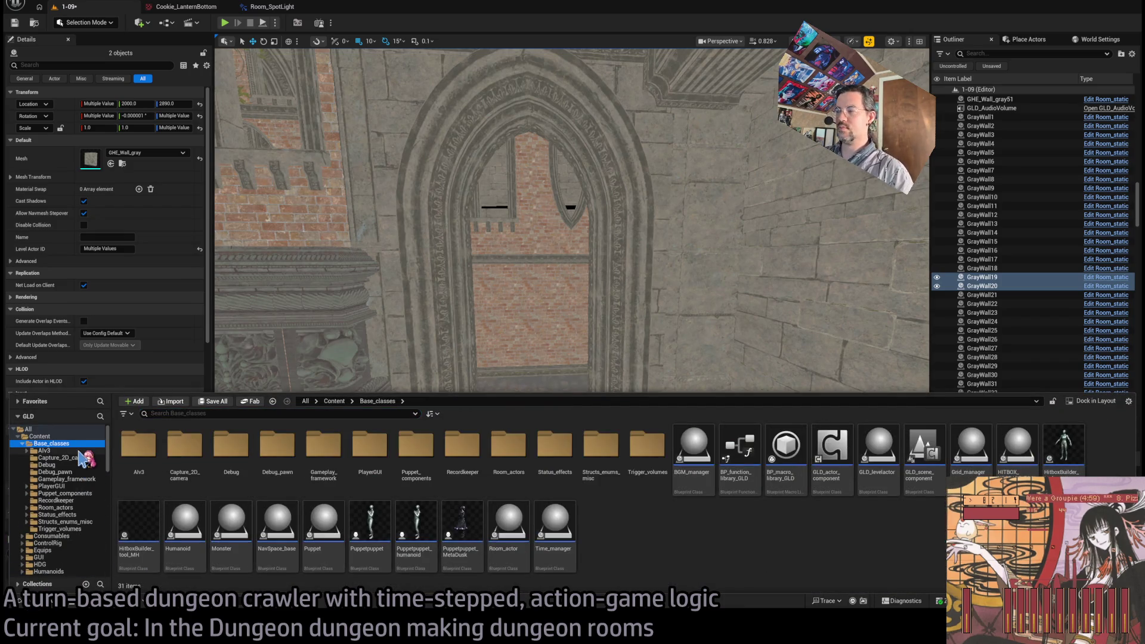
pyautogui.moveTo(380, 328)
pyautogui.mouseDown()
pyautogui.moveTo(519, 460)
pyautogui.moveTo(477, 467)
pyautogui.moveTo(537, 417)
pyautogui.moveTo(555, 371)
pyautogui.moveTo(566, 459)
pyautogui.moveTo(675, 278)
pyautogui.moveTo(715, 257)
pyautogui.moveTo(803, 347)
pyautogui.moveTo(795, 377)
pyautogui.moveTo(821, 324)
pyautogui.mouseUp()
pyautogui.click(663, 291)
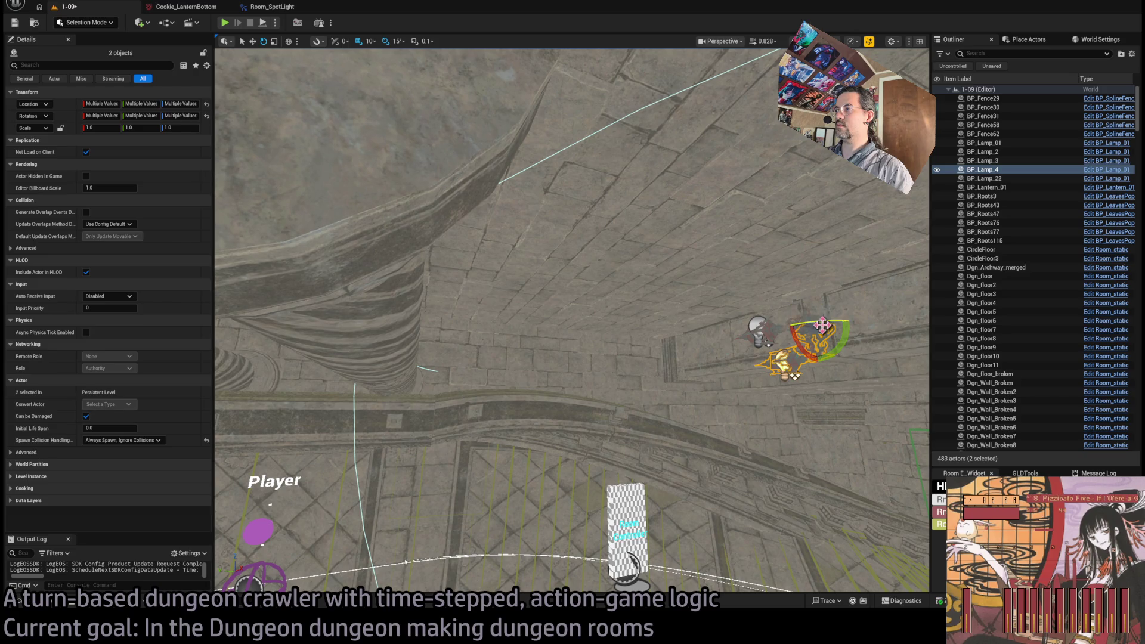
# Step: Move the two lamps onto the wall beside the arched doorway and lower them
pyautogui.press('w')
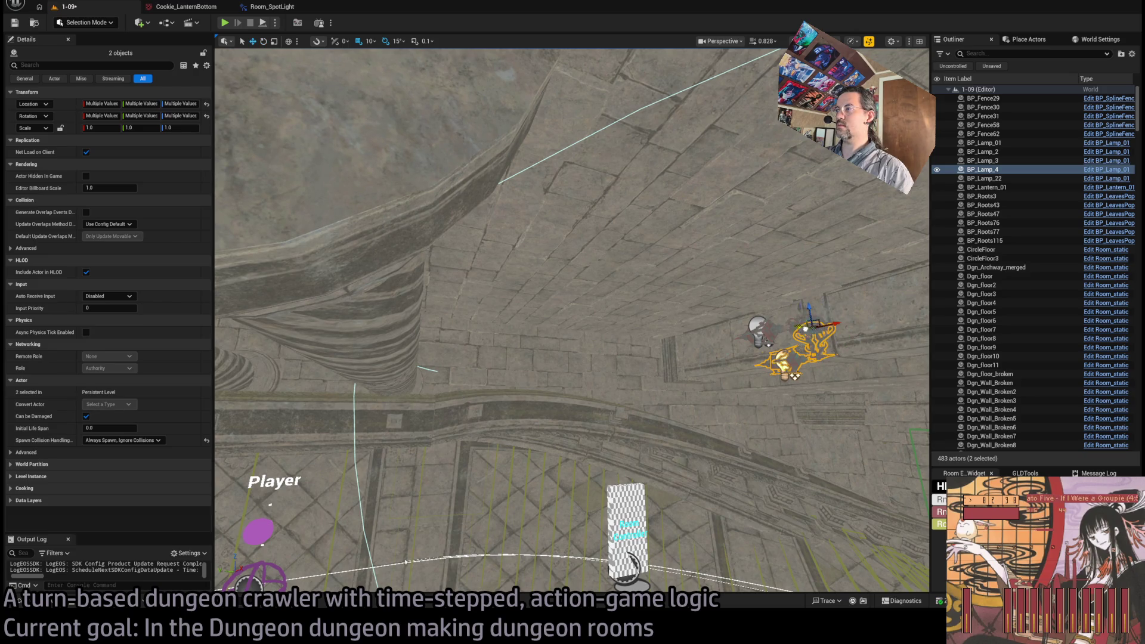
pyautogui.moveTo(758, 340); pyautogui.dragTo(739, 304)
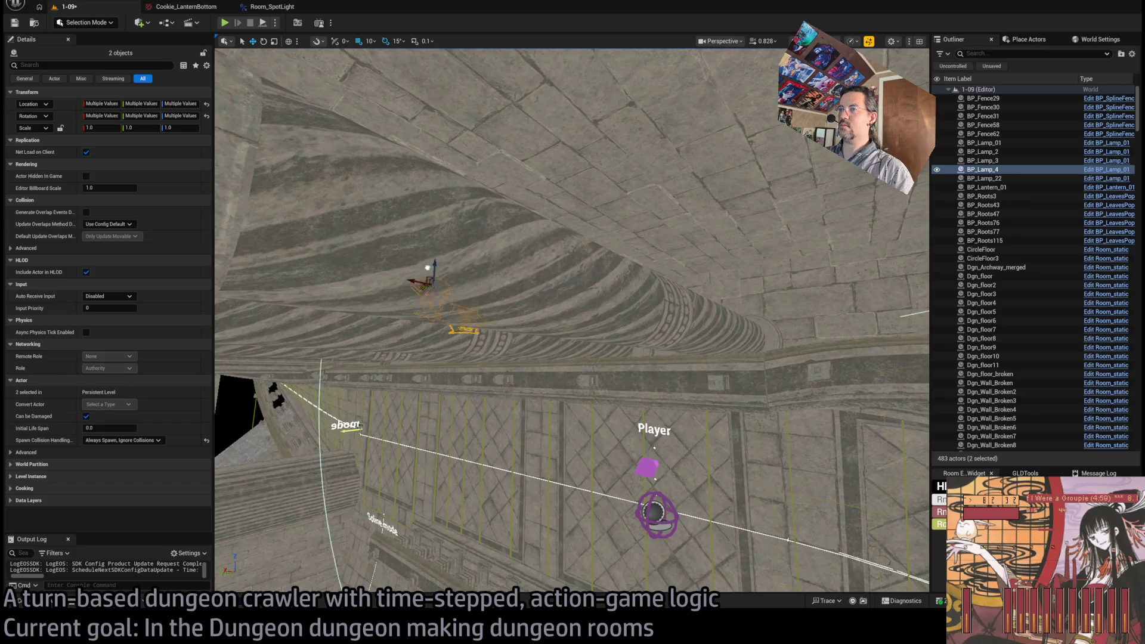
pyautogui.moveTo(427, 268); pyautogui.dragTo(297, 290)
pyautogui.press('f')
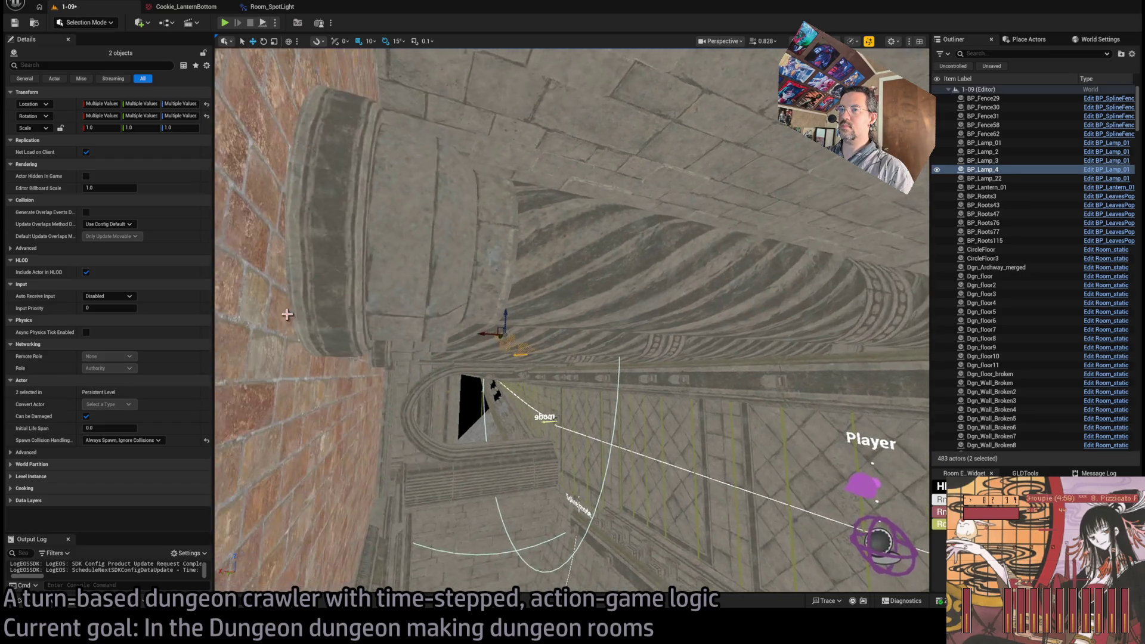
pyautogui.moveTo(551, 305)
pyautogui.mouseDown()
pyautogui.moveTo(680, 480)
pyautogui.moveTo(662, 501)
pyautogui.mouseUp()
# Step: Rotate the lamps 90° and check their placement on the wall in Lit mode
pyautogui.press('e')
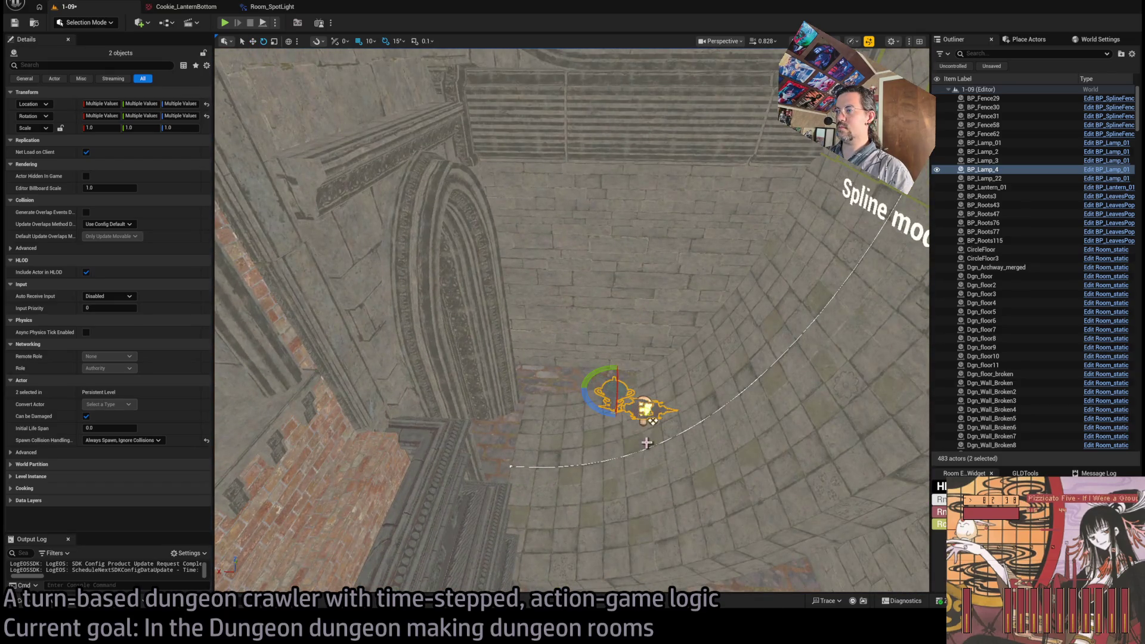
pyautogui.moveTo(597, 383)
pyautogui.mouseDown()
pyautogui.moveTo(631, 384)
pyautogui.moveTo(596, 418)
pyautogui.mouseUp()
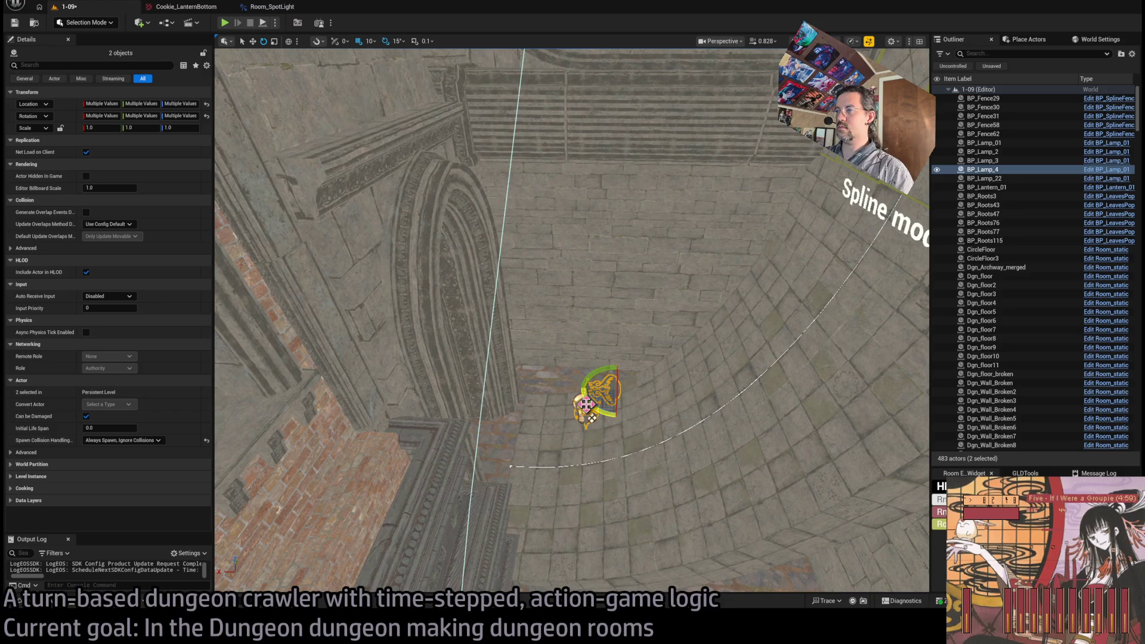
pyautogui.press('w')
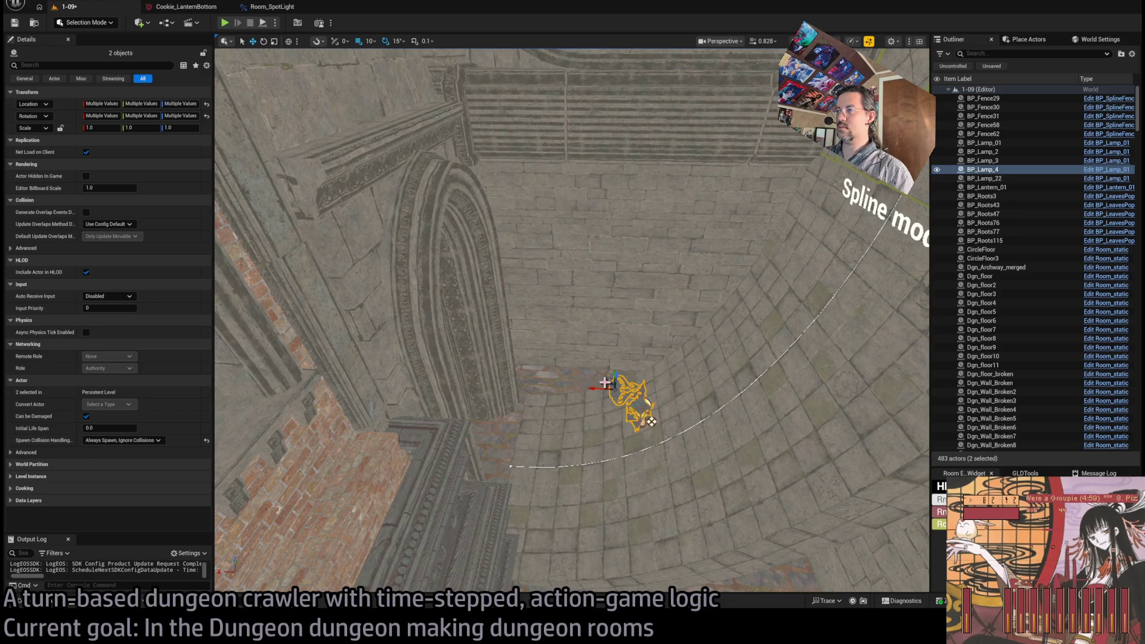
pyautogui.press('f')
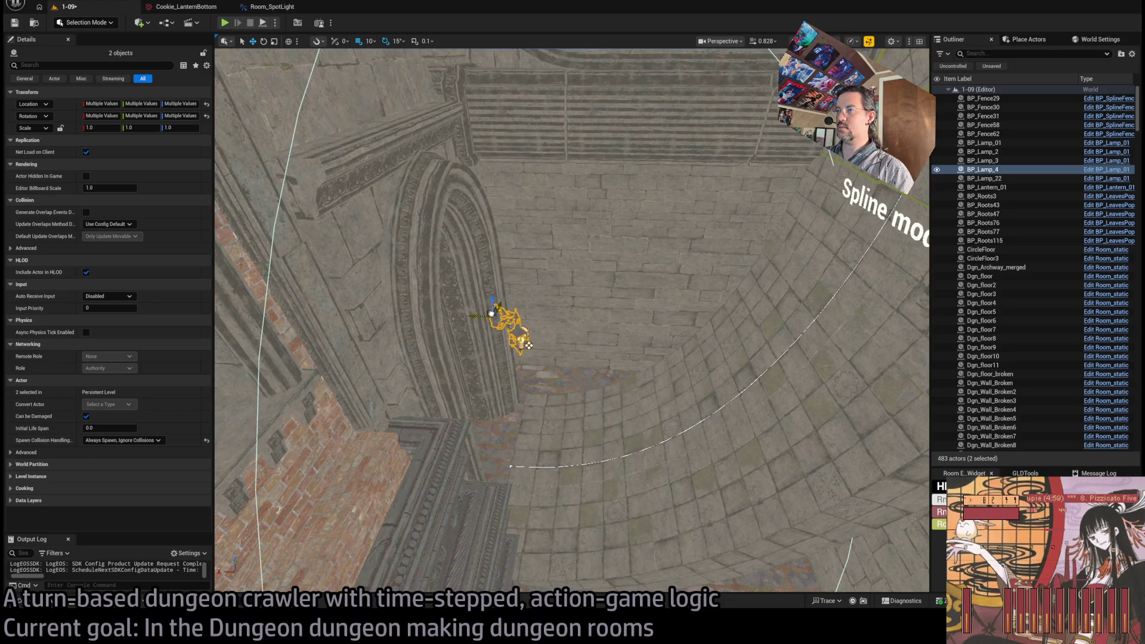
pyautogui.moveTo(509, 448); pyautogui.dragTo(536, 510)
pyautogui.moveTo(621, 573)
pyautogui.mouseDown()
pyautogui.moveTo(598, 406)
pyautogui.moveTo(596, 513)
pyautogui.moveTo(587, 485)
pyautogui.moveTo(511, 472)
pyautogui.moveTo(547, 496)
pyautogui.moveTo(668, 498)
pyautogui.moveTo(518, 403)
pyautogui.moveTo(584, 475)
pyautogui.moveTo(607, 396)
pyautogui.moveTo(672, 382)
pyautogui.moveTo(638, 501)
pyautogui.moveTo(626, 313)
pyautogui.moveTo(665, 343)
pyautogui.moveTo(656, 251)
pyautogui.moveTo(631, 405)
pyautogui.mouseUp()
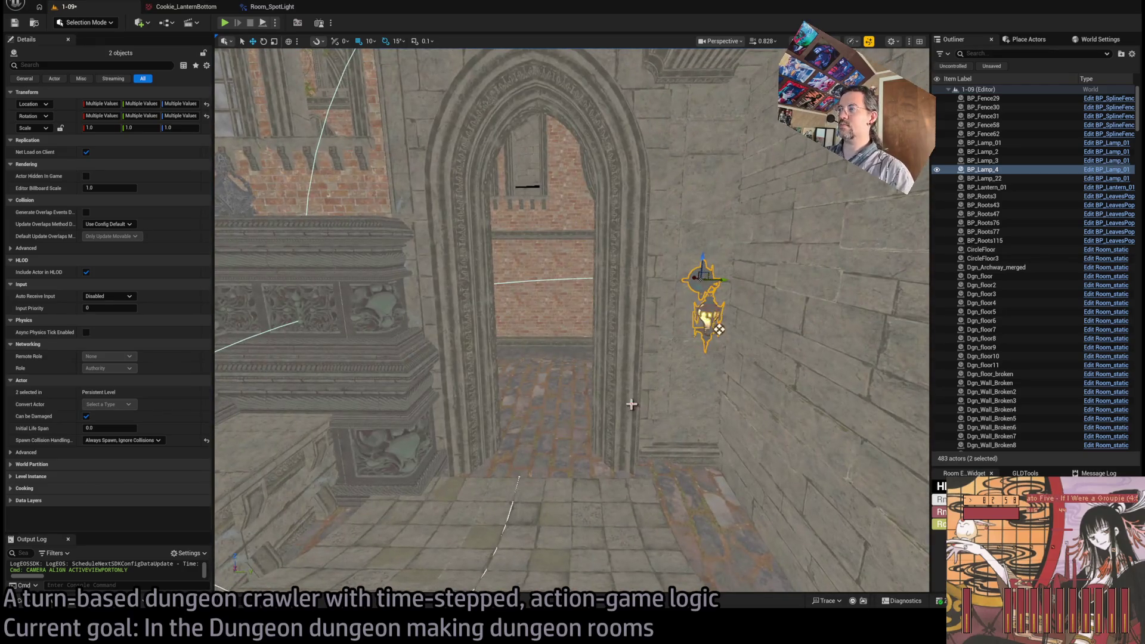
pyautogui.hotkey('alt', '4')
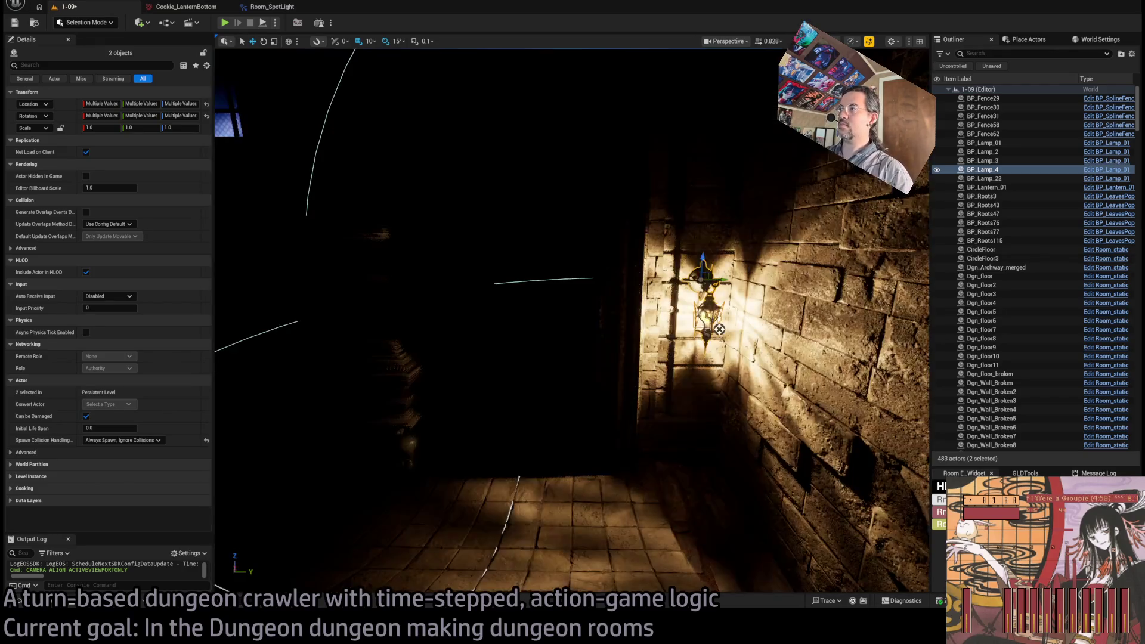
# Step: Cut Room_PointLight14's attenuation radius from about 708 down to 312
pyautogui.moveTo(706, 300)
pyautogui.mouseDown()
pyautogui.moveTo(707, 316)
pyautogui.moveTo(703, 277)
pyautogui.mouseUp()
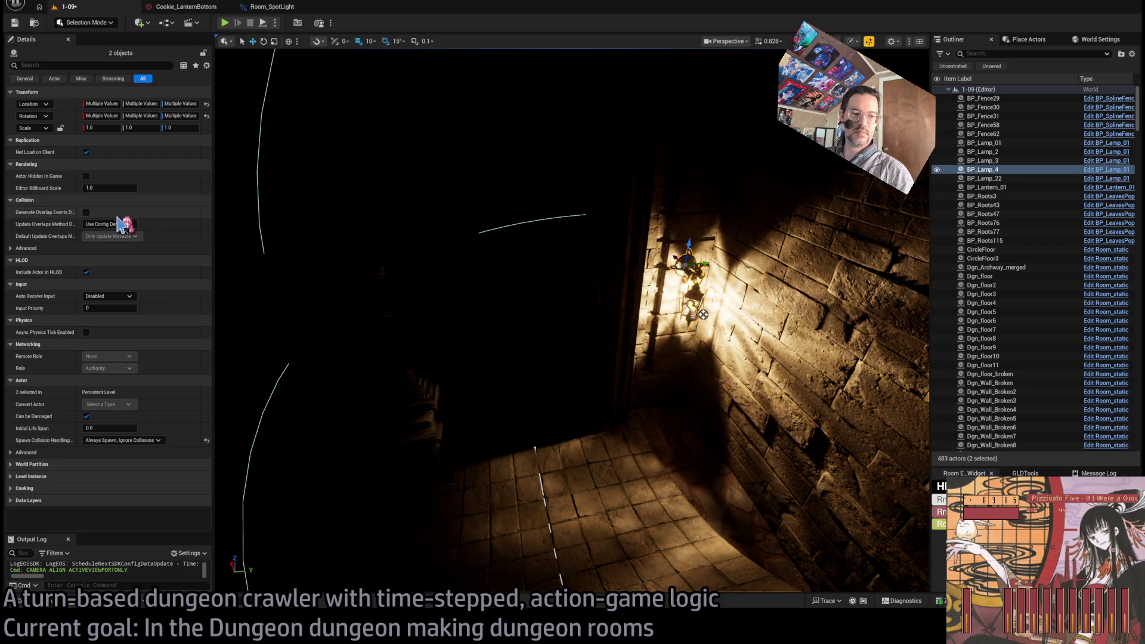
pyautogui.moveTo(275, 280)
pyautogui.mouseDown()
pyautogui.moveTo(257, 227)
pyautogui.moveTo(281, 281)
pyautogui.moveTo(301, 259)
pyautogui.mouseUp()
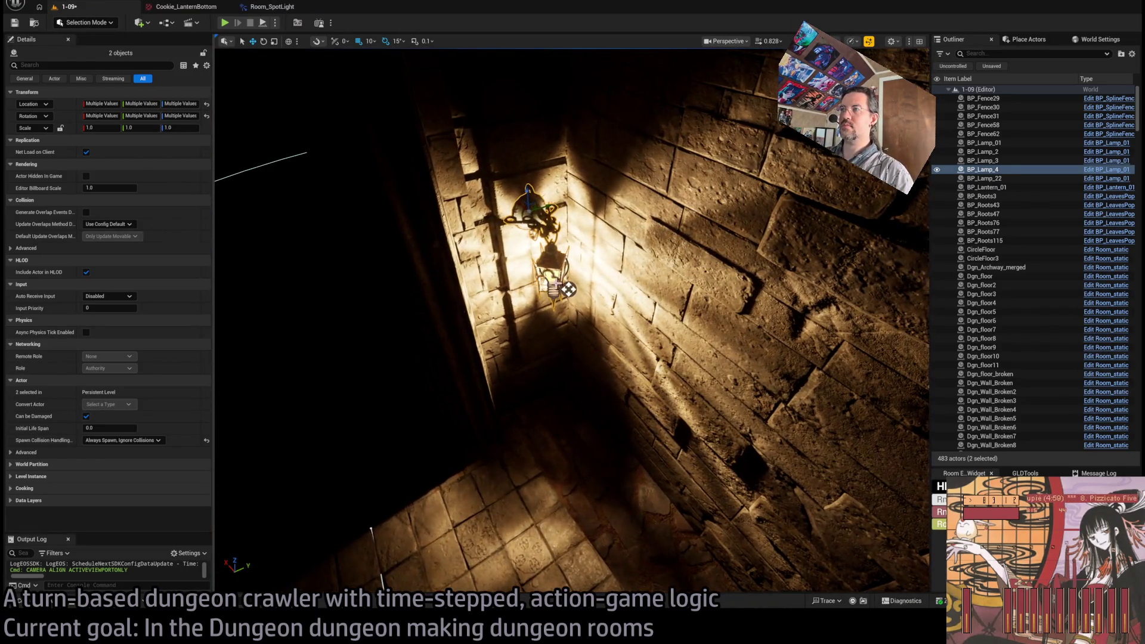
pyautogui.click(546, 276)
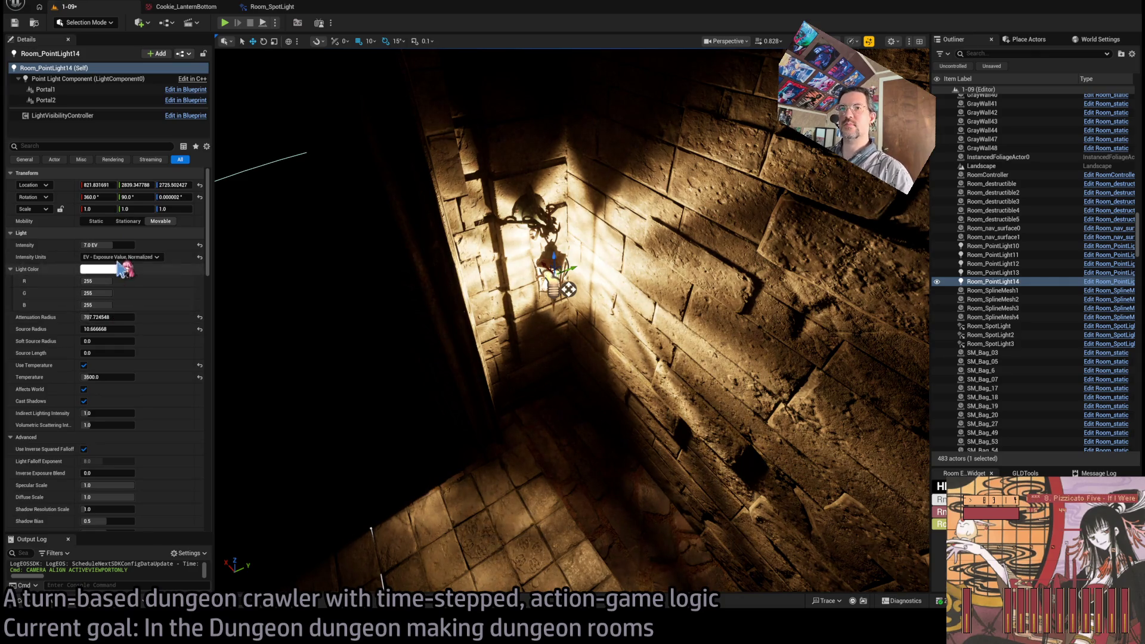
pyautogui.moveTo(121, 318); pyautogui.dragTo(89, 317)
pyautogui.press('f')
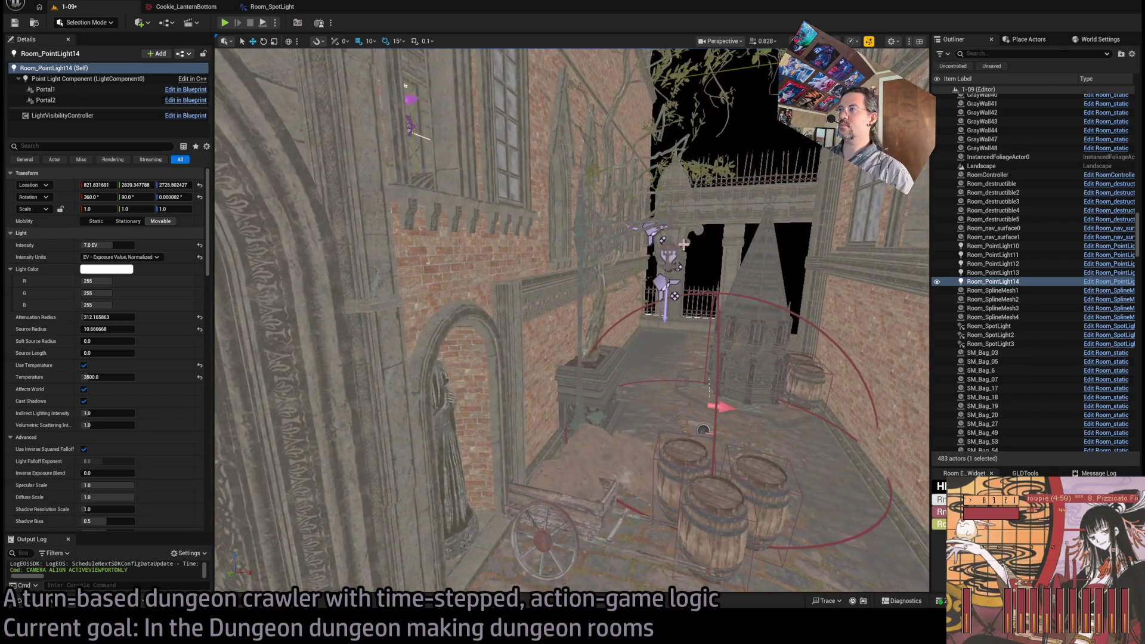
pyautogui.click(658, 280)
# Step: Place the spotlight copy at the arch and set its colour temperature to 3500
pyautogui.press('f')
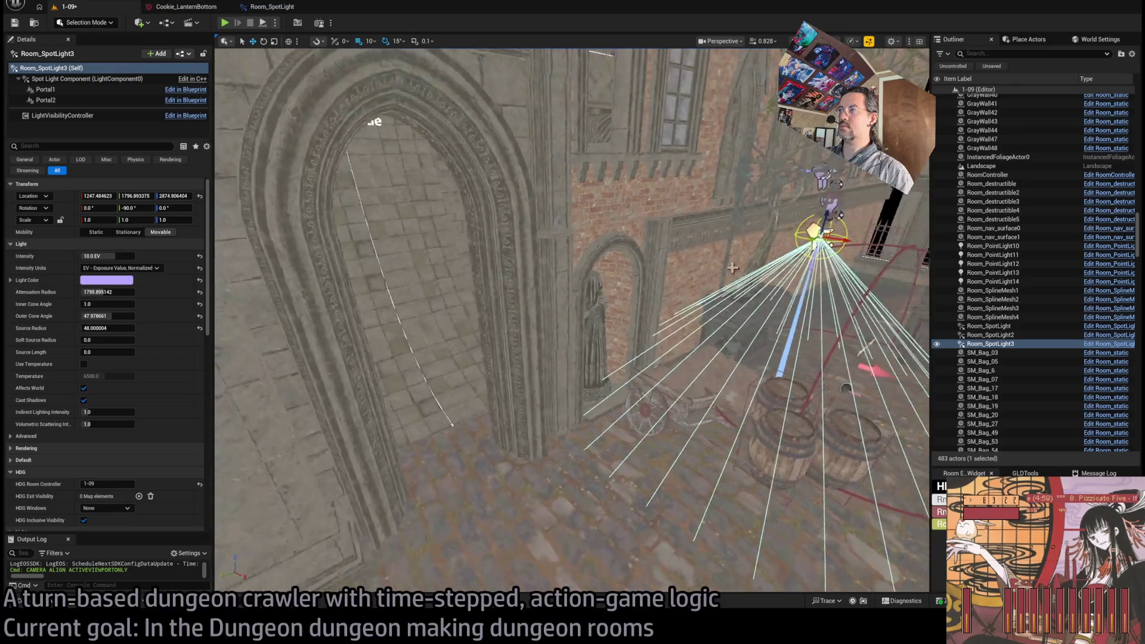
pyautogui.keyDown('alt'); pyautogui.moveTo(812, 238); pyautogui.dragTo(383, 230); pyautogui.keyUp('alt')
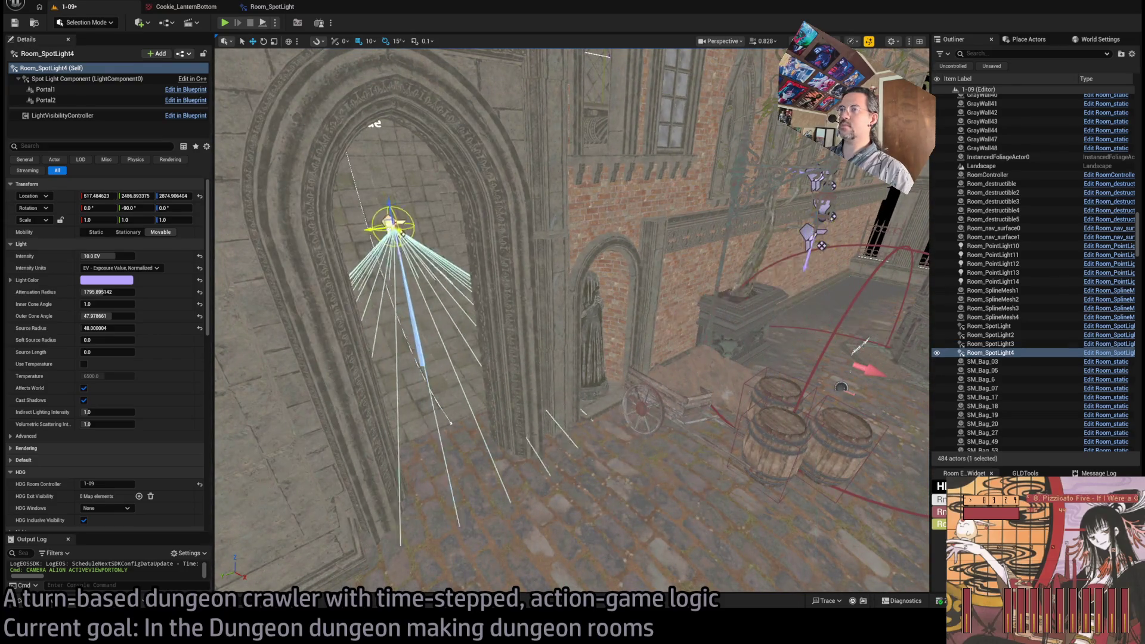
pyautogui.press('f')
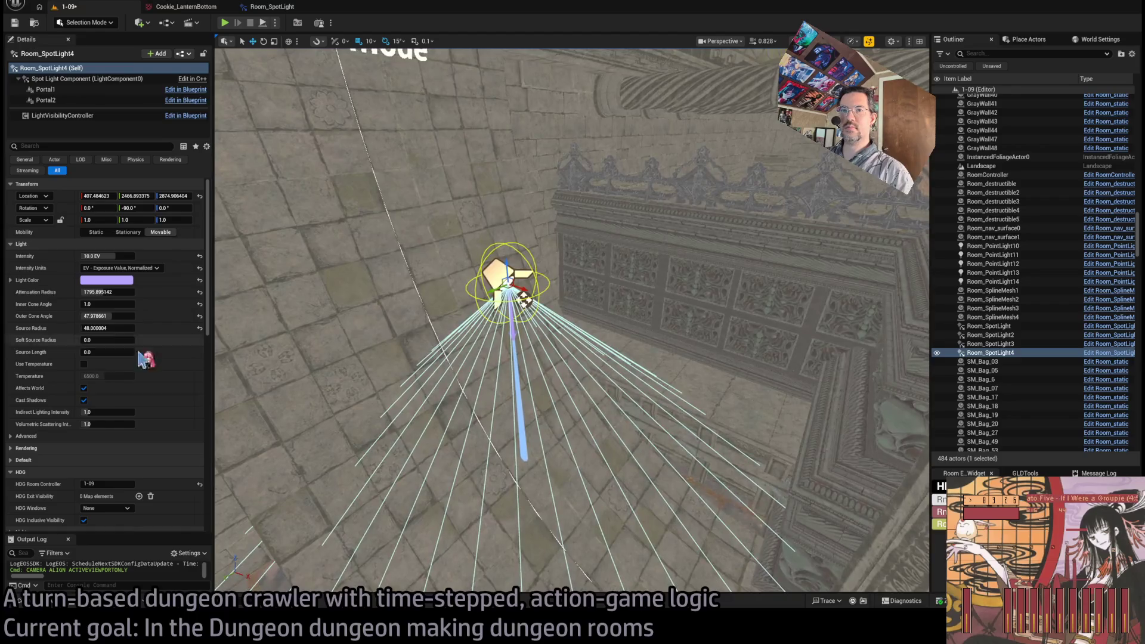
pyautogui.scroll(-10, 153, 378)
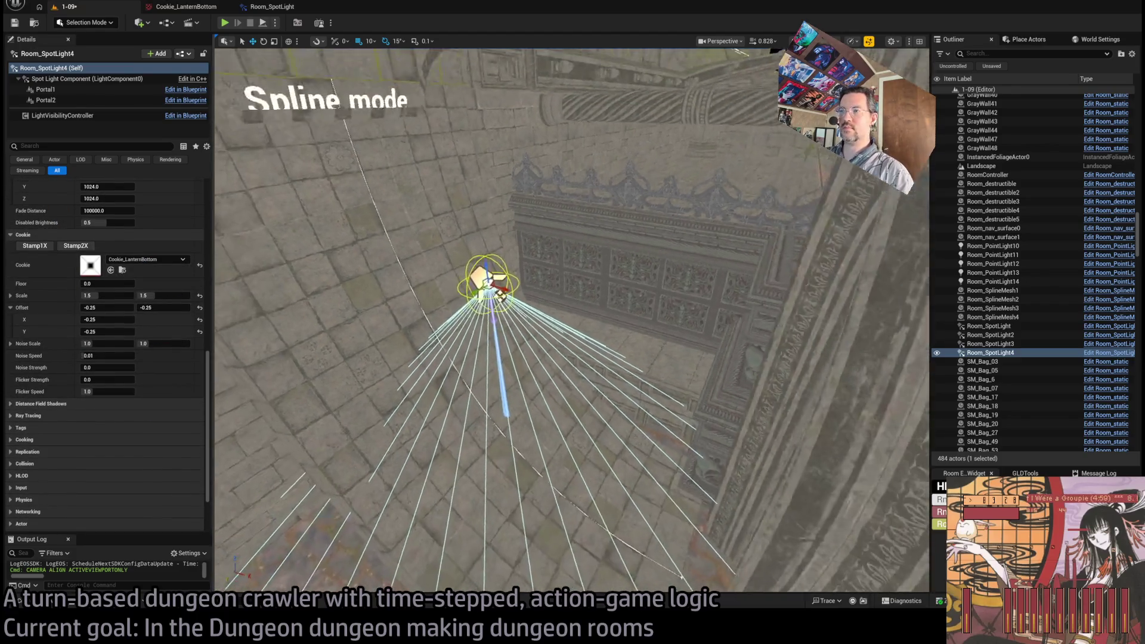
pyautogui.scroll(5, 138, 347)
pyautogui.scroll(5, 136, 352)
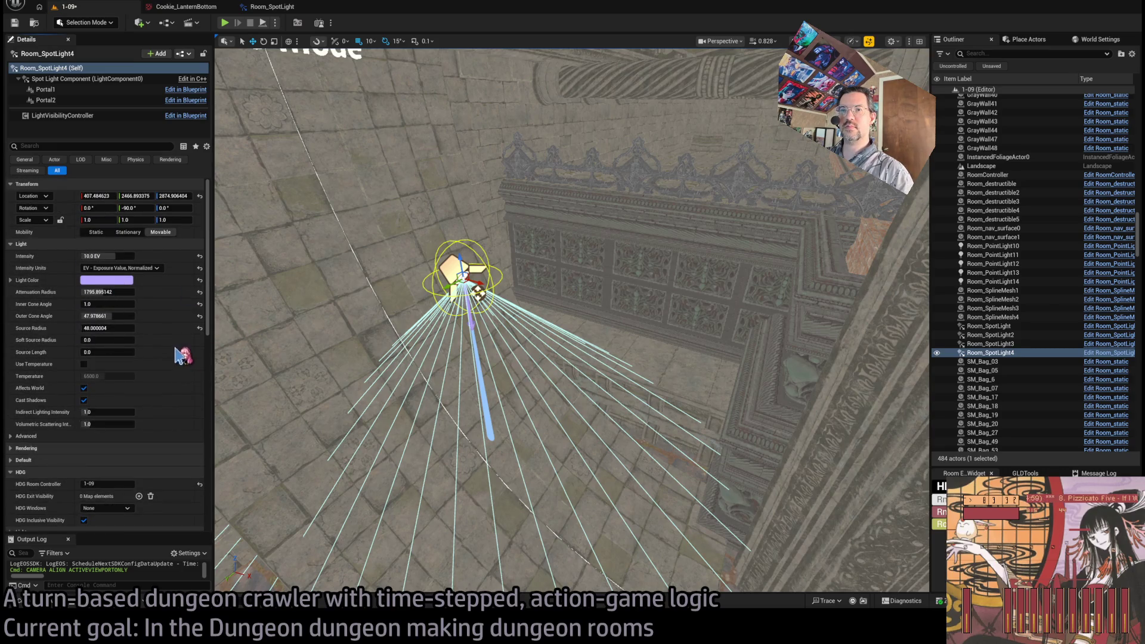
pyautogui.press('Escape')
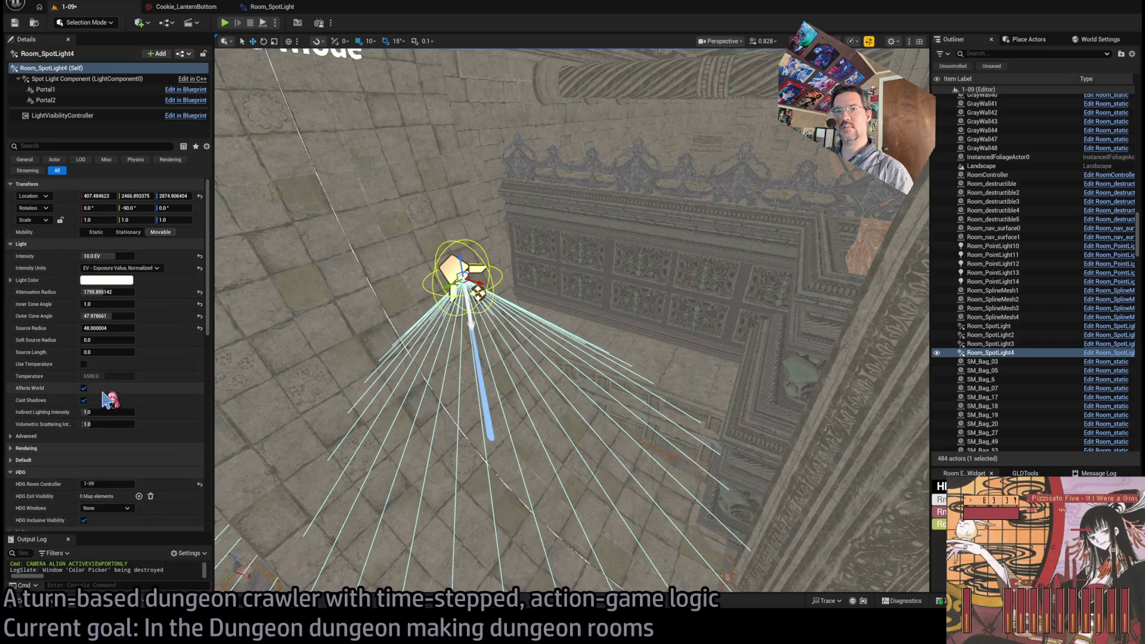
pyautogui.click(86, 376)
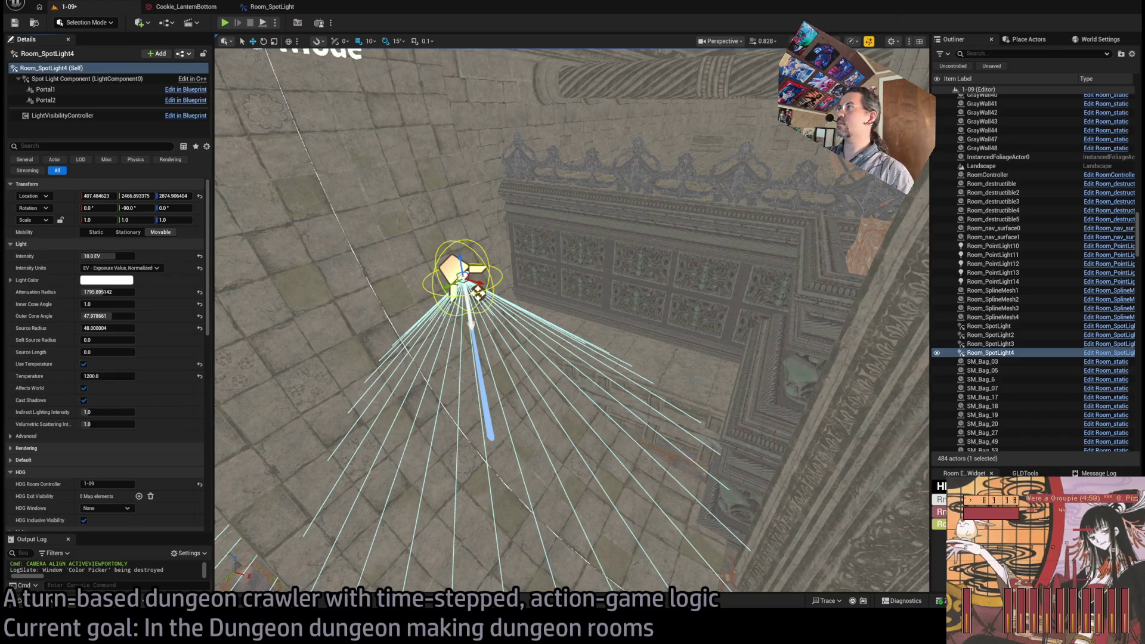
pyautogui.hotkey('alt', '4')
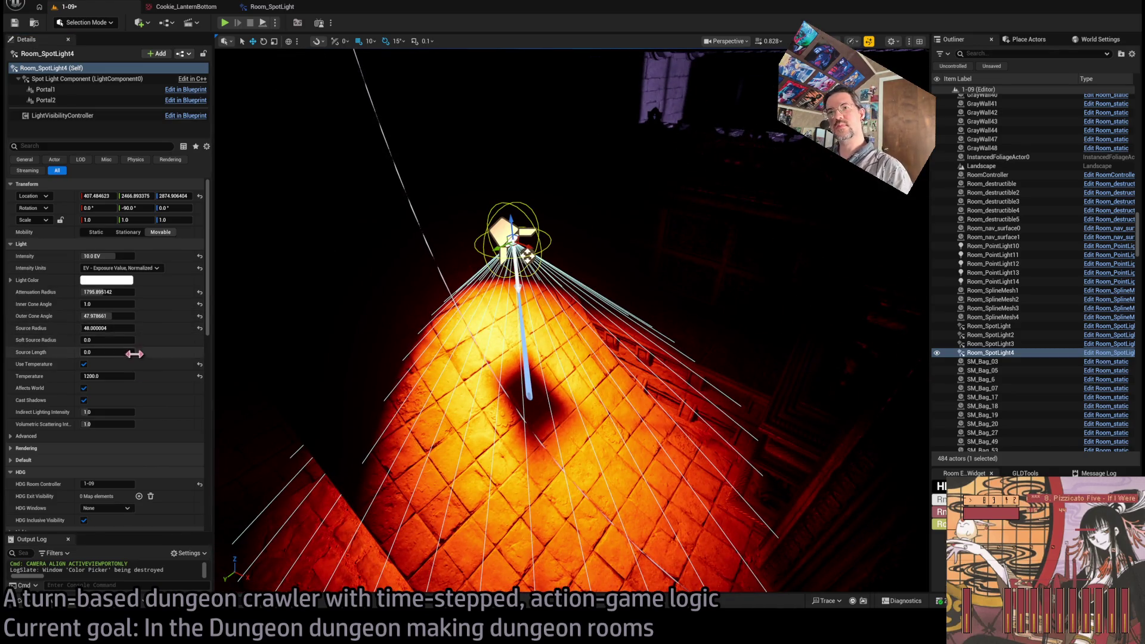
pyautogui.click(122, 375)
pyautogui.write('3500')
pyautogui.press('Return')
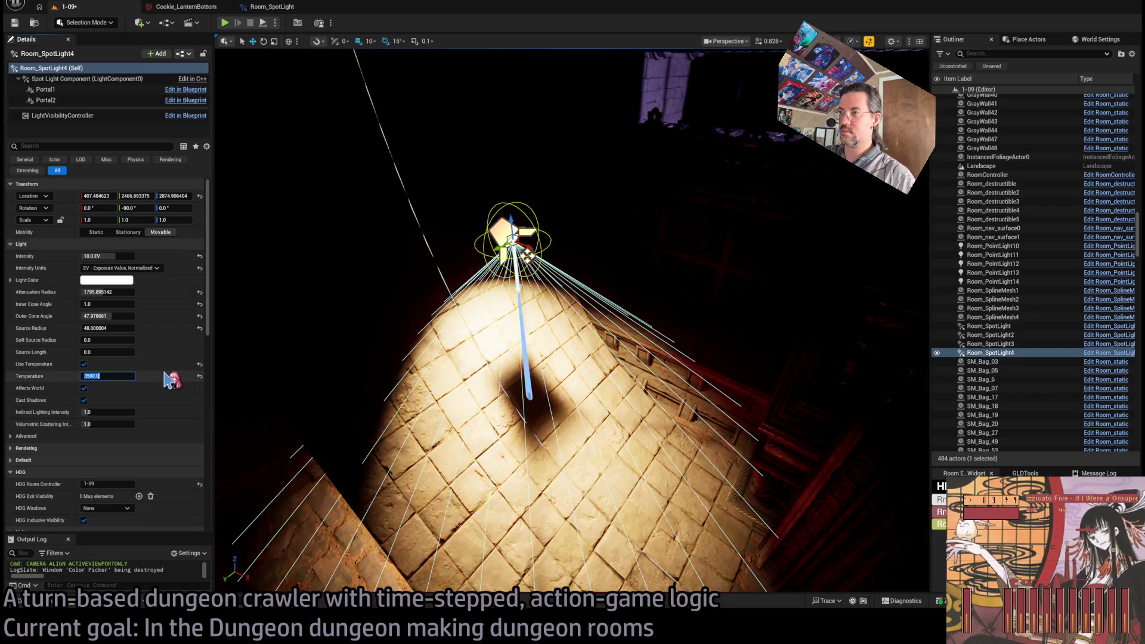
# Step: Raise the spotlight over the room, shrink its attenuation, and rotate it to about 172.5, -59.3, 201
pyautogui.moveTo(322, 373)
pyautogui.mouseDown()
pyautogui.moveTo(444, 406)
pyautogui.moveTo(411, 423)
pyautogui.moveTo(358, 382)
pyautogui.mouseUp()
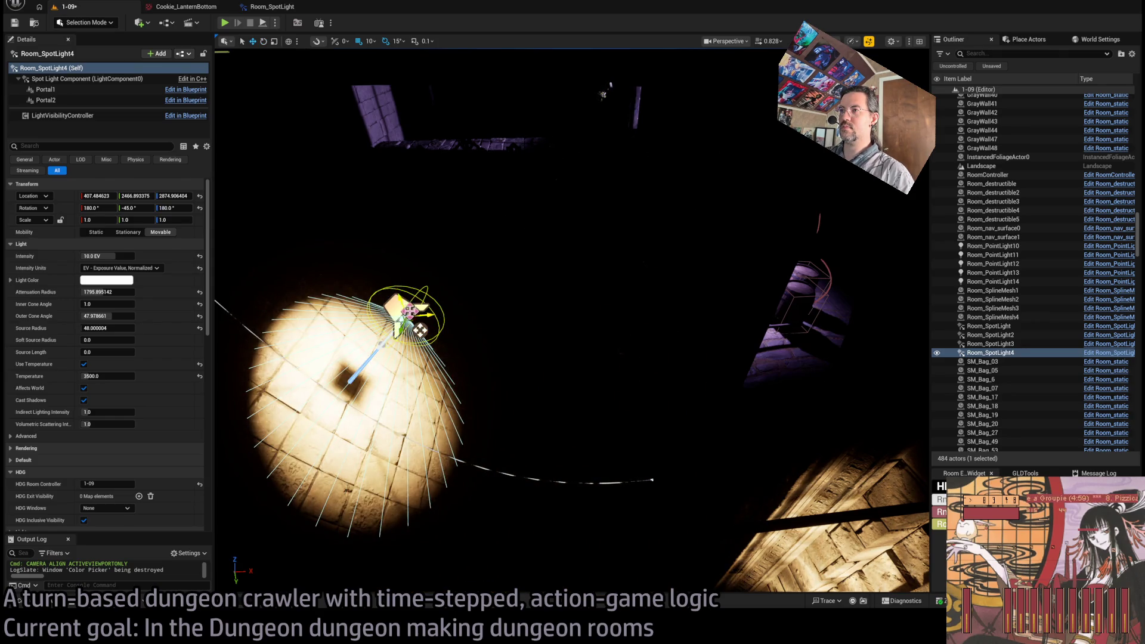
pyautogui.moveTo(420, 330)
pyautogui.mouseDown()
pyautogui.moveTo(701, 134)
pyautogui.moveTo(763, 179)
pyautogui.moveTo(715, 196)
pyautogui.moveTo(685, 226)
pyautogui.moveTo(751, 191)
pyautogui.moveTo(709, 217)
pyautogui.mouseUp()
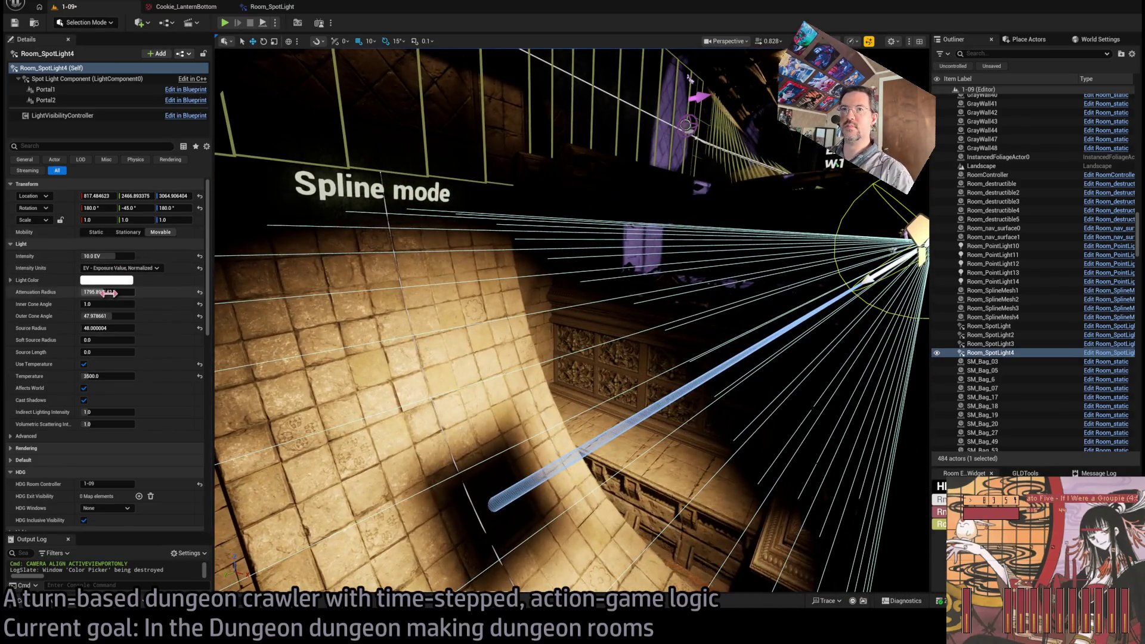
pyautogui.moveTo(109, 293); pyautogui.dragTo(97, 293)
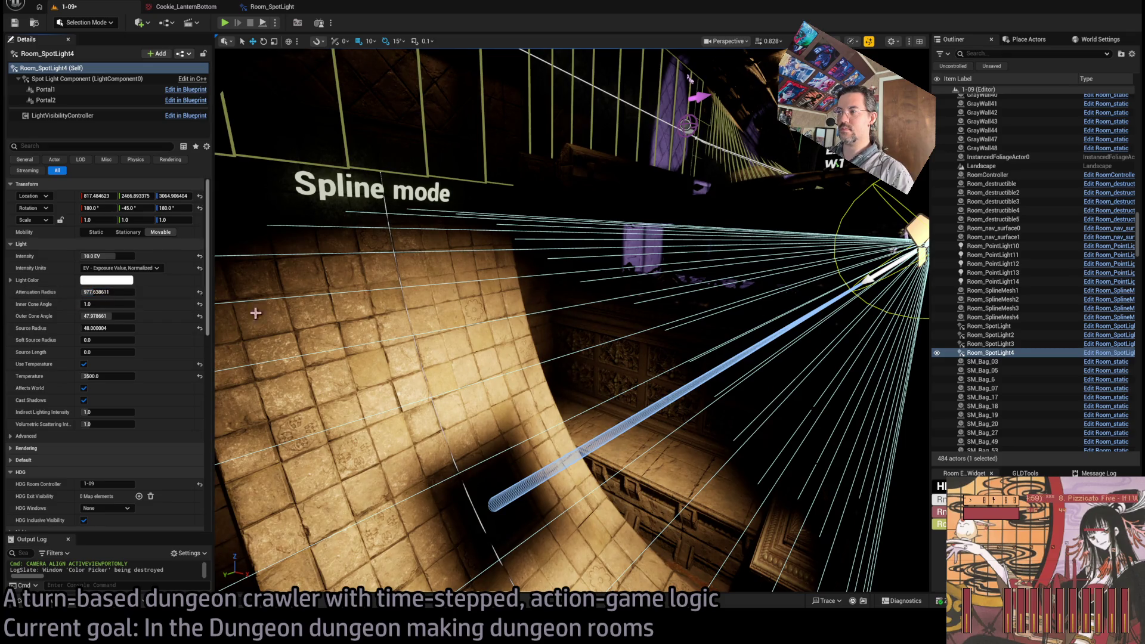
pyautogui.moveTo(803, 452); pyautogui.dragTo(803, 453)
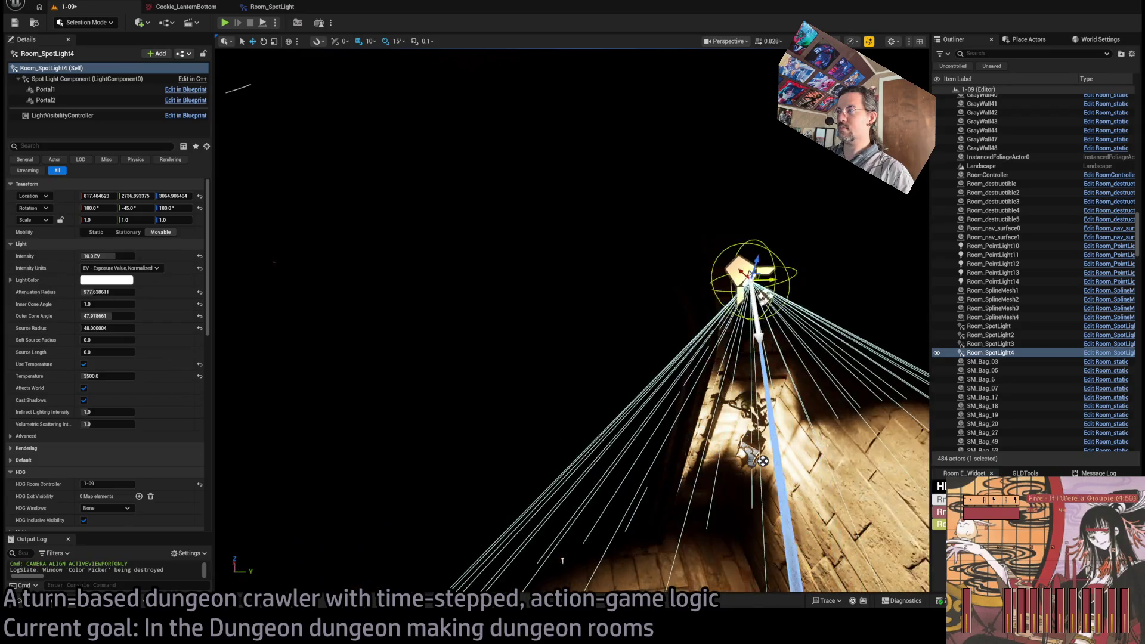
pyautogui.moveTo(417, 179); pyautogui.dragTo(429, 156)
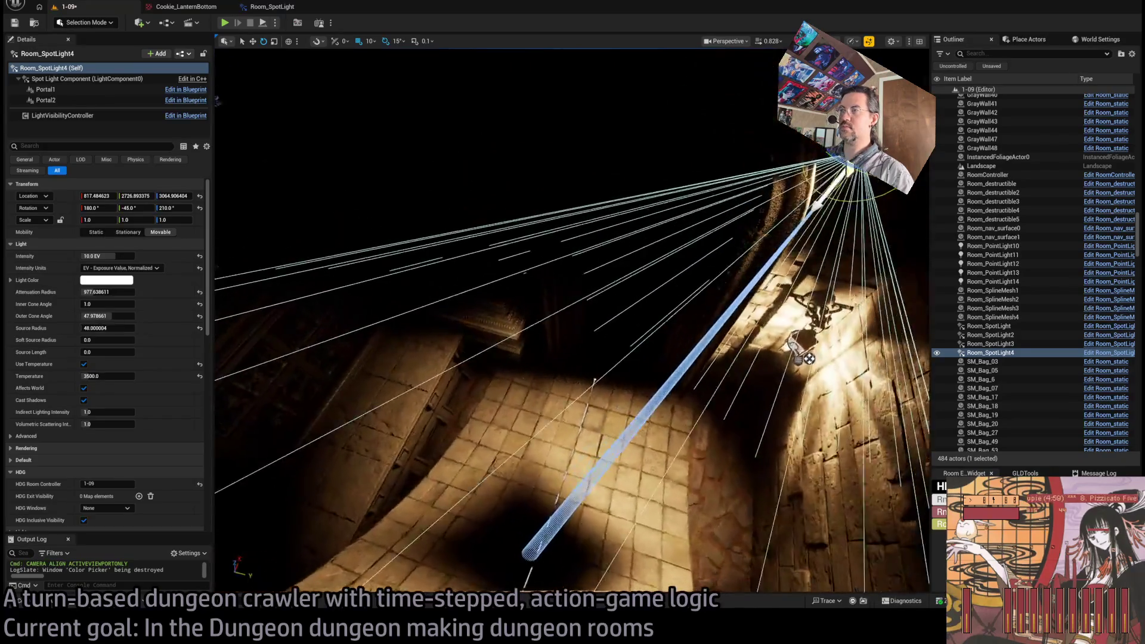
pyautogui.moveTo(822, 357); pyautogui.dragTo(823, 356)
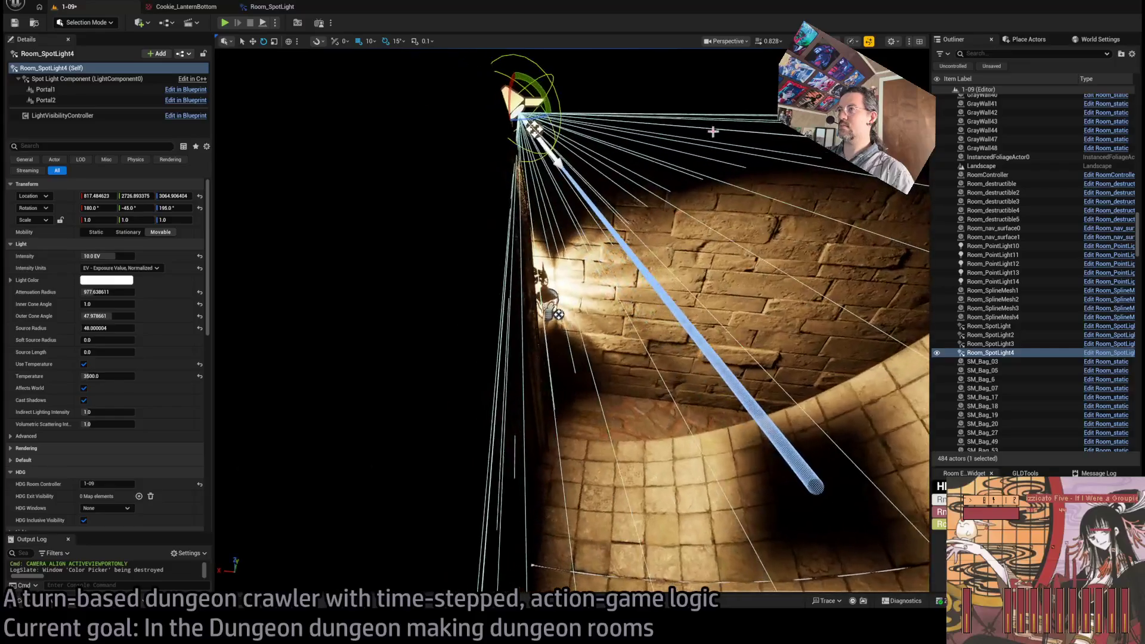
pyautogui.moveTo(513, 83)
pyautogui.mouseDown()
pyautogui.moveTo(481, 97)
pyautogui.moveTo(555, 148)
pyautogui.mouseUp()
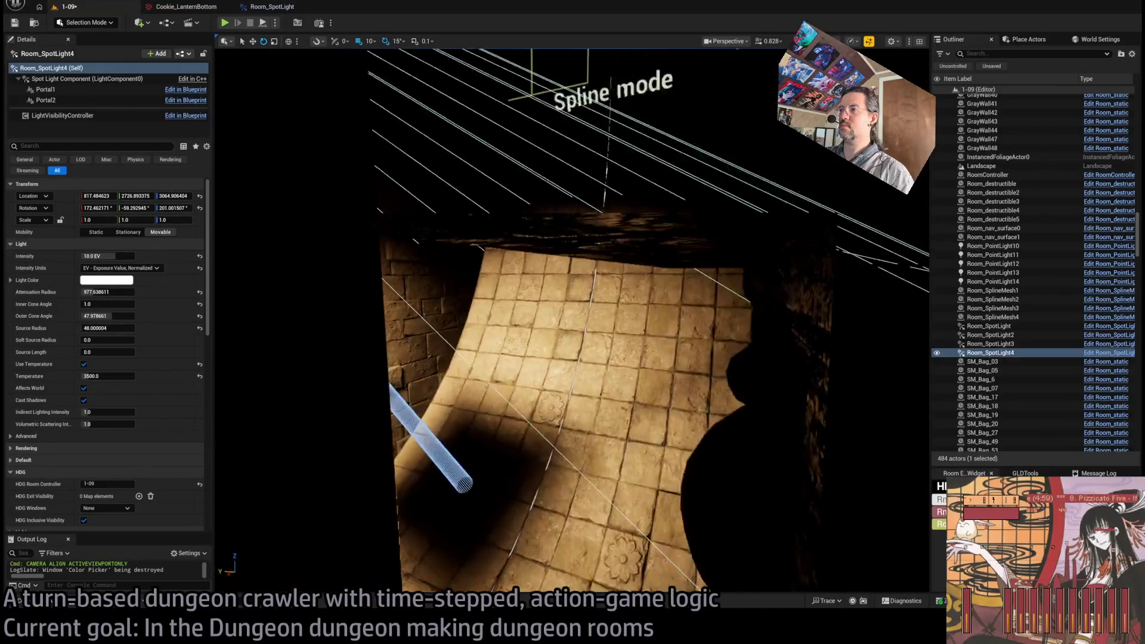
pyautogui.scroll(-10, 94, 408)
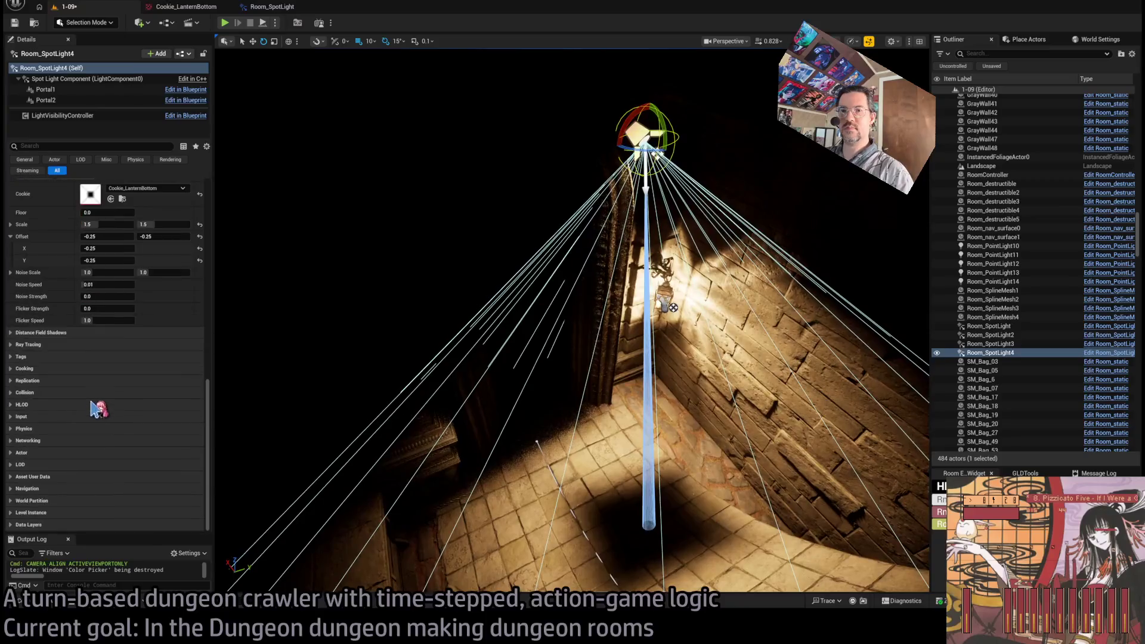
# Step: Reset the spotlight's cookie Offset and Scale to defaults and inspect the lace cookie texture
pyautogui.scroll(3, 115, 384)
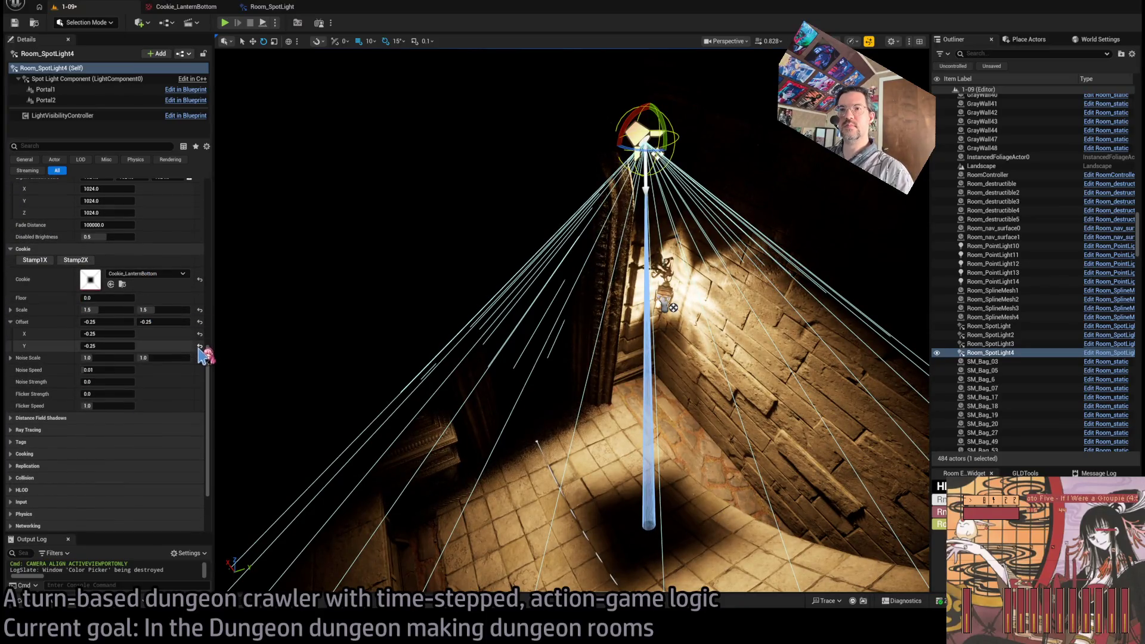
pyautogui.click(199, 346)
pyautogui.click(199, 322)
pyautogui.click(200, 309)
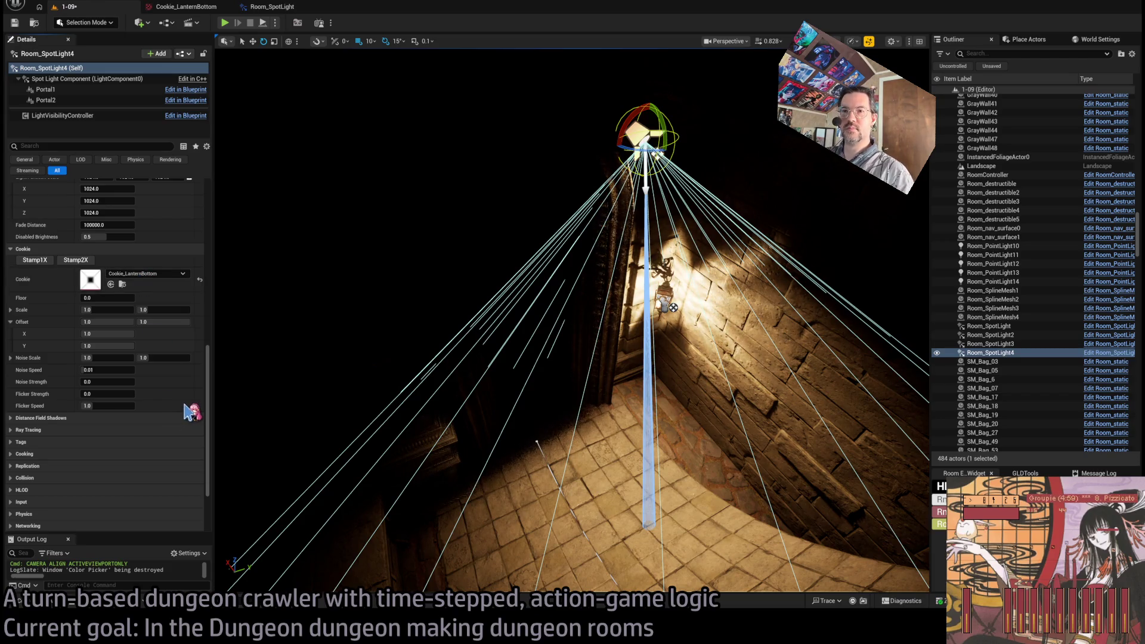
pyautogui.doubleClick(90, 279)
pyautogui.click(415, 6)
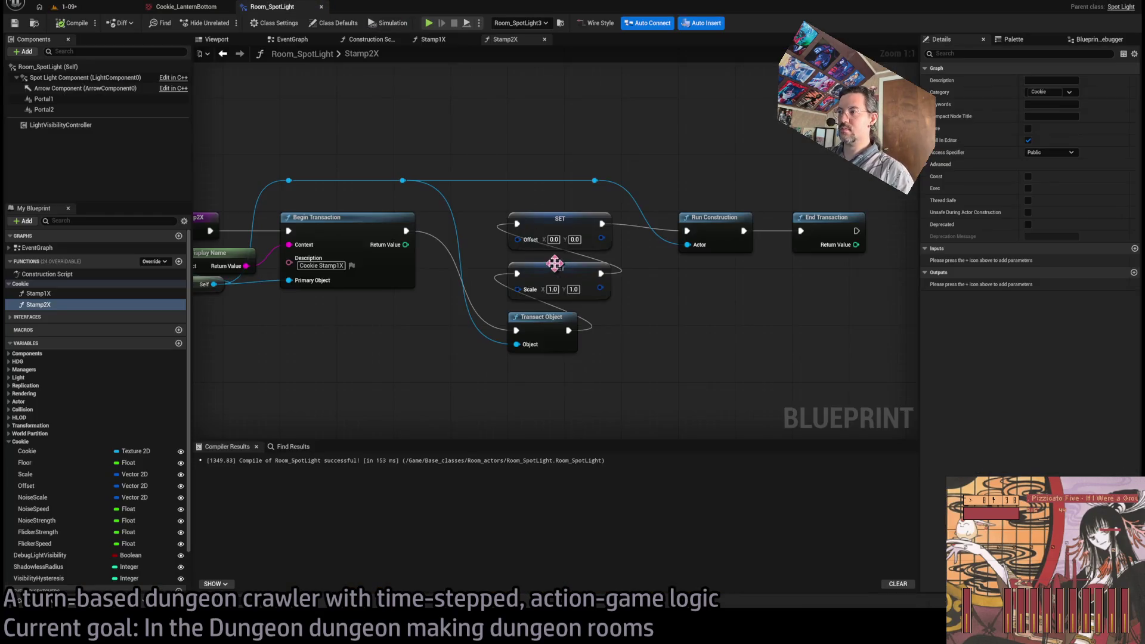
pyautogui.click(69, 6)
pyautogui.press('f')
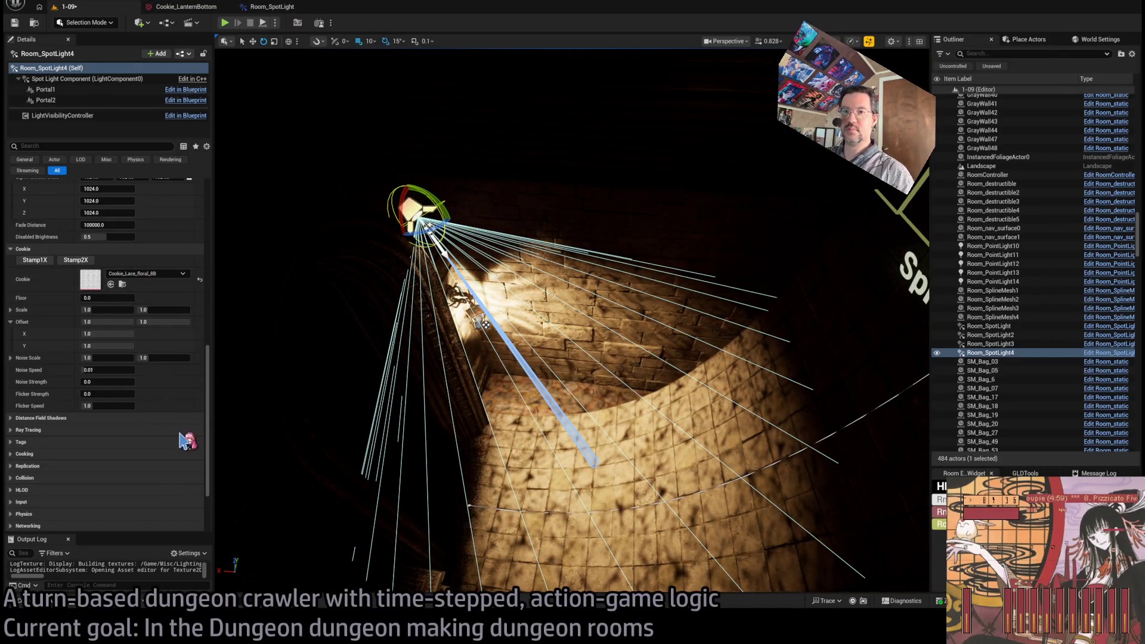
# Step: Try the floral 7A and 4B lace cookies, then apply Cookie_floral_jacquardA
pyautogui.hotkey('ctrl', 'z')
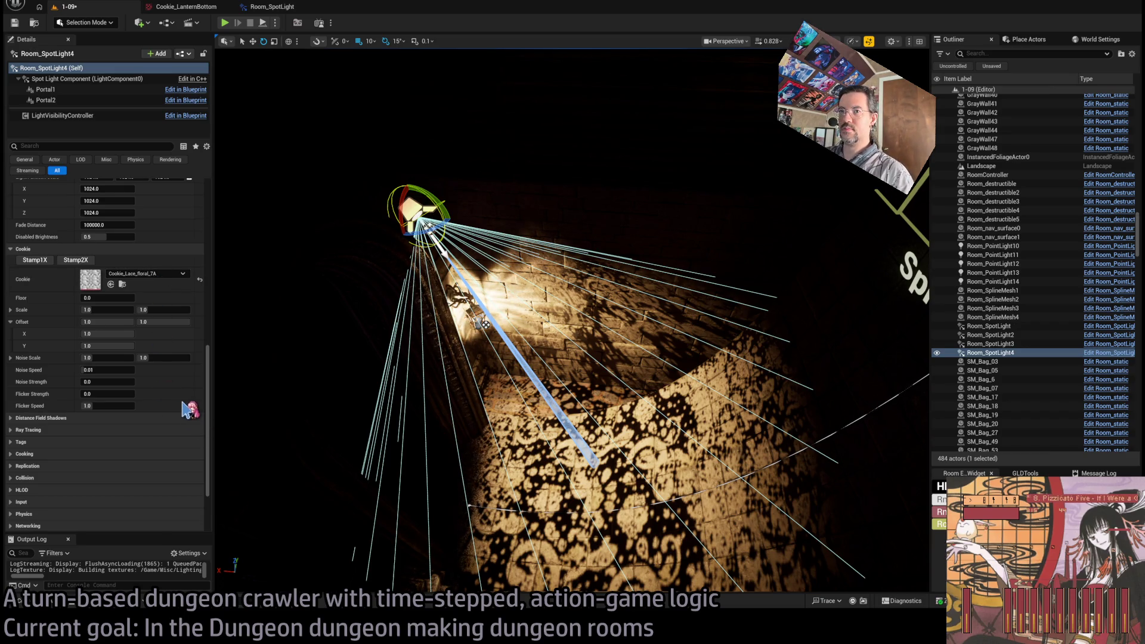
pyautogui.hotkey('ctrl', 'z')
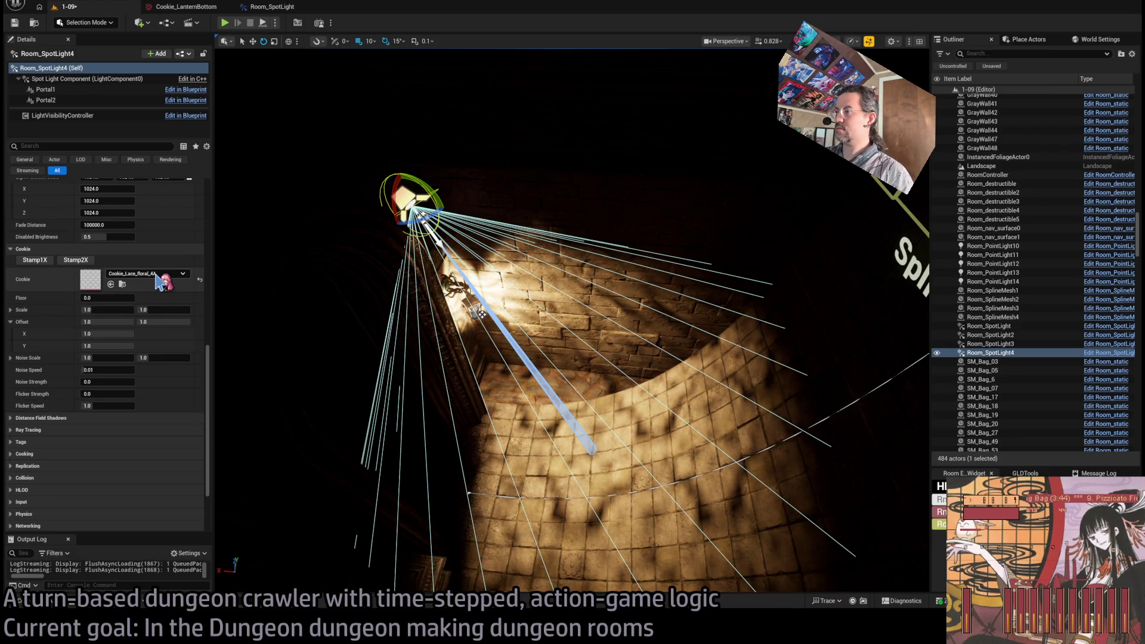
pyautogui.moveTo(235, 390); pyautogui.dragTo(393, 328)
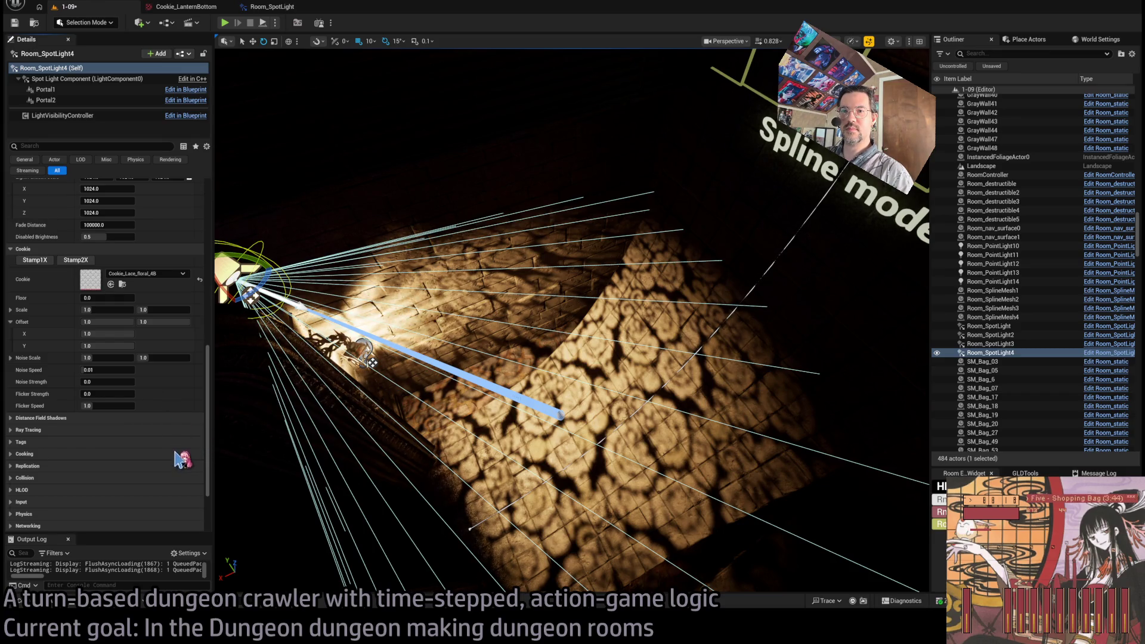
pyautogui.click(122, 284)
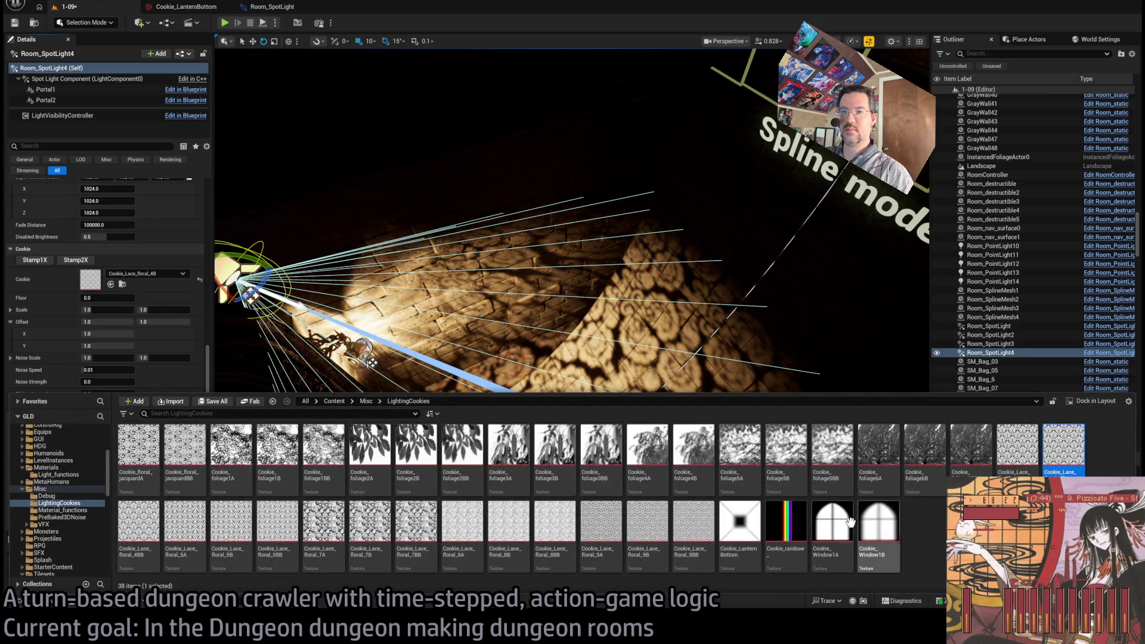
pyautogui.moveTo(145, 422); pyautogui.dragTo(119, 280)
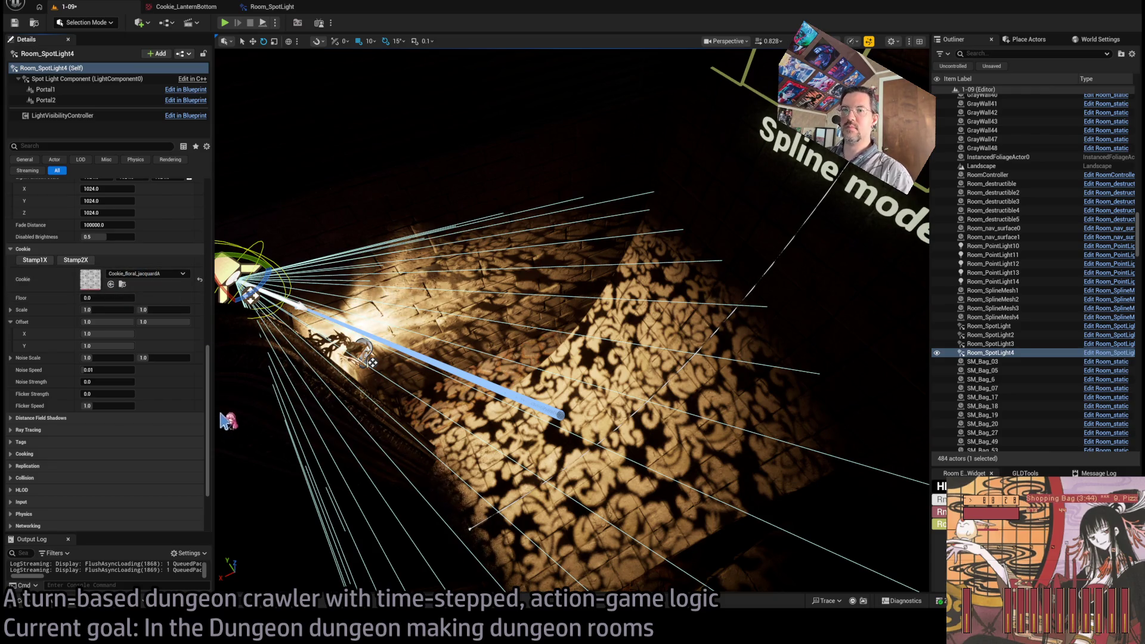
# Step: Try Cookie_floral_jacquardBB as the cookie, then revert to the jacquardA pattern
pyautogui.moveTo(228, 421); pyautogui.dragTo(222, 413)
pyautogui.moveTo(410, 442); pyautogui.dragTo(388, 424)
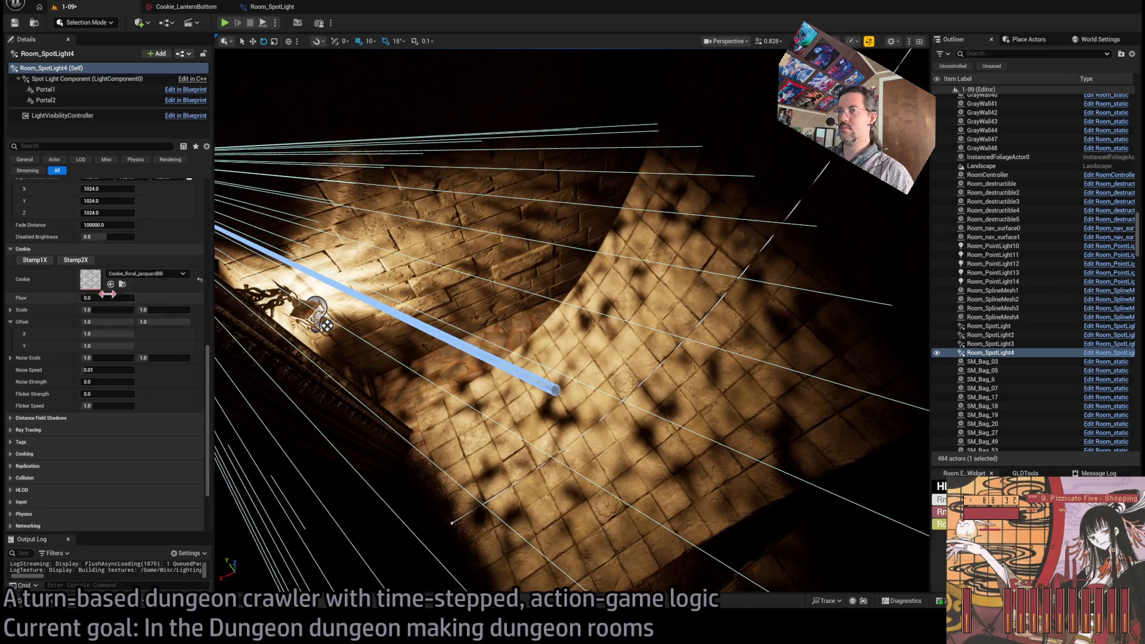
pyautogui.doubleClick(91, 284)
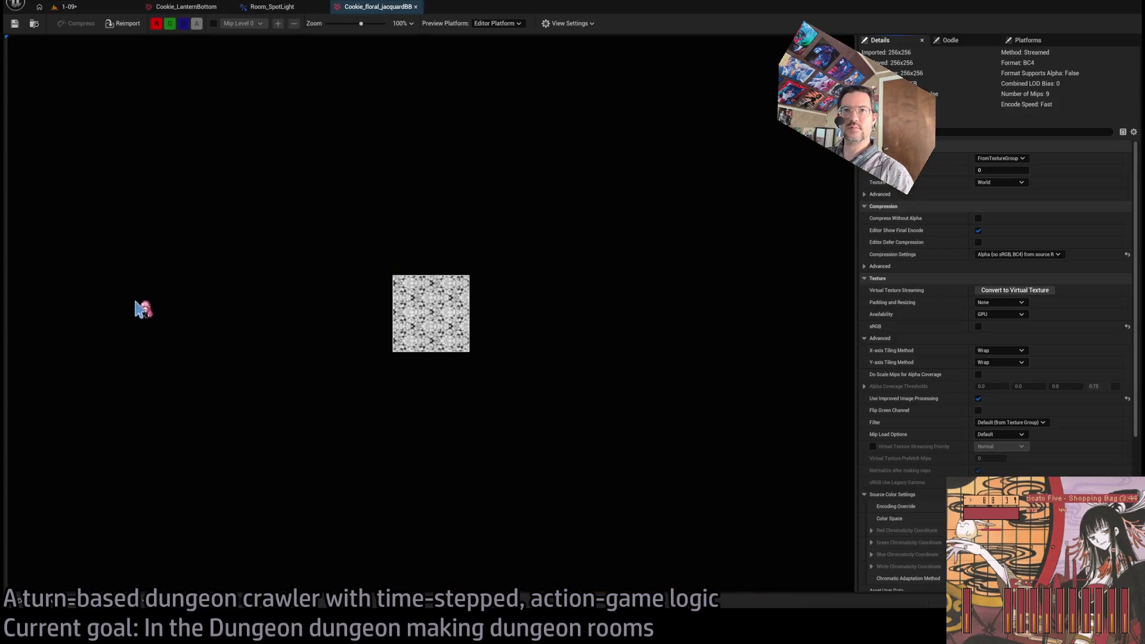
pyautogui.click(415, 6)
pyautogui.click(69, 7)
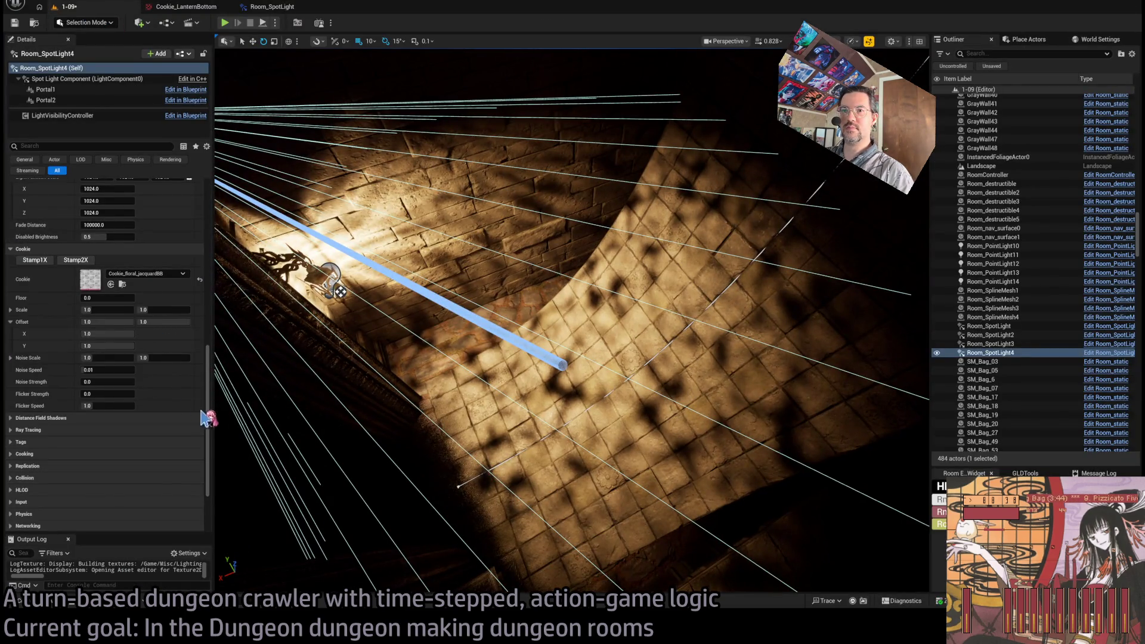
pyautogui.hotkey('ctrl', 'z')
pyautogui.scroll(-3, 214, 426)
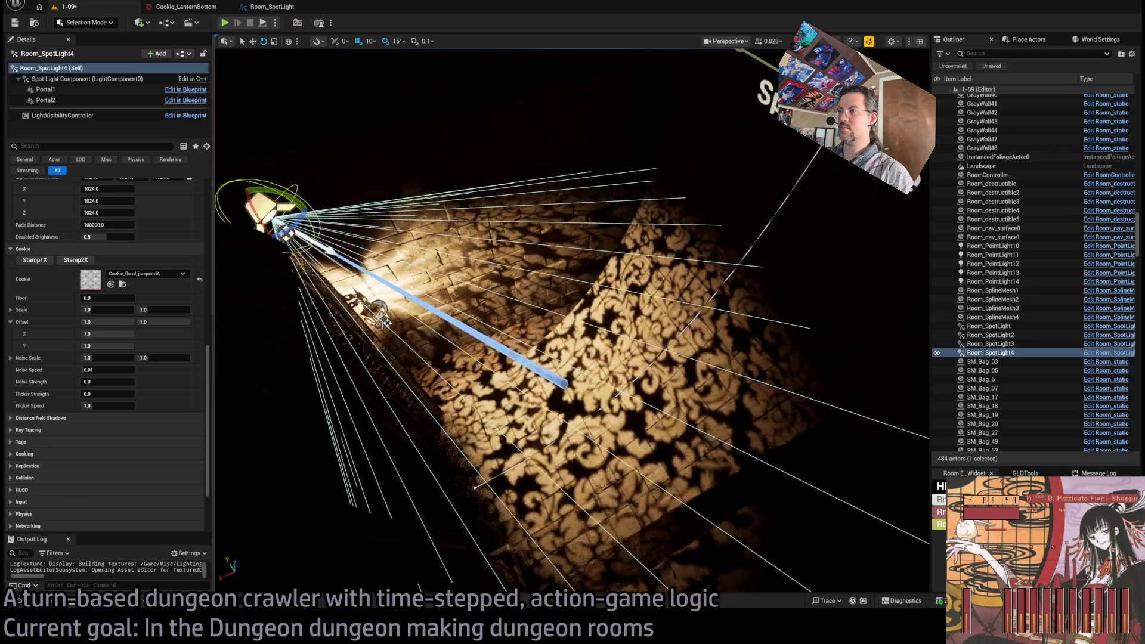
pyautogui.press('f')
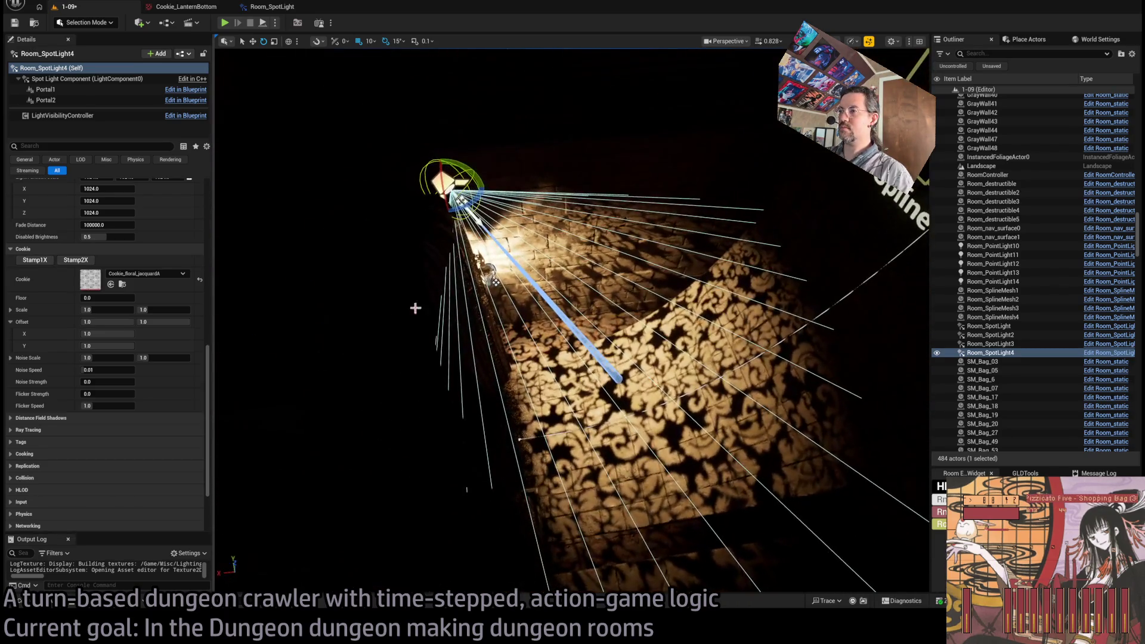
pyautogui.scroll(3, 102, 279)
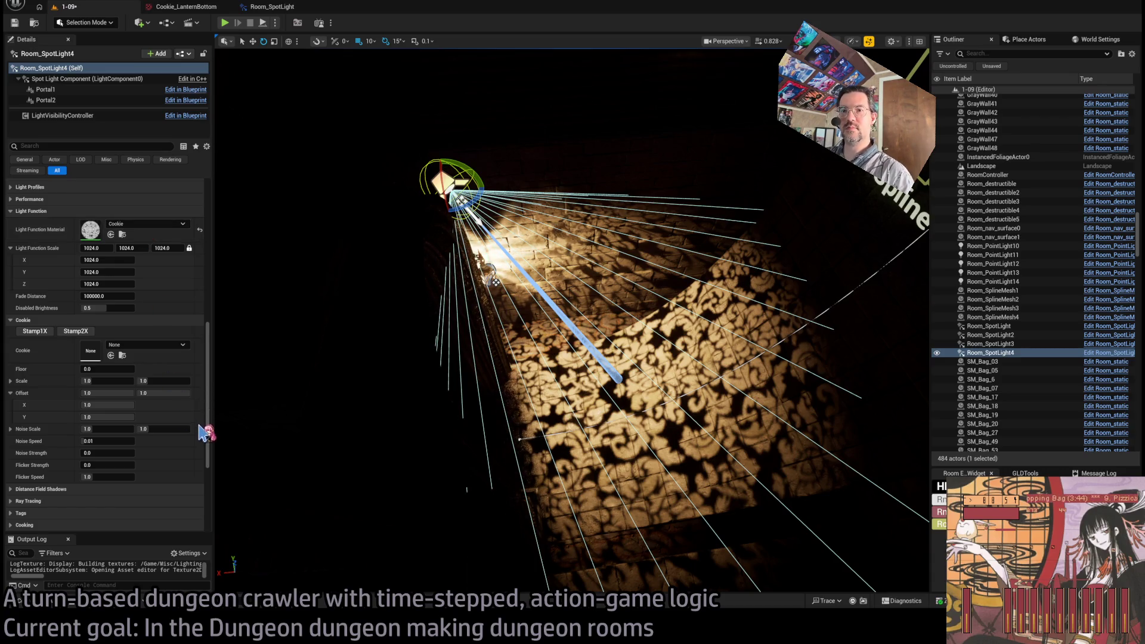
# Step: Switch the light function to Foggy_spot_strong_LF and override its Flicker_floor to 0.25
pyautogui.hotkey('ctrl', 'z')
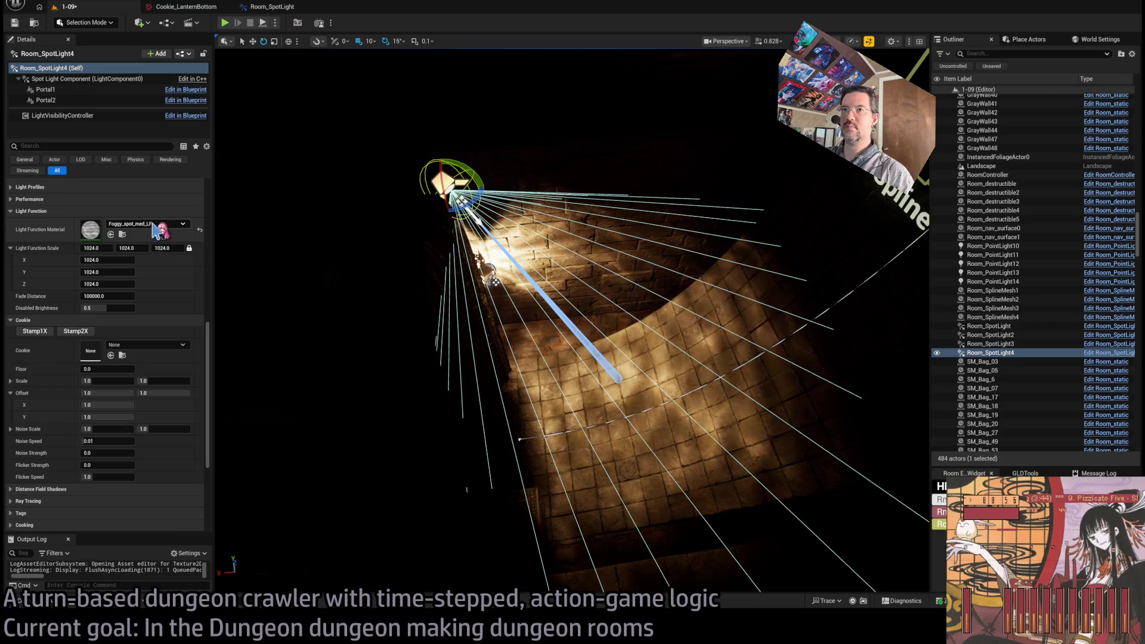
pyautogui.hotkey('ctrl', 'z')
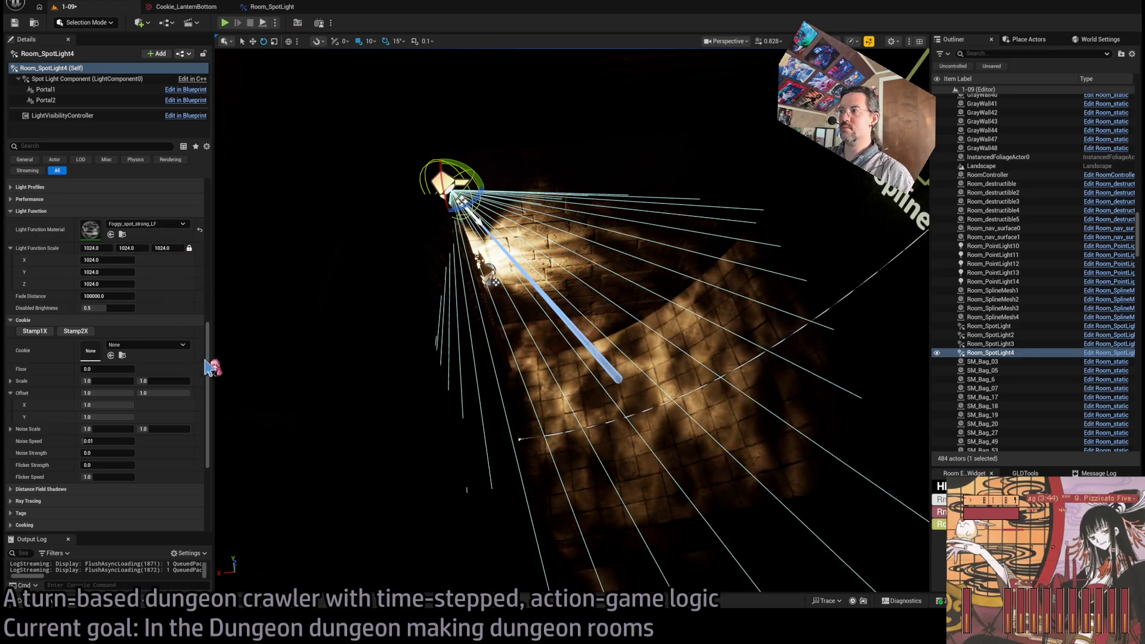
pyautogui.doubleClick(96, 232)
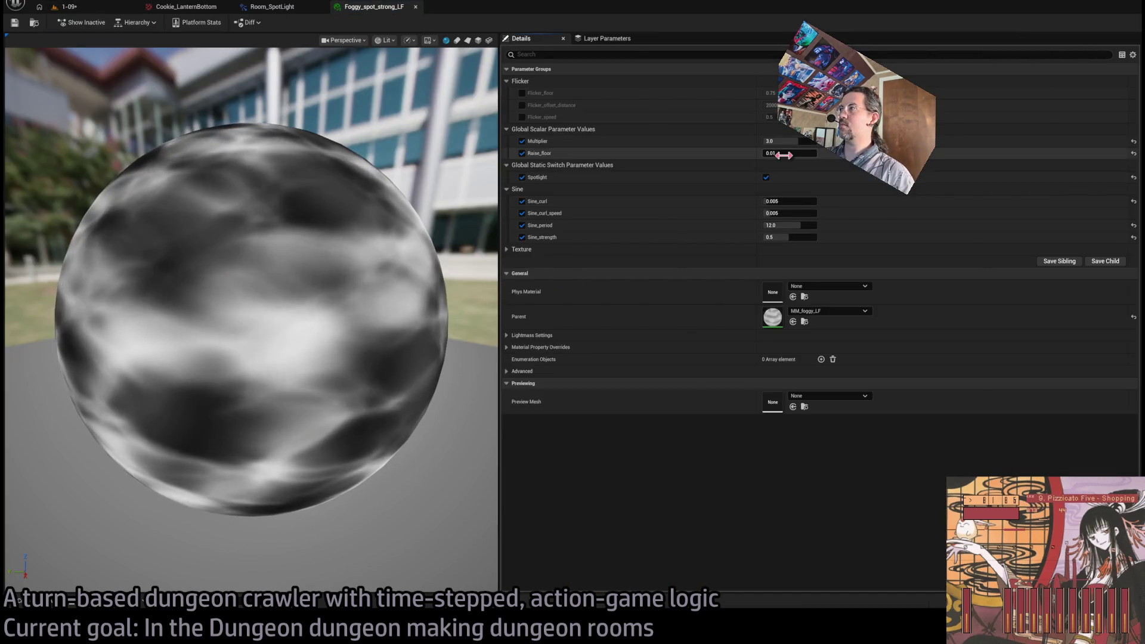
pyautogui.click(521, 93)
pyautogui.click(770, 93)
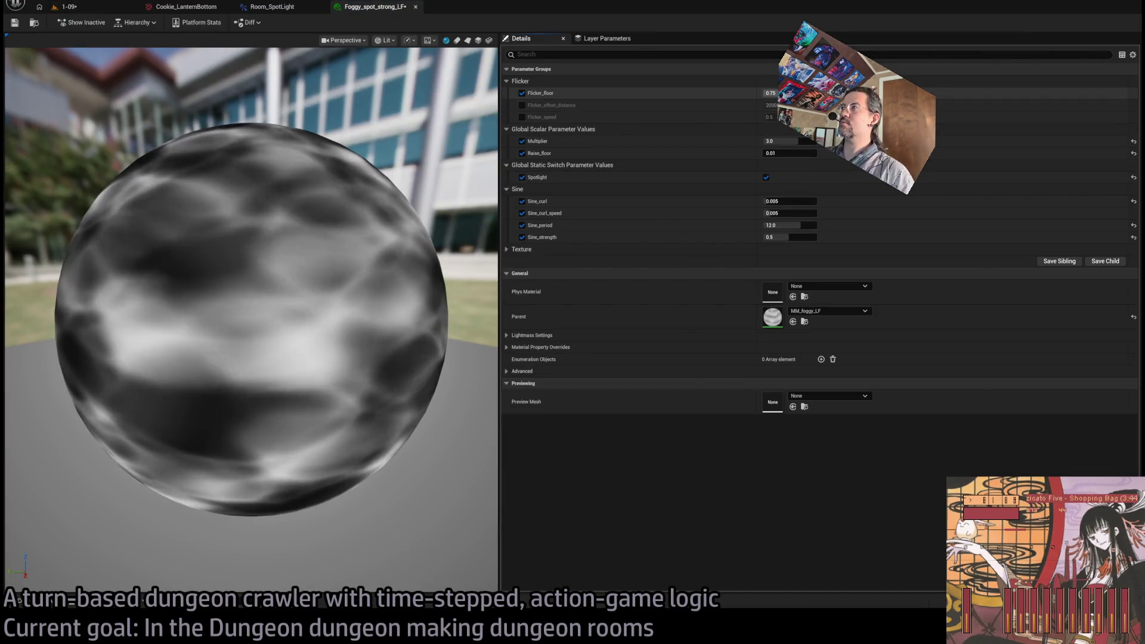
pyautogui.write('0.25')
pyautogui.press('Return')
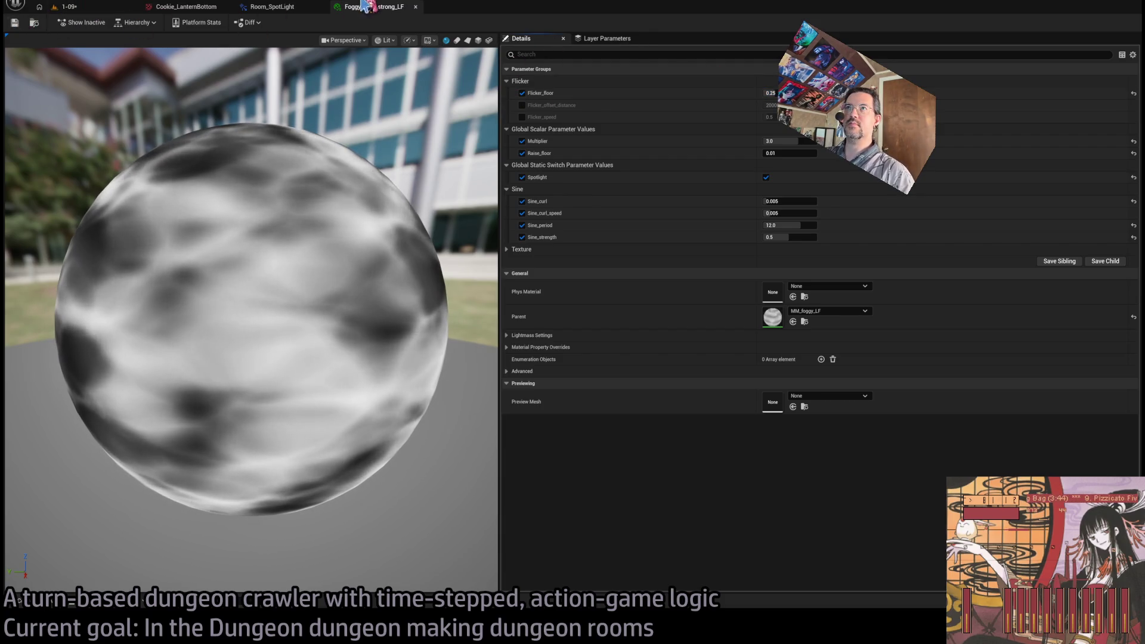
pyautogui.click(416, 7)
pyautogui.click(95, 9)
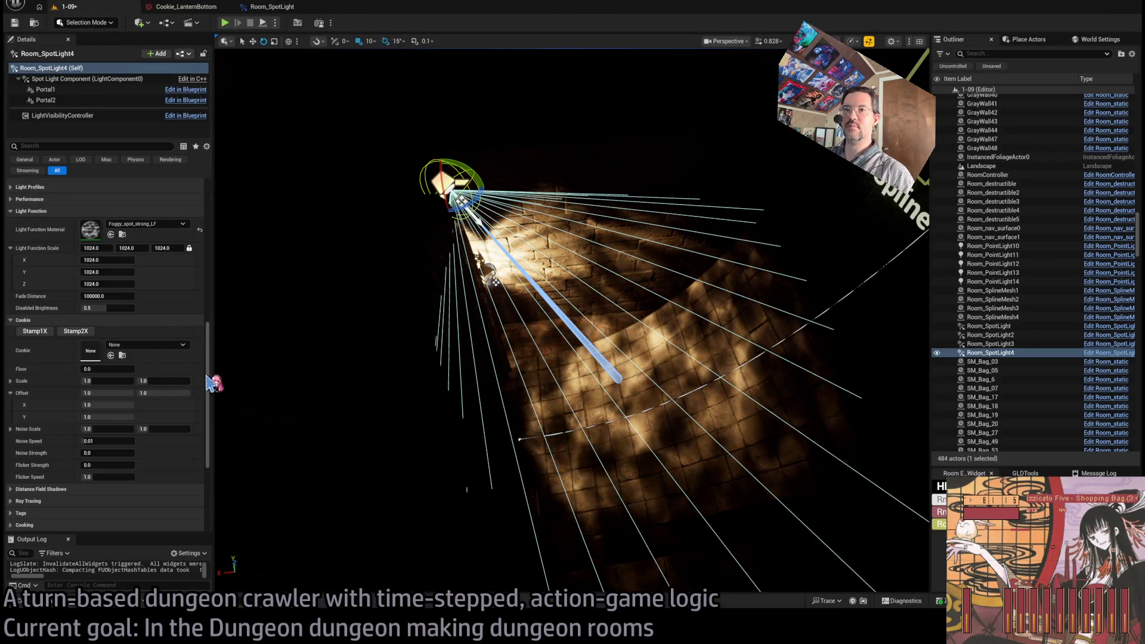
# Step: Switch the light function to Foggy_spot_med_NoSine and override its Flicker_floor to 0.25
pyautogui.hotkey('ctrl', 'z')
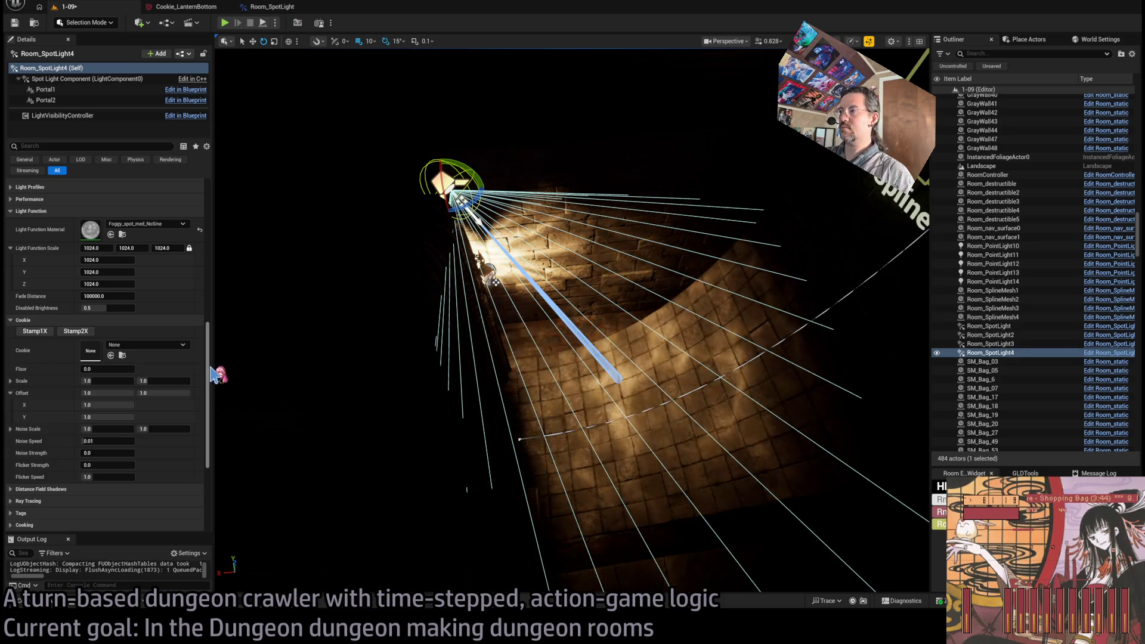
pyautogui.doubleClick(90, 230)
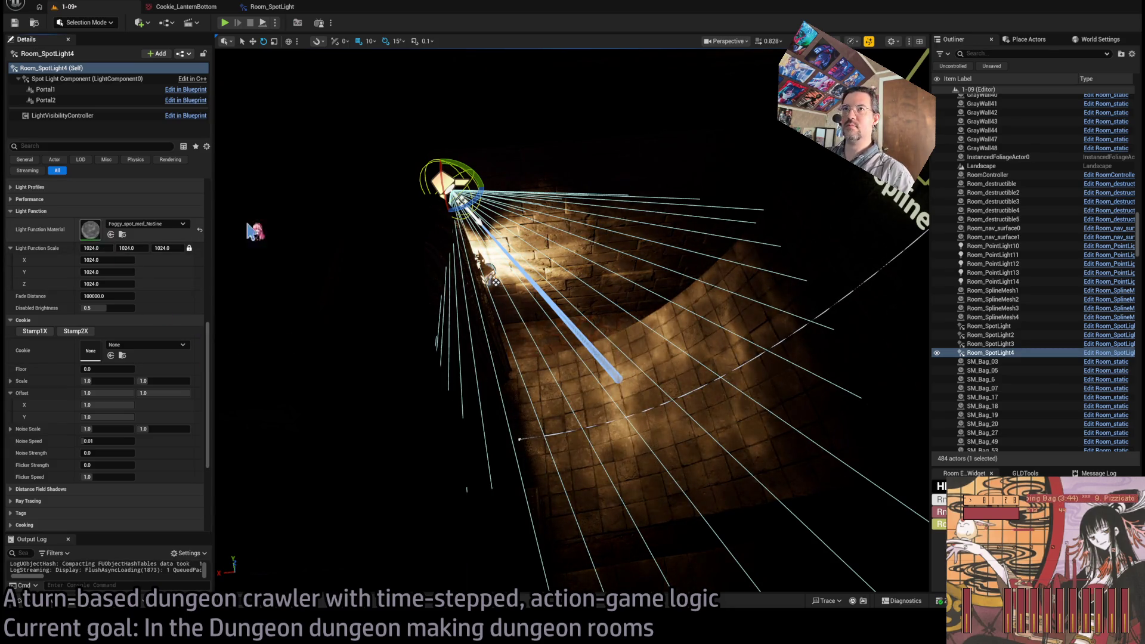
pyautogui.click(522, 93)
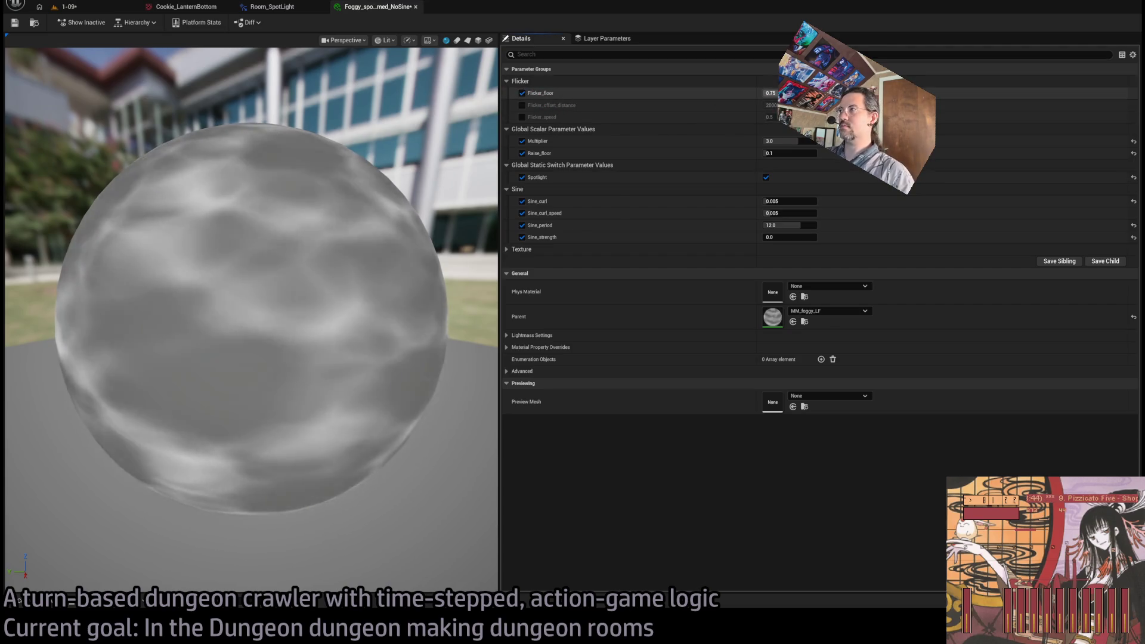
pyautogui.click(770, 93)
pyautogui.write('0.25')
pyautogui.press('Return')
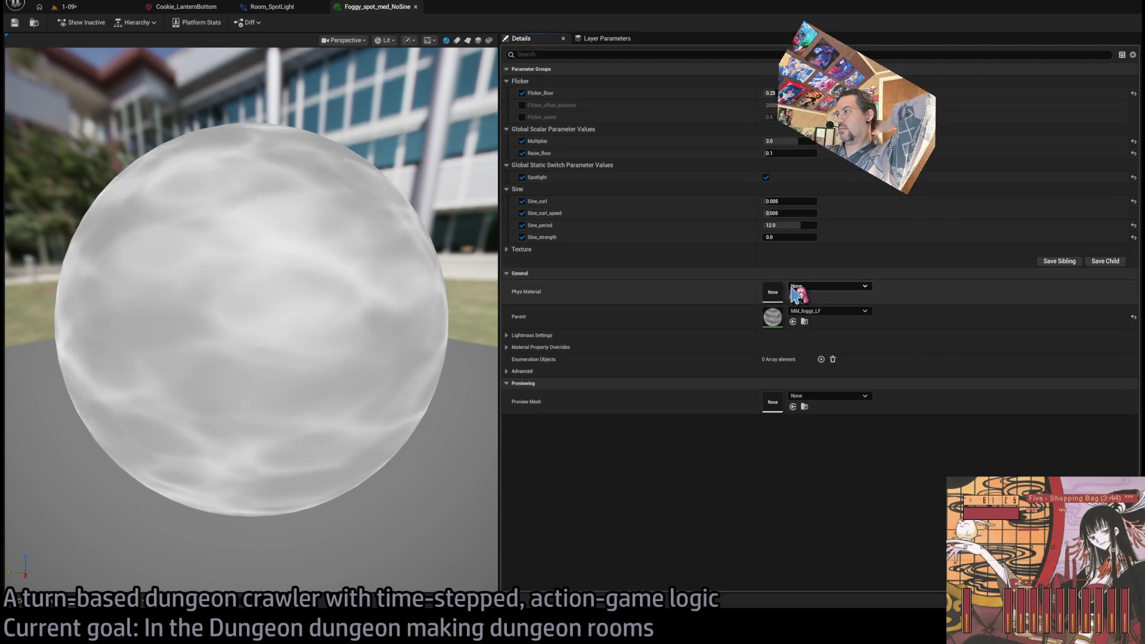
# Step: Set Flicker_floor to 0.25 in the parent MM_foggy_LF Flicker subgraph and apply it
pyautogui.doubleClick(772, 316)
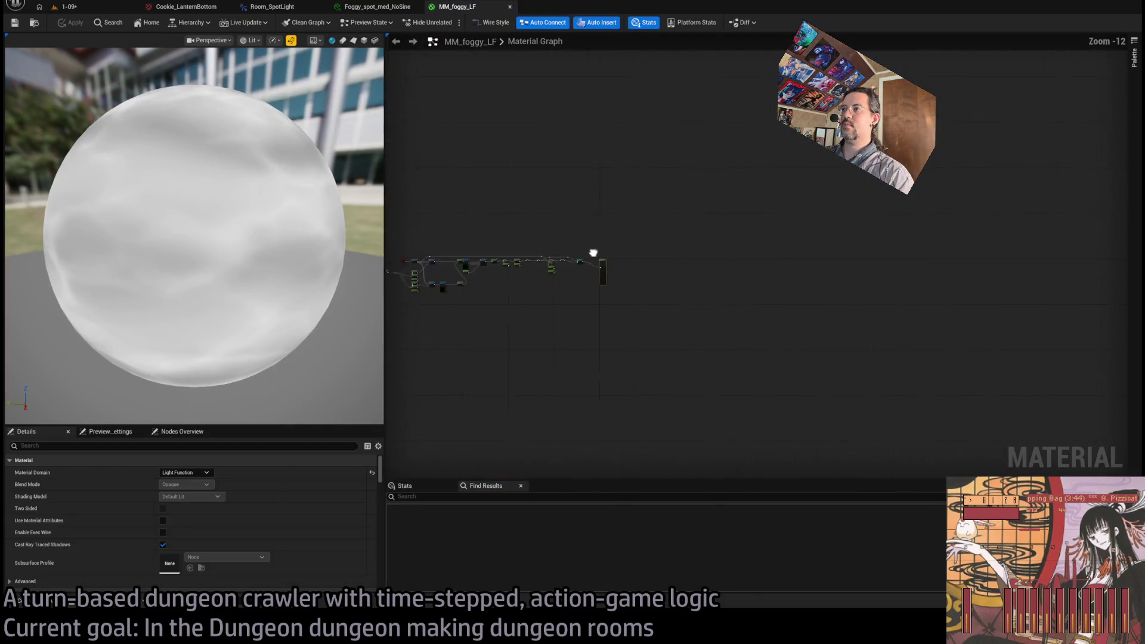
pyautogui.scroll(3, 680, 280)
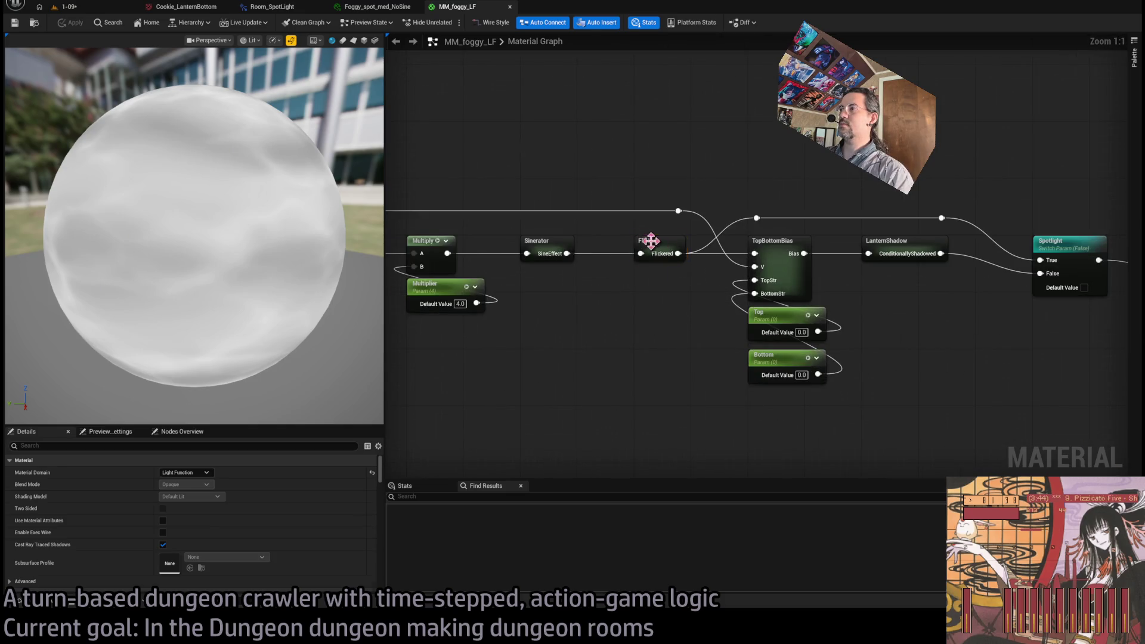
pyautogui.doubleClick(650, 240)
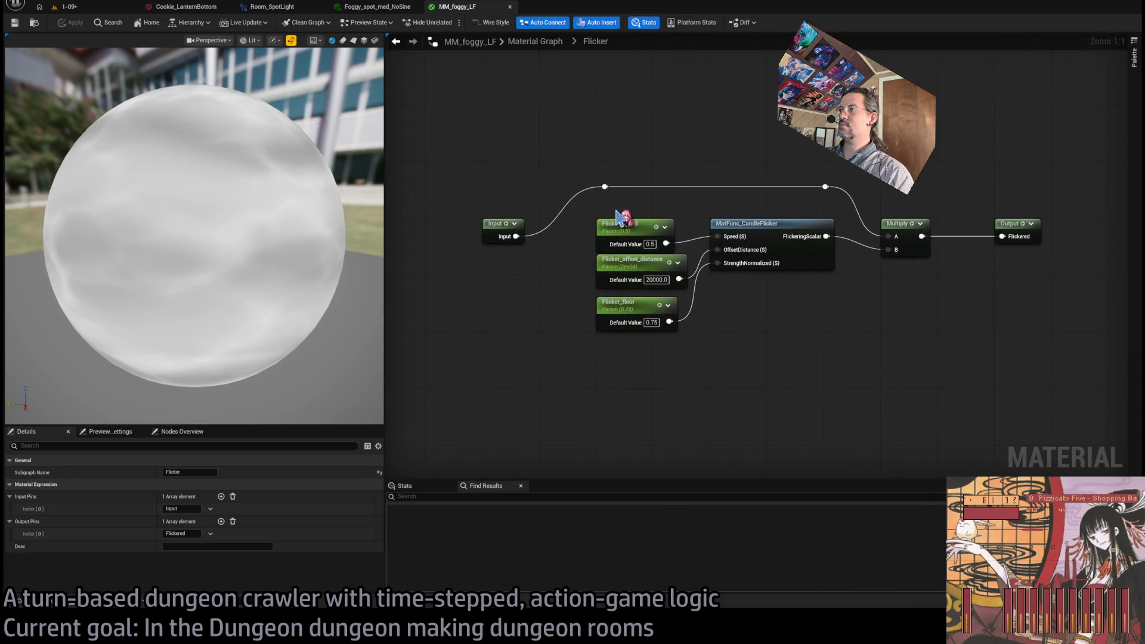
pyautogui.click(654, 328)
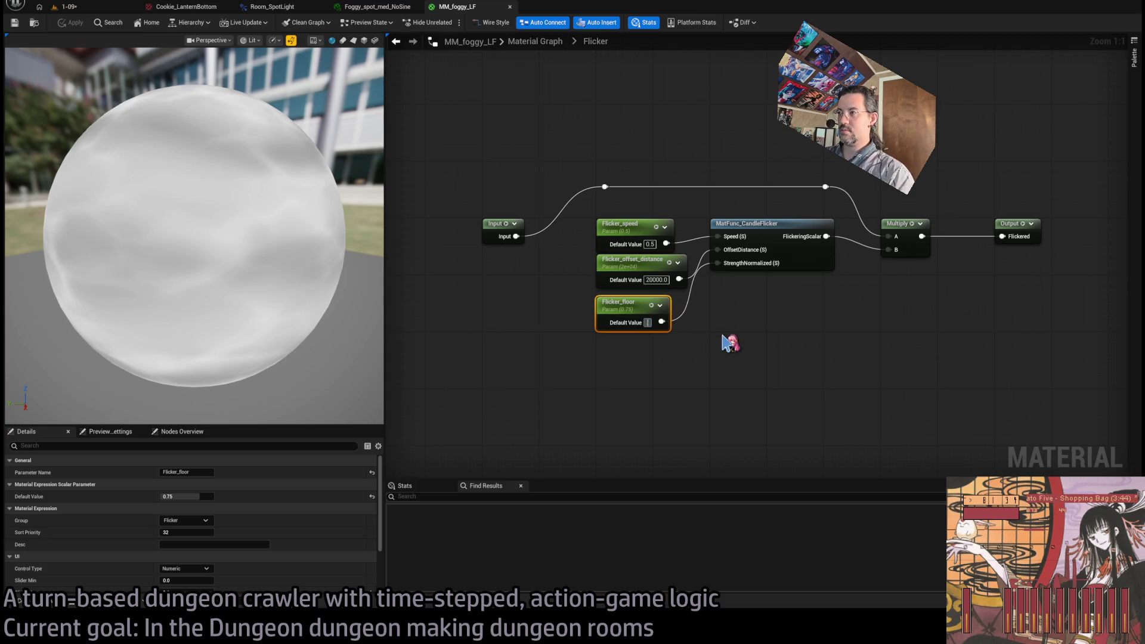
pyautogui.write('0.25')
pyautogui.press('Return')
pyautogui.click(71, 22)
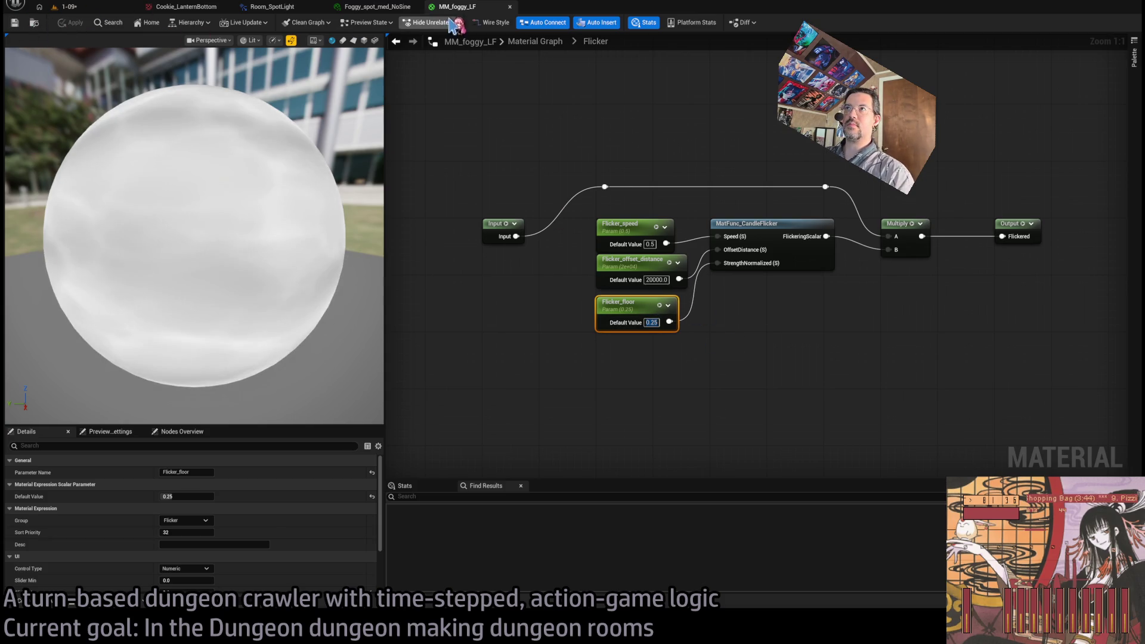
pyautogui.click(388, 10)
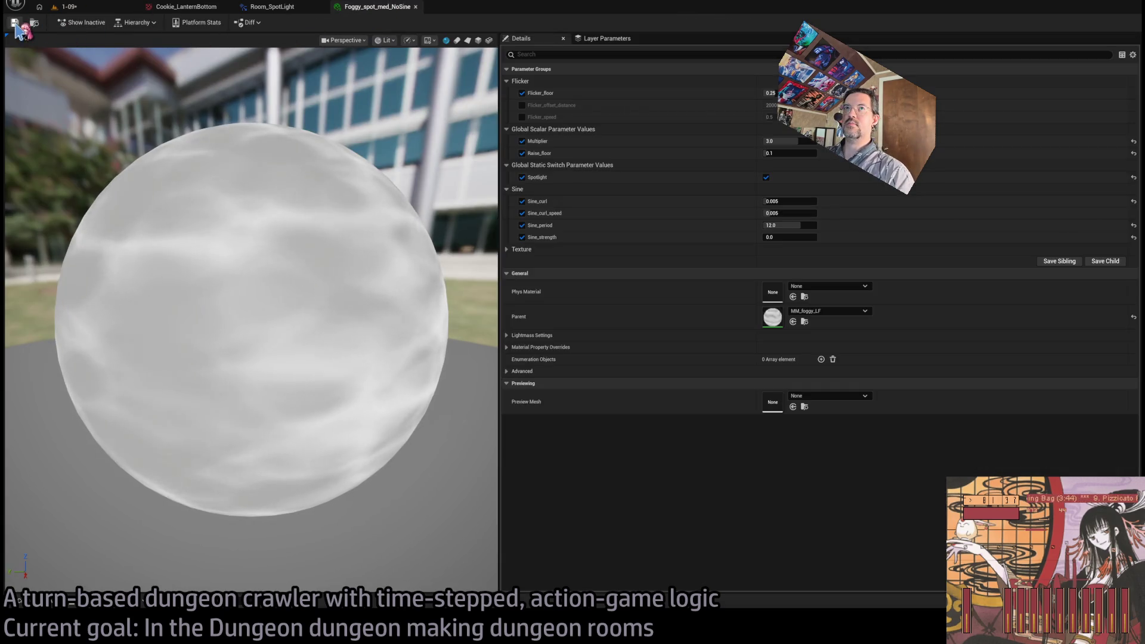
pyautogui.middleClick(380, 8)
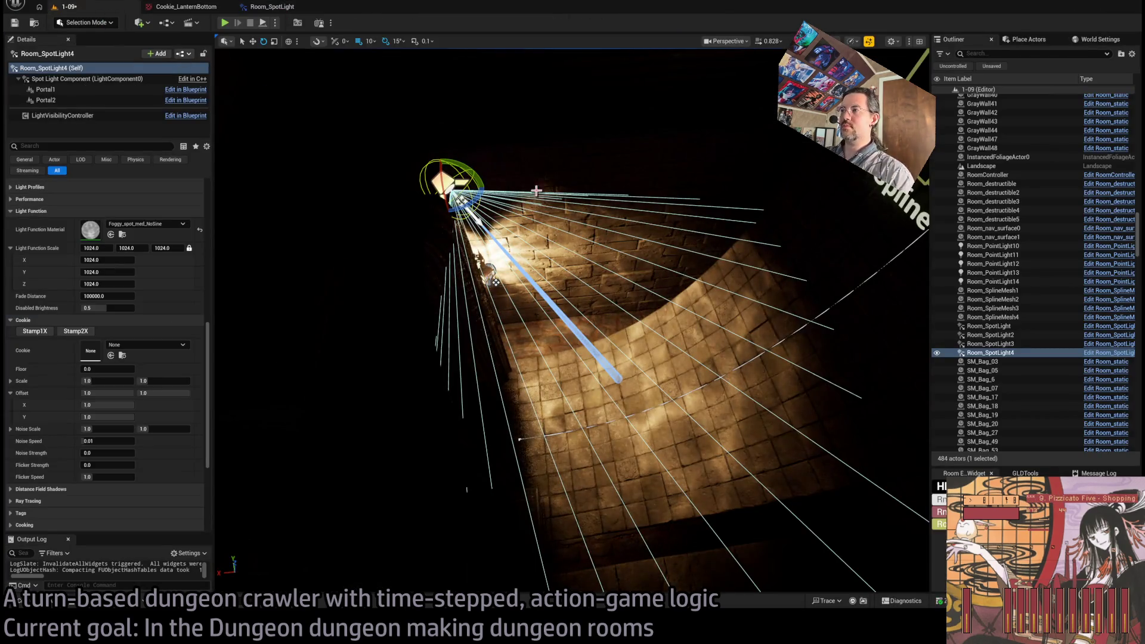
# Step: Orbit over the spotlit area, select SM_Portal_01, then reselect Room_SpotLight4
pyautogui.moveTo(608, 327)
pyautogui.mouseDown()
pyautogui.moveTo(569, 422)
pyautogui.moveTo(666, 287)
pyautogui.mouseUp()
pyautogui.click(583, 334)
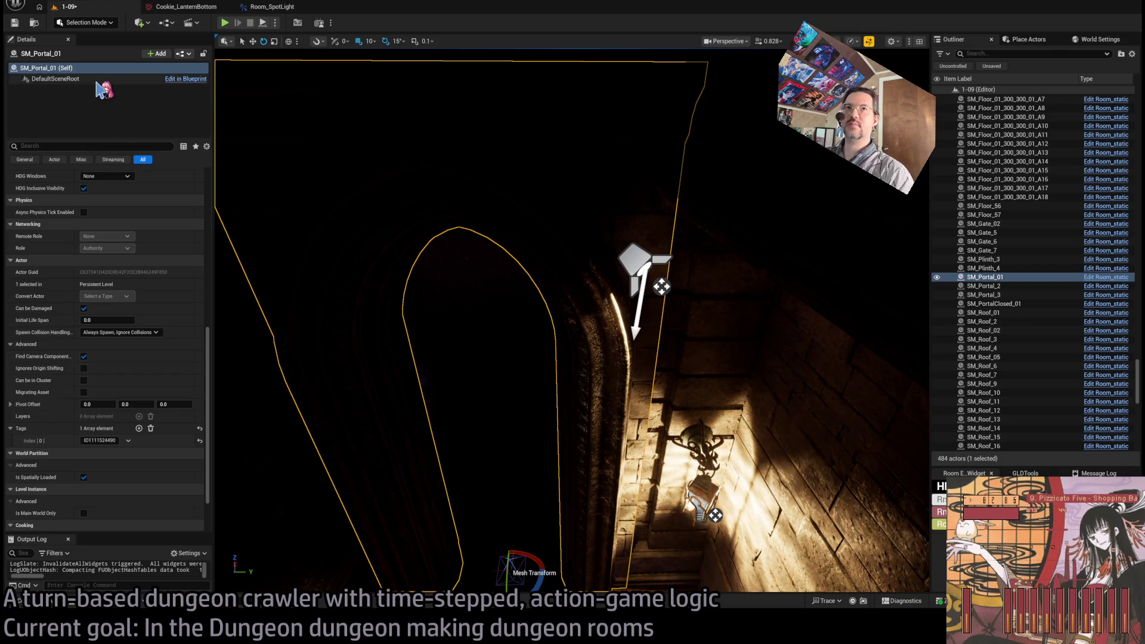
pyautogui.click(641, 268)
pyautogui.click(90, 90)
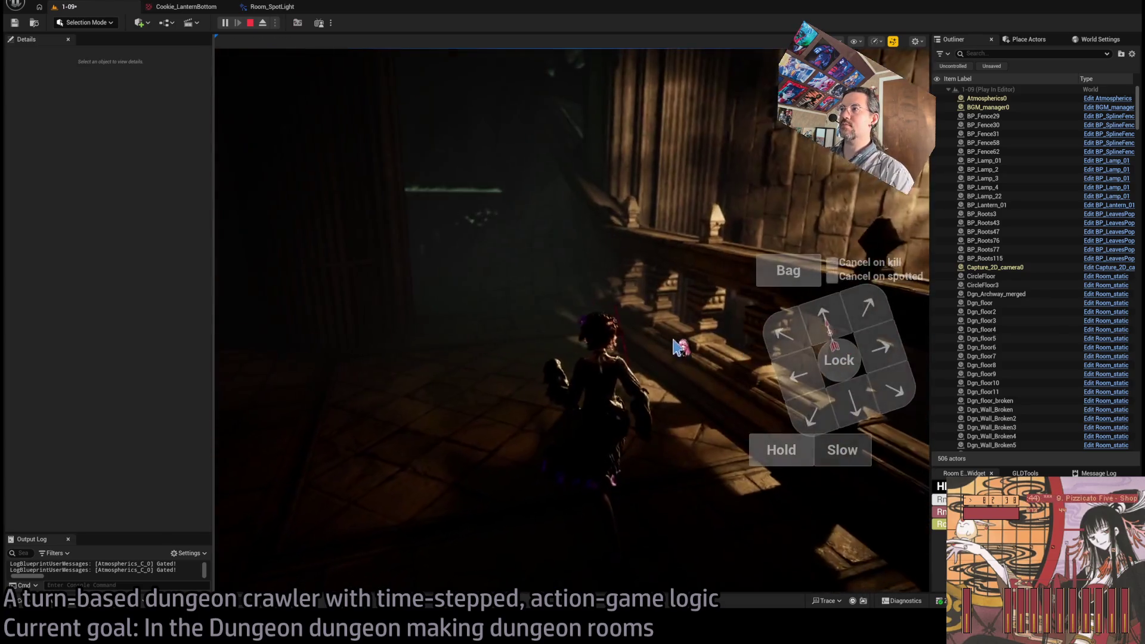
# Step: Stop the play test, set Room_PointLight13's intensity to 8.0 EV, and play again
pyautogui.click(380, 296)
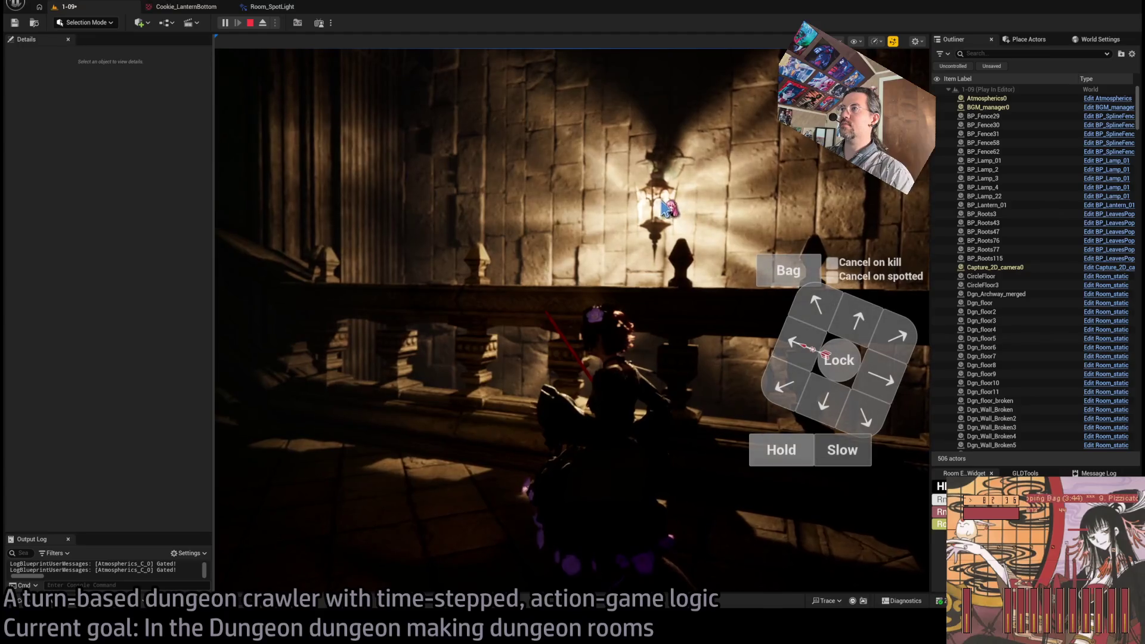
pyautogui.press('Escape')
pyautogui.click(514, 232)
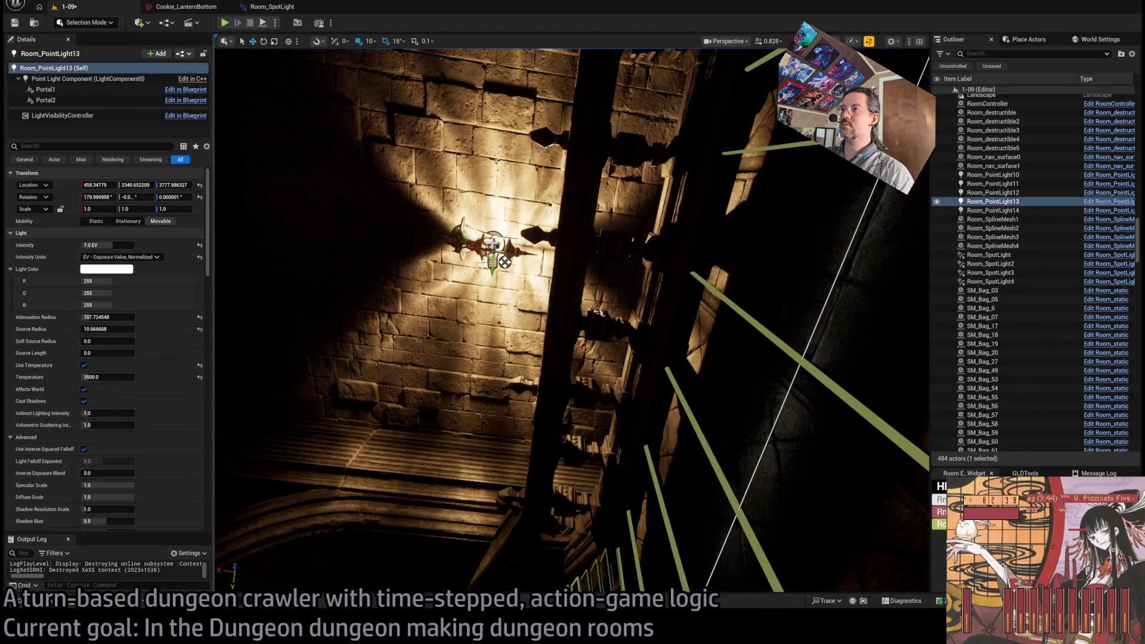
pyautogui.click(107, 244)
pyautogui.write('8')
pyautogui.press('Return')
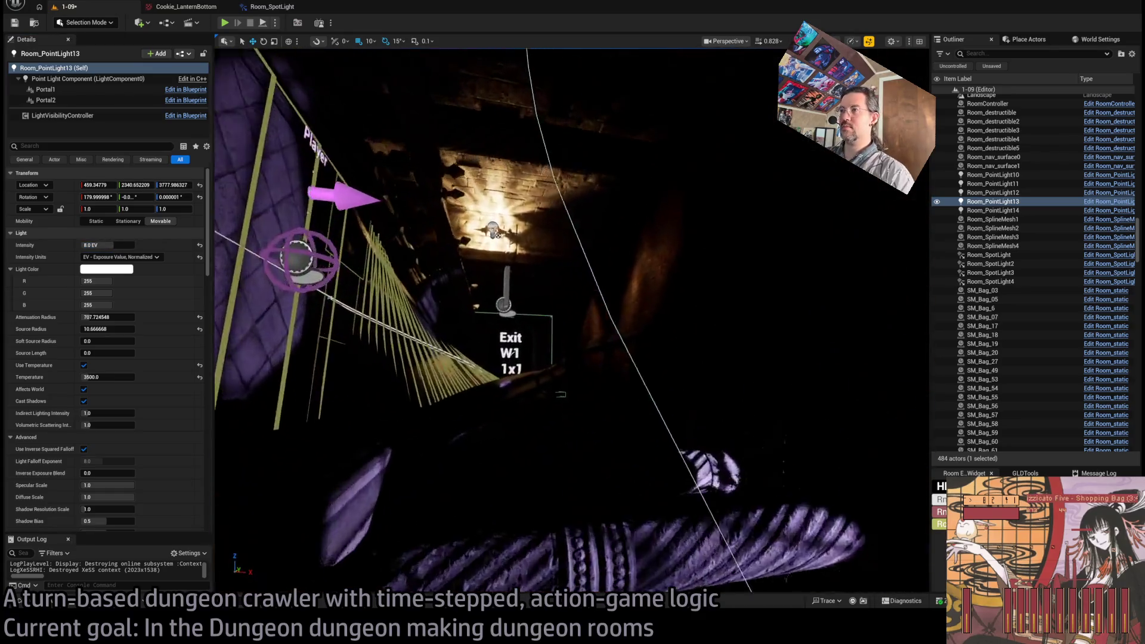
pyautogui.moveTo(538, 281); pyautogui.dragTo(538, 281)
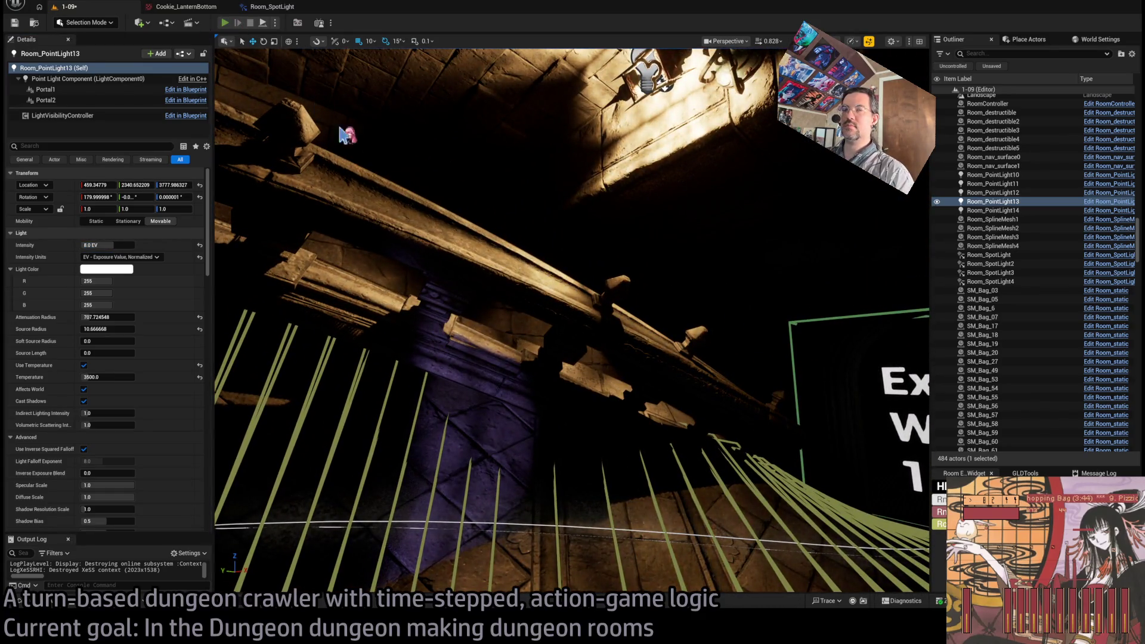
pyautogui.hotkey('alt', 'p')
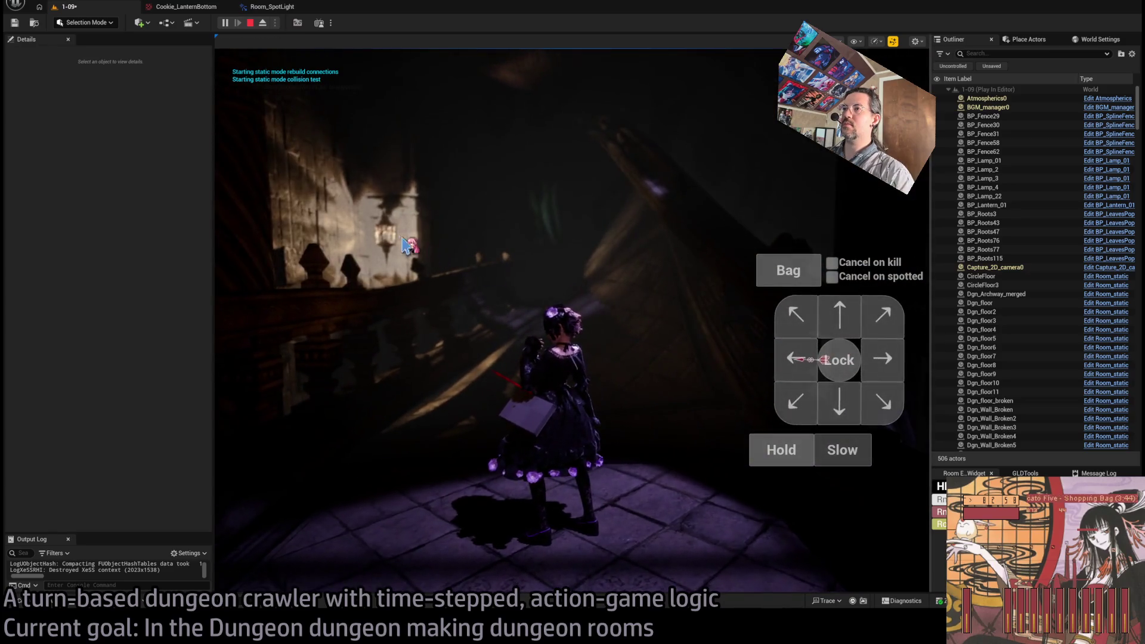
# Step: Give Room_PointLight12 8.0 EV intensity and about 900 attenuation radius, then replay
pyautogui.press('Escape')
pyautogui.click(639, 182)
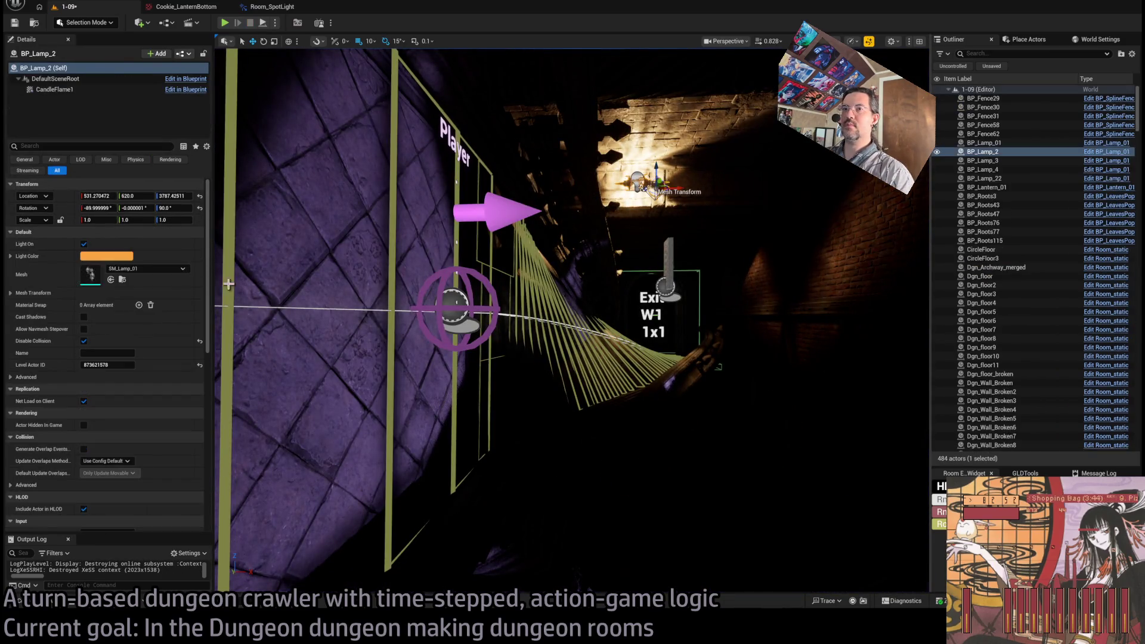
pyautogui.click(637, 170)
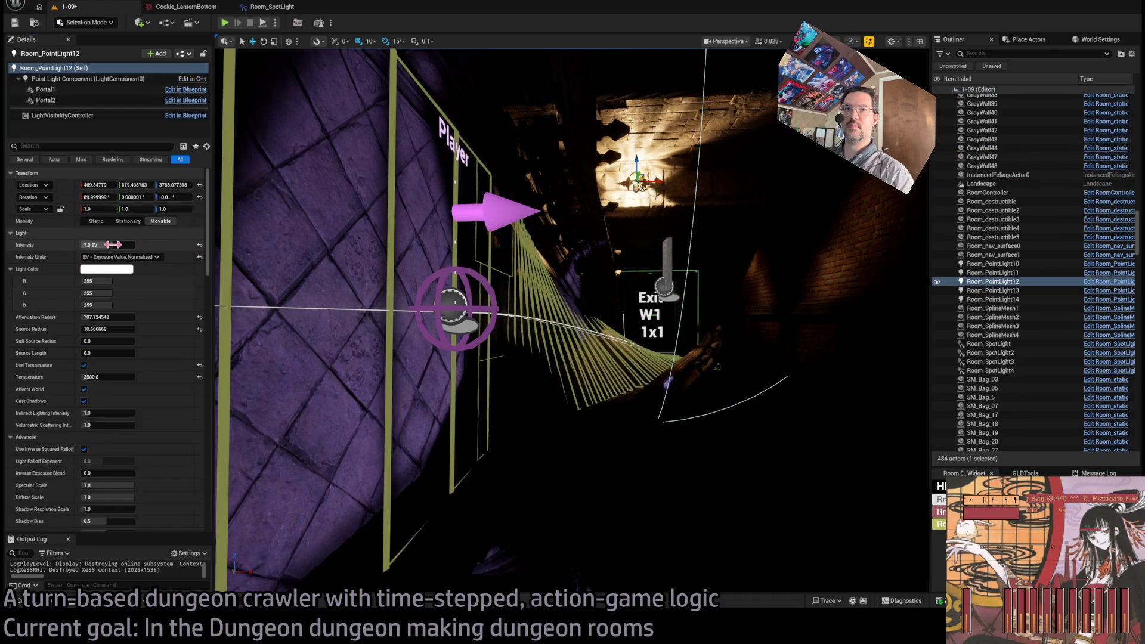
pyautogui.write('8')
pyautogui.press('Return')
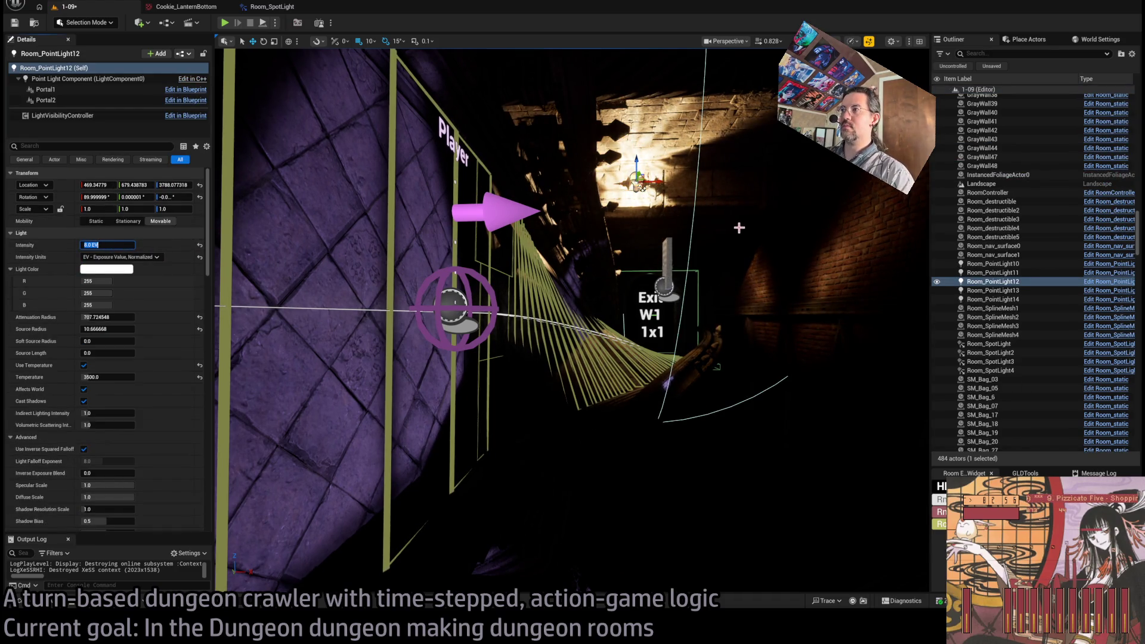
pyautogui.moveTo(739, 227)
pyautogui.mouseDown()
pyautogui.moveTo(889, 260)
pyautogui.moveTo(805, 253)
pyautogui.mouseUp()
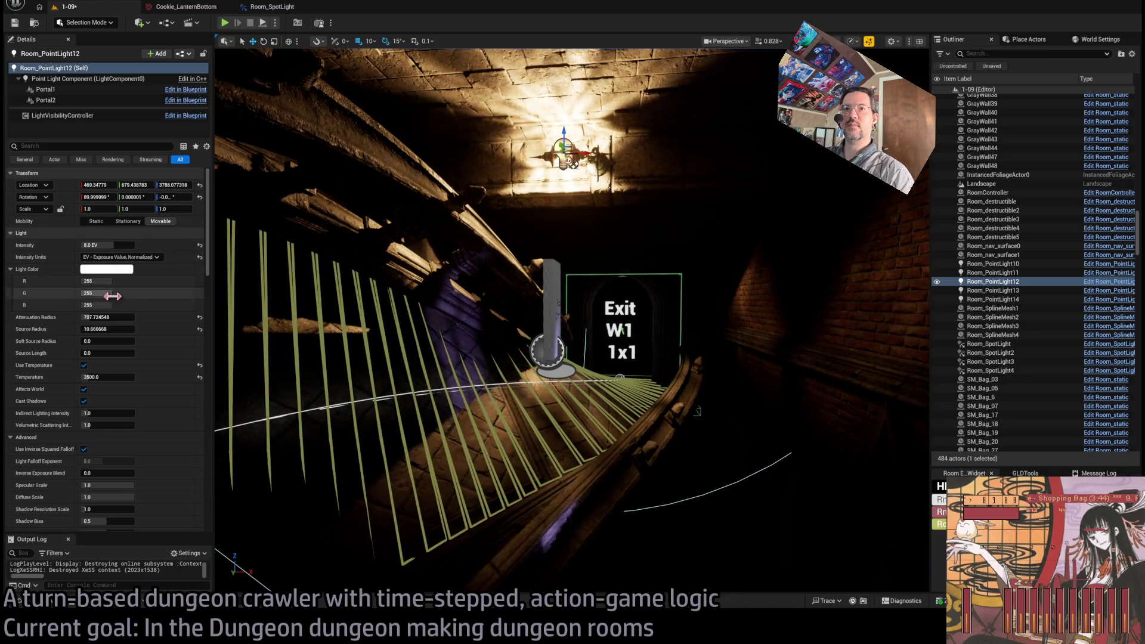
pyautogui.moveTo(113, 319); pyautogui.dragTo(123, 312)
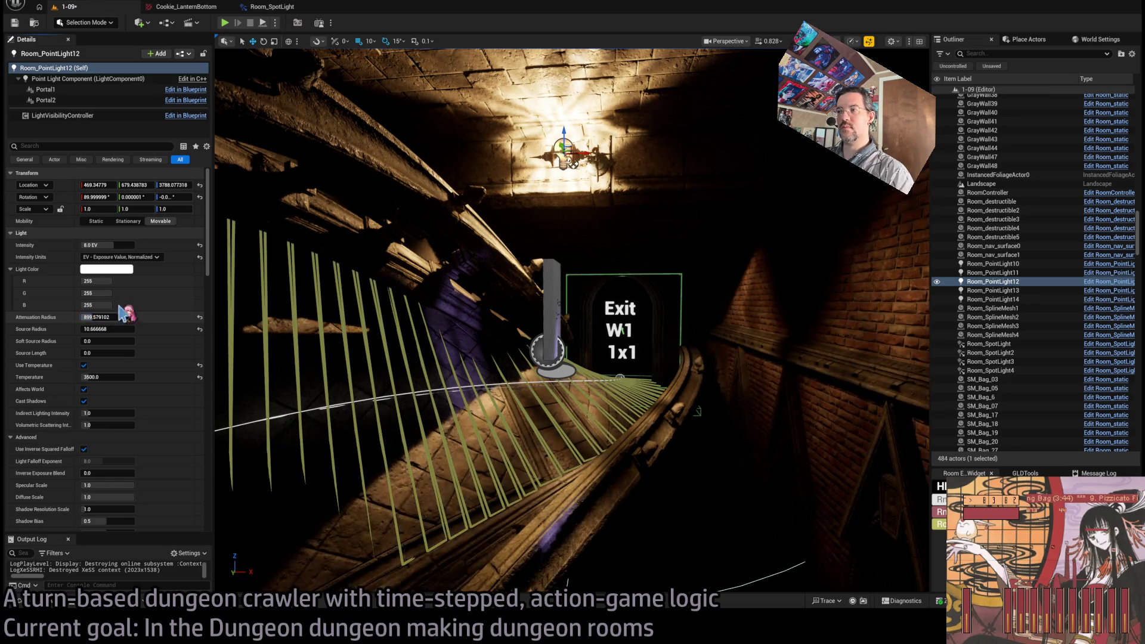
pyautogui.click(225, 23)
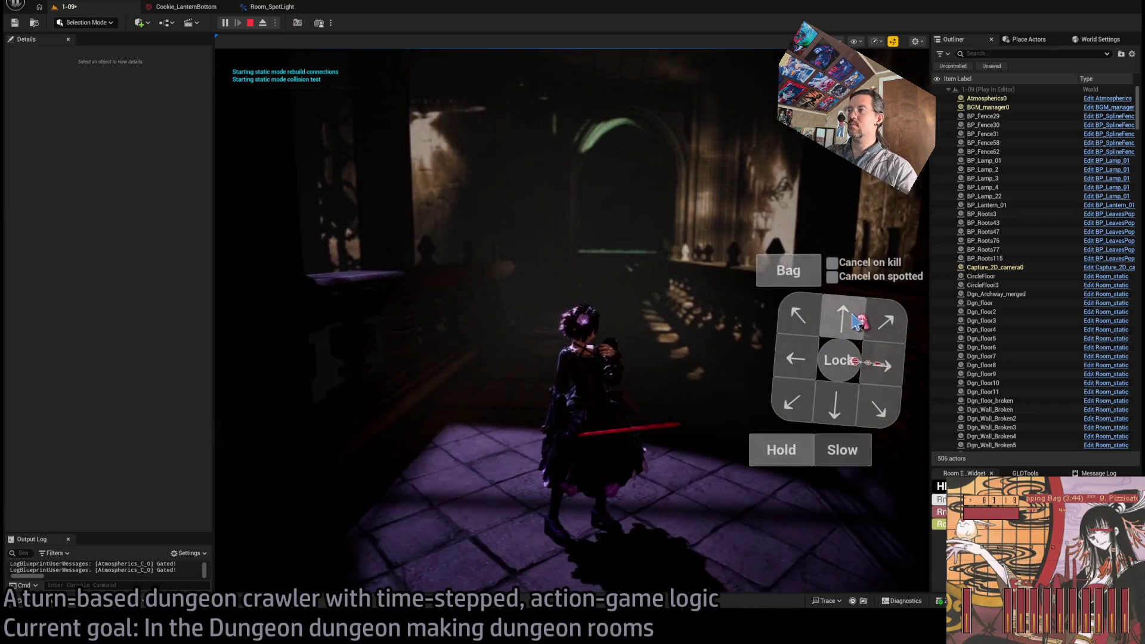
# Step: Play one forward turn, rotate the game camera around the character, then stop the play test
pyautogui.click(841, 317)
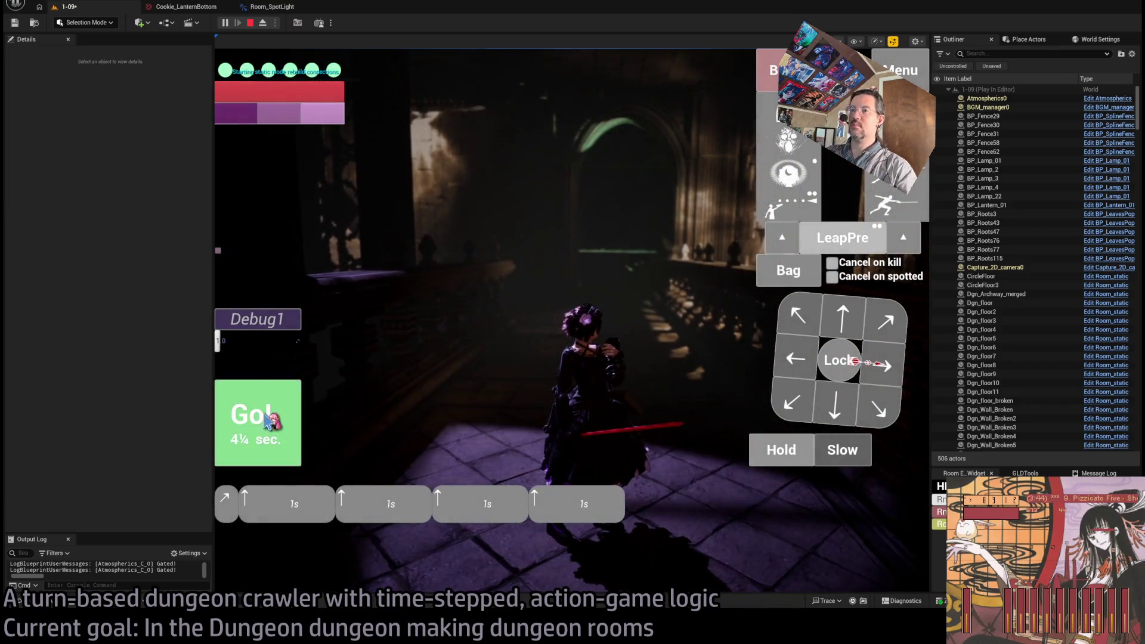
pyautogui.click(267, 420)
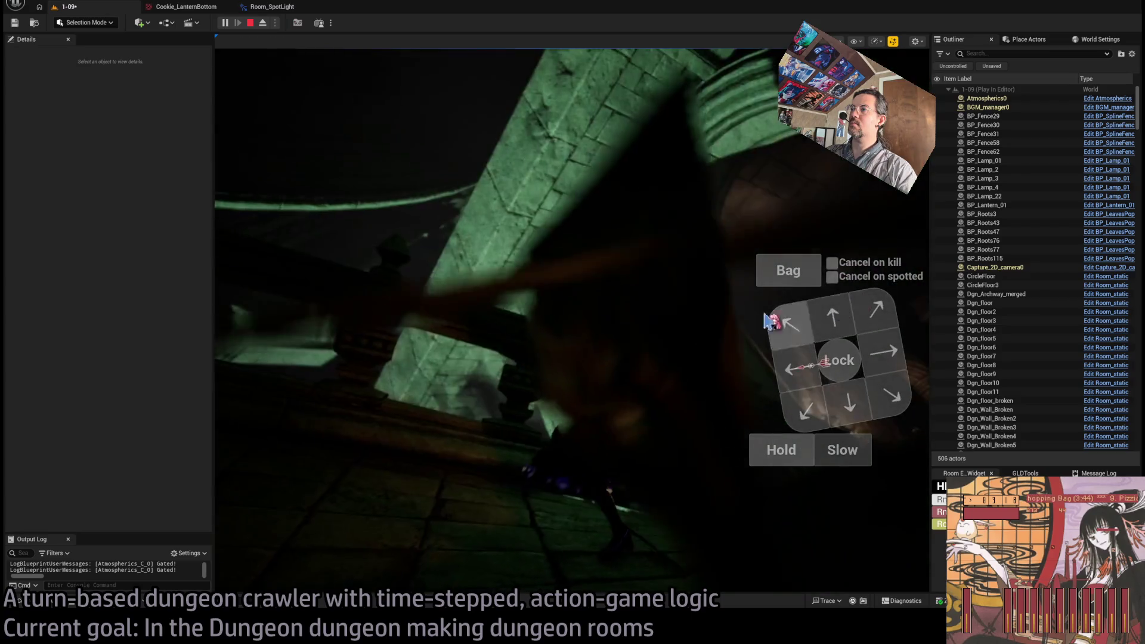
pyautogui.click(588, 350)
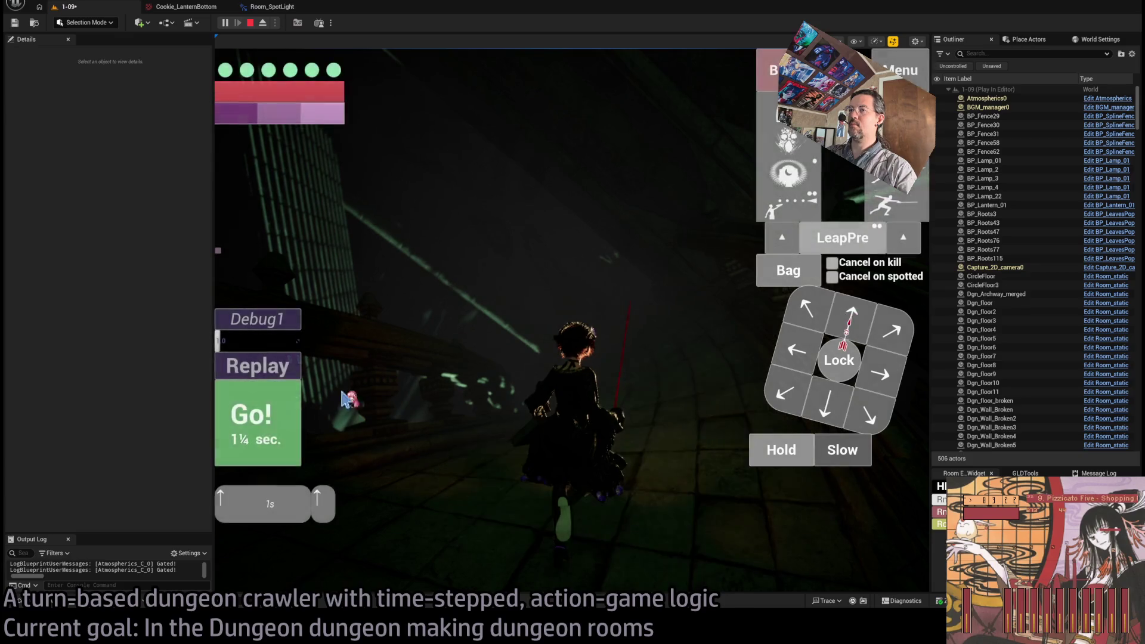
pyautogui.click(552, 373)
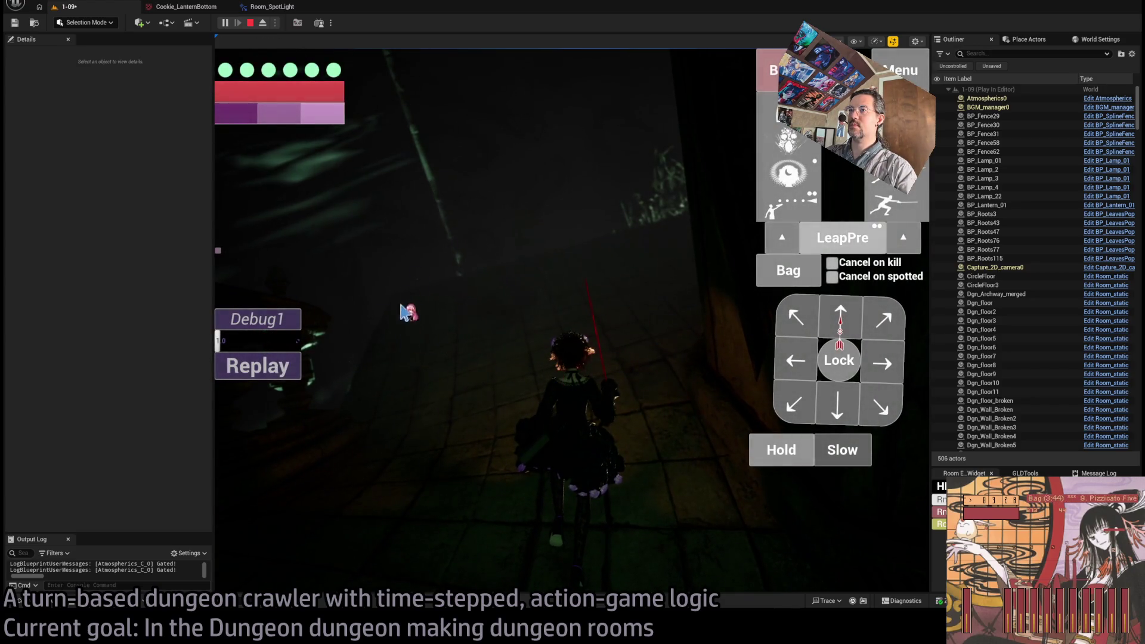
pyautogui.moveTo(368, 272); pyautogui.dragTo(600, 287)
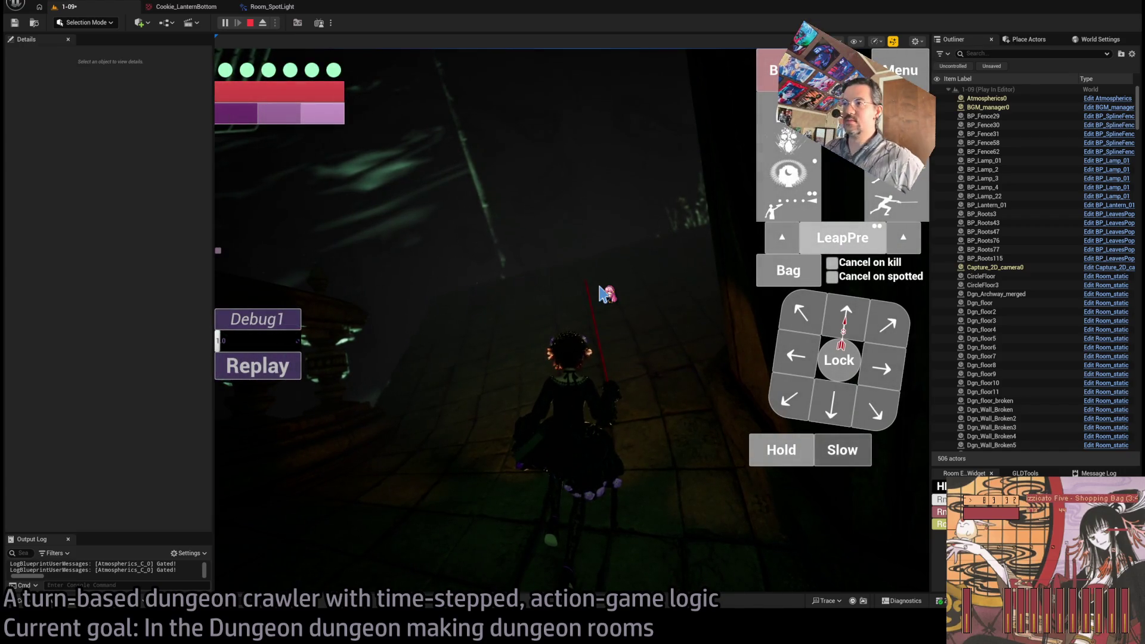
pyautogui.press('Escape')
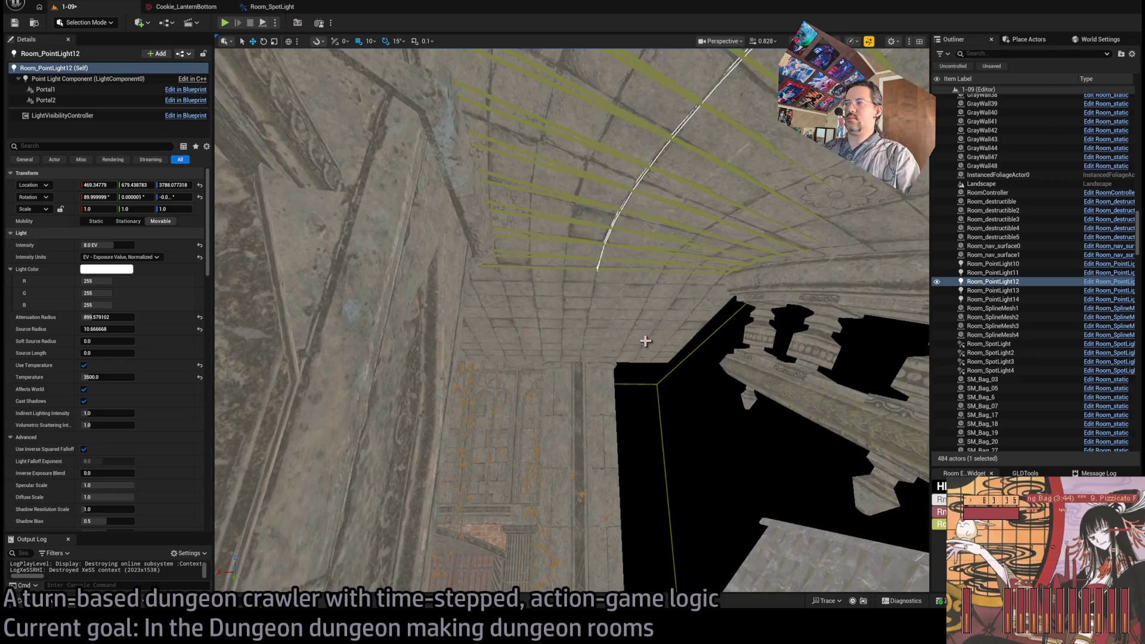
# Step: Select the balcony railing near the exit marker and frame it
pyautogui.moveTo(647, 339)
pyautogui.mouseDown()
pyautogui.moveTo(596, 337)
pyautogui.moveTo(641, 403)
pyautogui.mouseUp()
pyautogui.click(642, 402)
pyautogui.press('f')
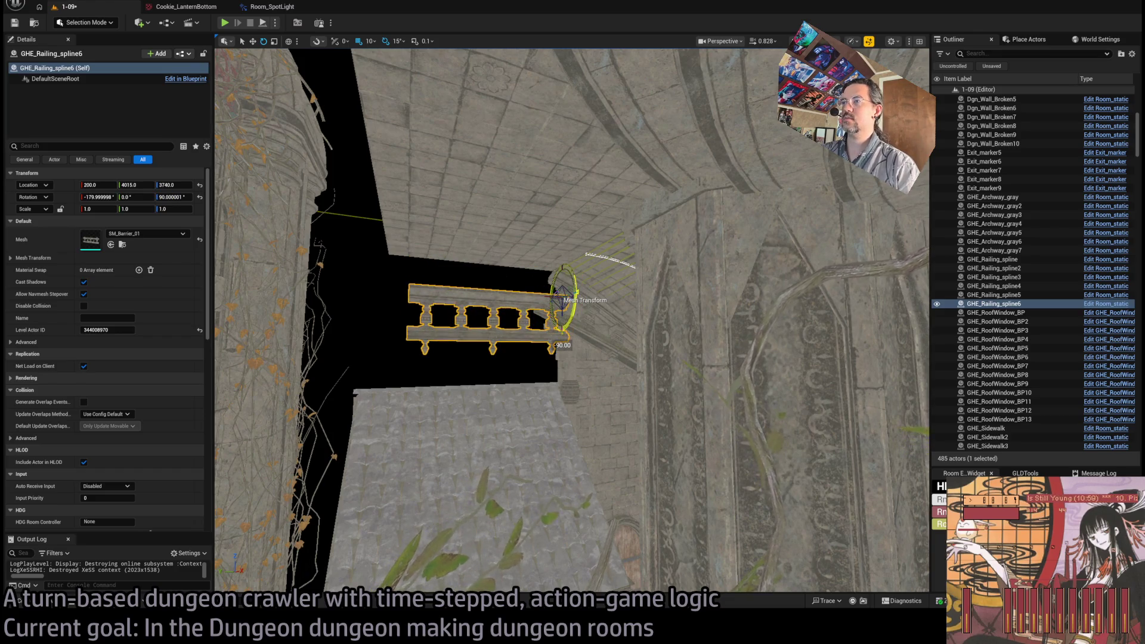
# Step: Move GHE_Railing_spline7 onto the balcony ledge at 250, 4565, 3820 and inspect it from below
pyautogui.moveTo(586, 260); pyautogui.dragTo(586, 260)
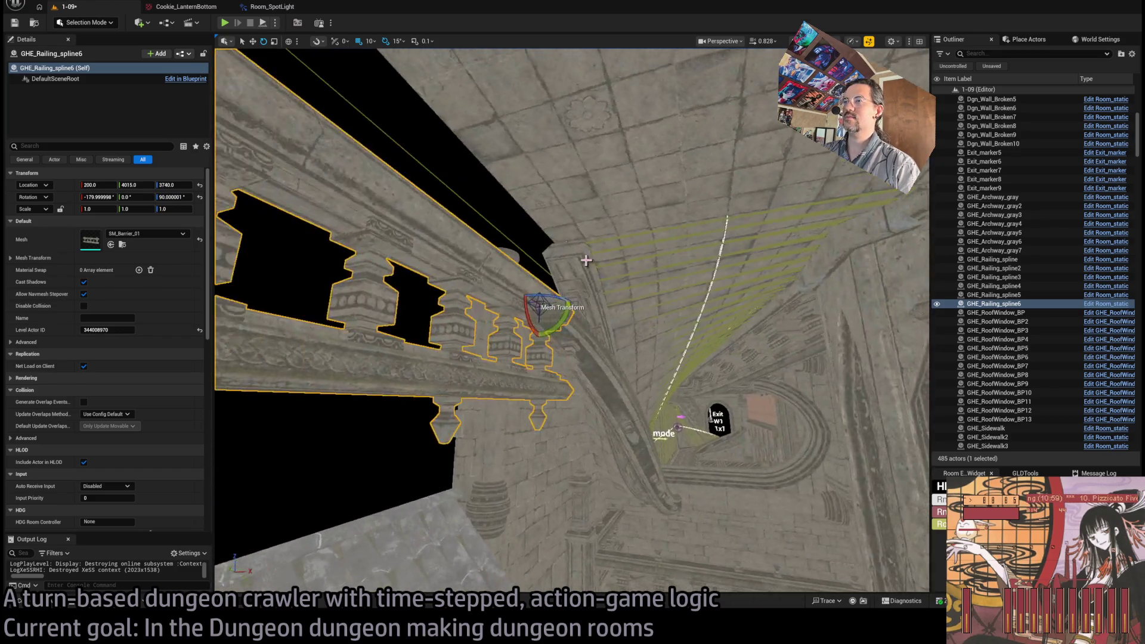
pyautogui.moveTo(550, 295)
pyautogui.mouseDown()
pyautogui.moveTo(583, 232)
pyautogui.moveTo(636, 211)
pyautogui.moveTo(595, 172)
pyautogui.moveTo(626, 170)
pyautogui.moveTo(572, 472)
pyautogui.mouseUp()
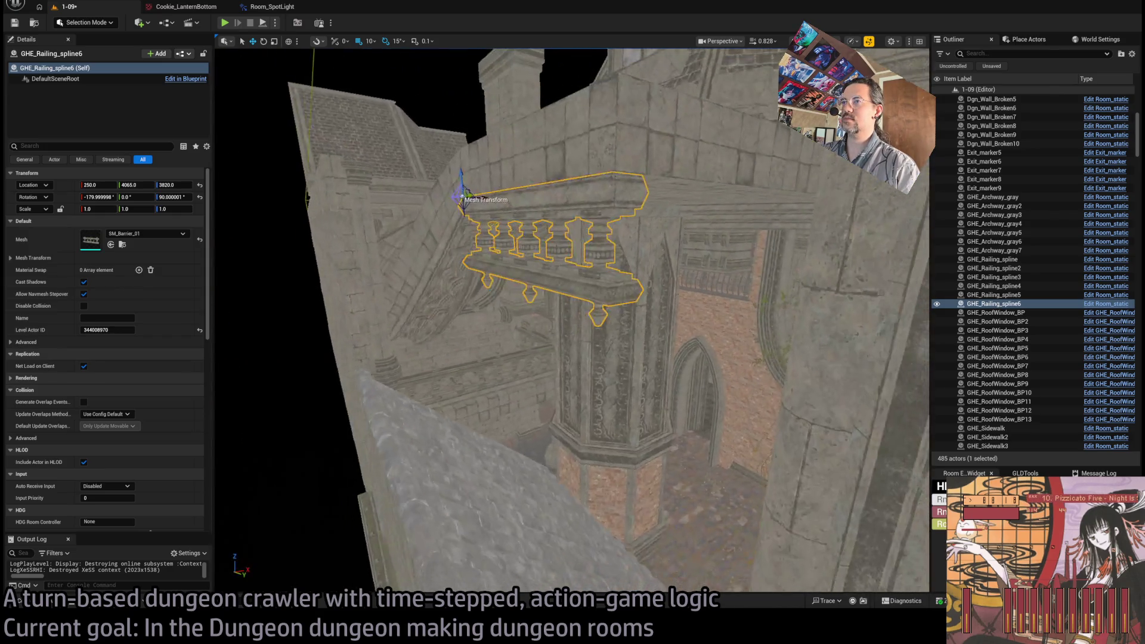
pyautogui.moveTo(522, 197); pyautogui.dragTo(473, 201)
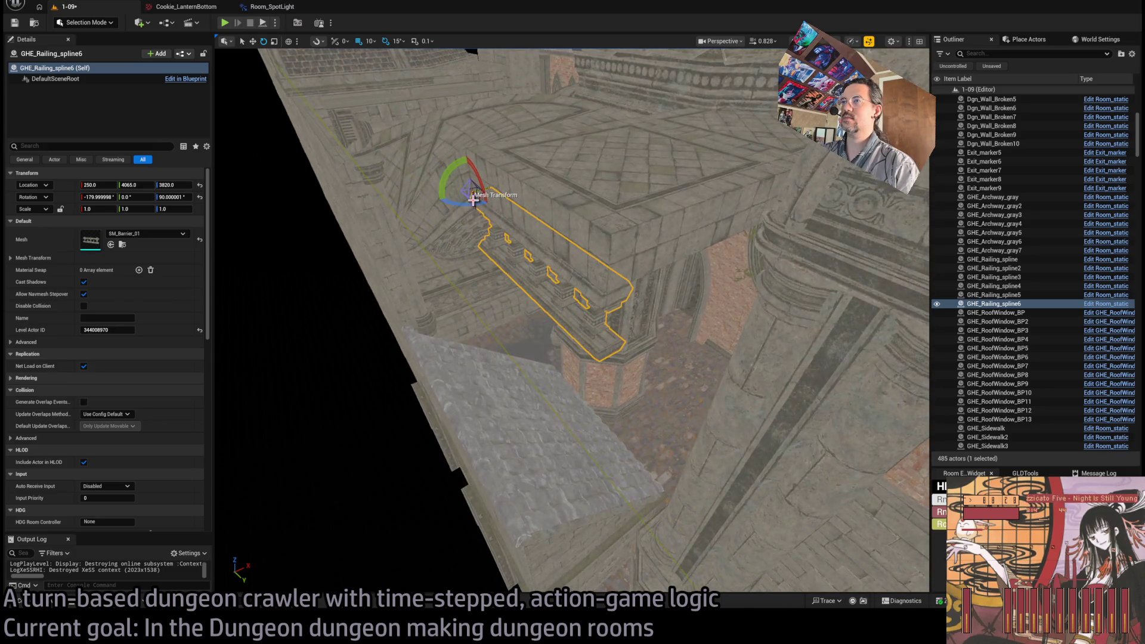
pyautogui.press('w')
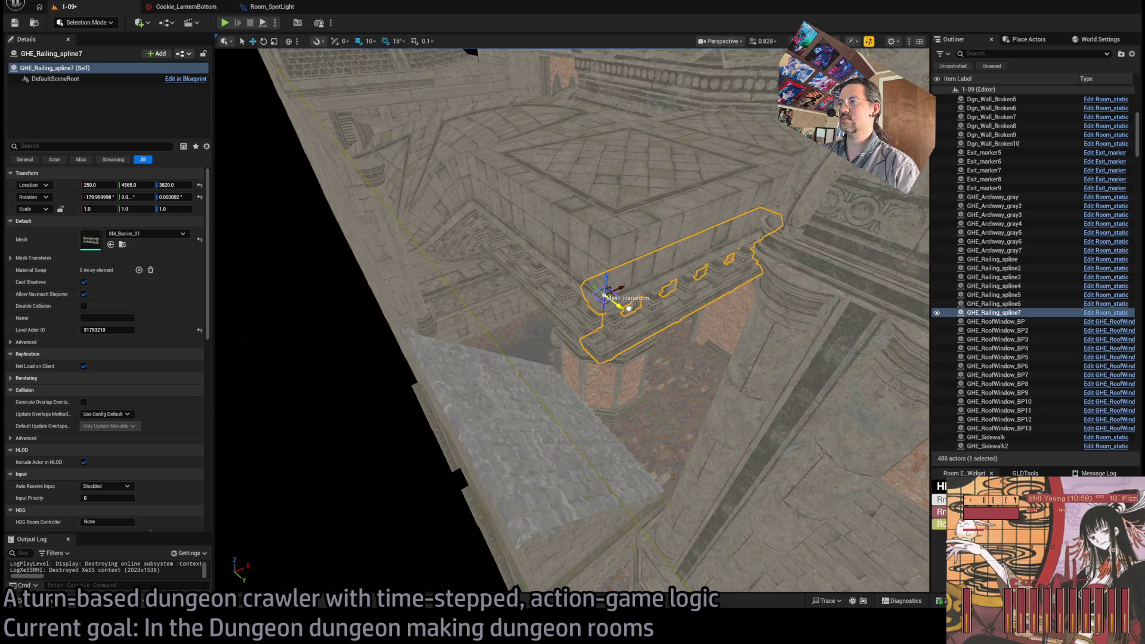
pyautogui.moveTo(628, 308); pyautogui.dragTo(598, 333)
pyautogui.click(51, 603)
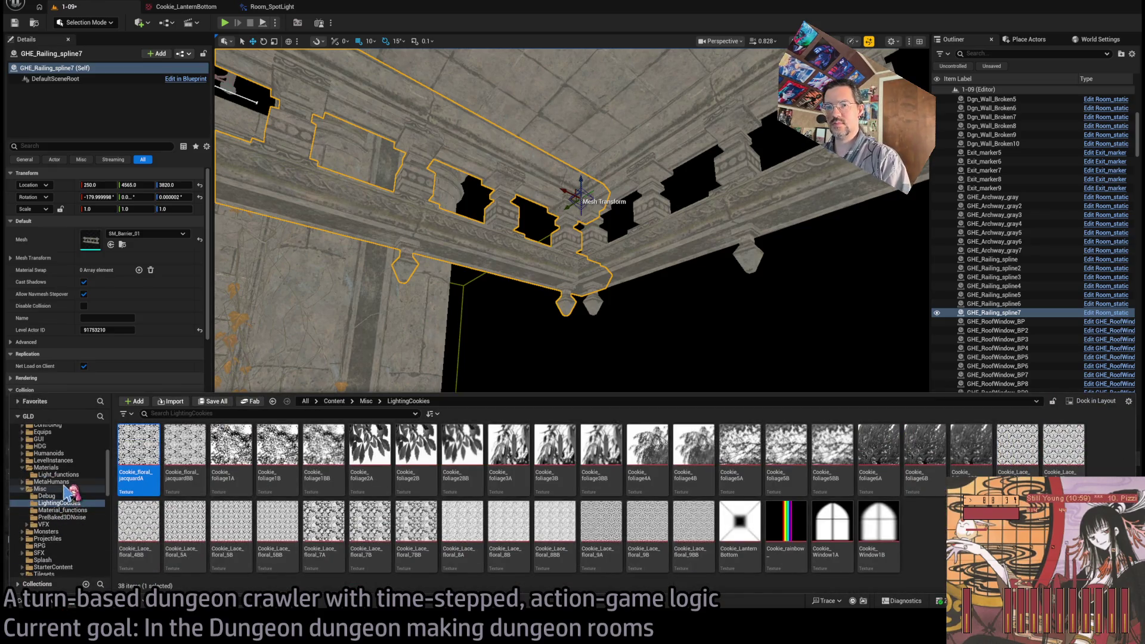
# Step: Place SM_BaseColumn_02 from the Column folder under the balcony railing's corner
pyautogui.scroll(-5, 74, 524)
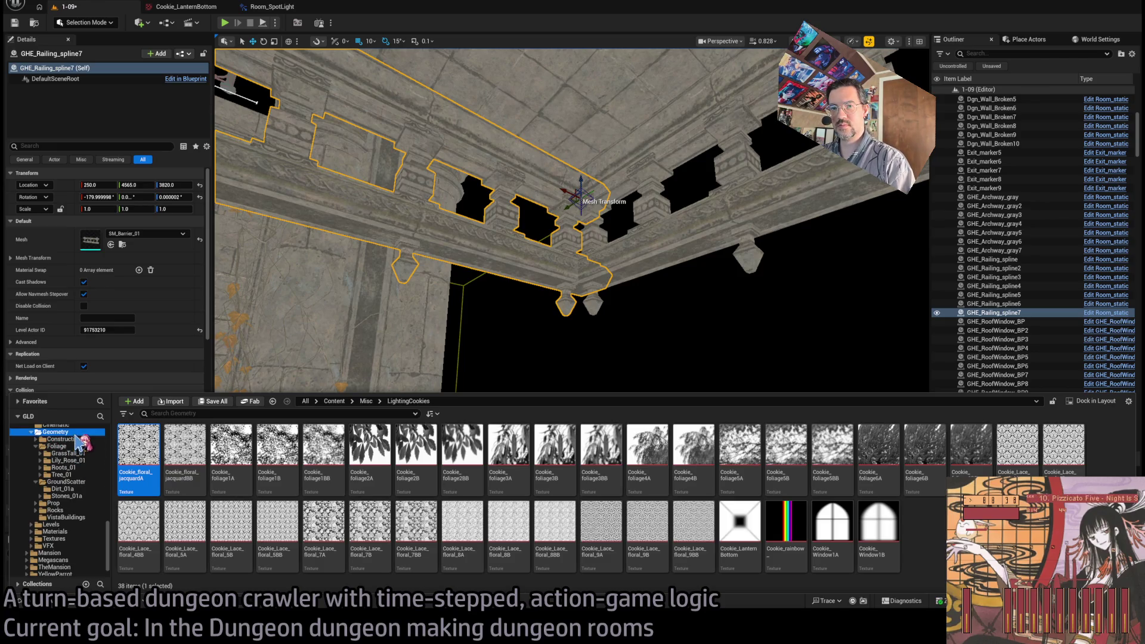
pyautogui.click(32, 447)
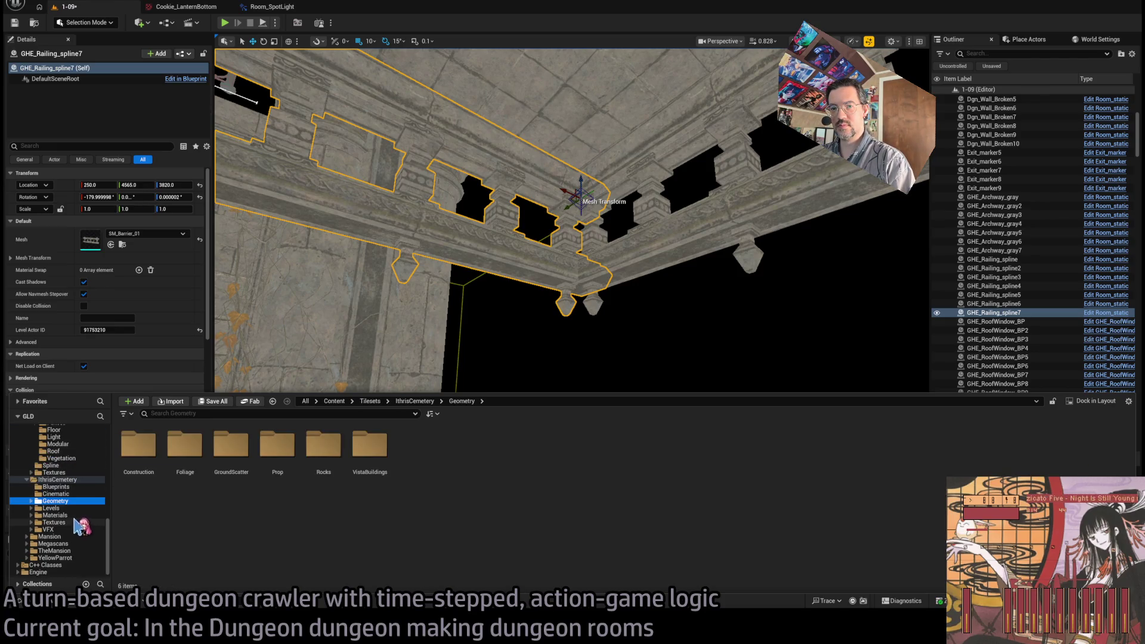
pyautogui.click(73, 459)
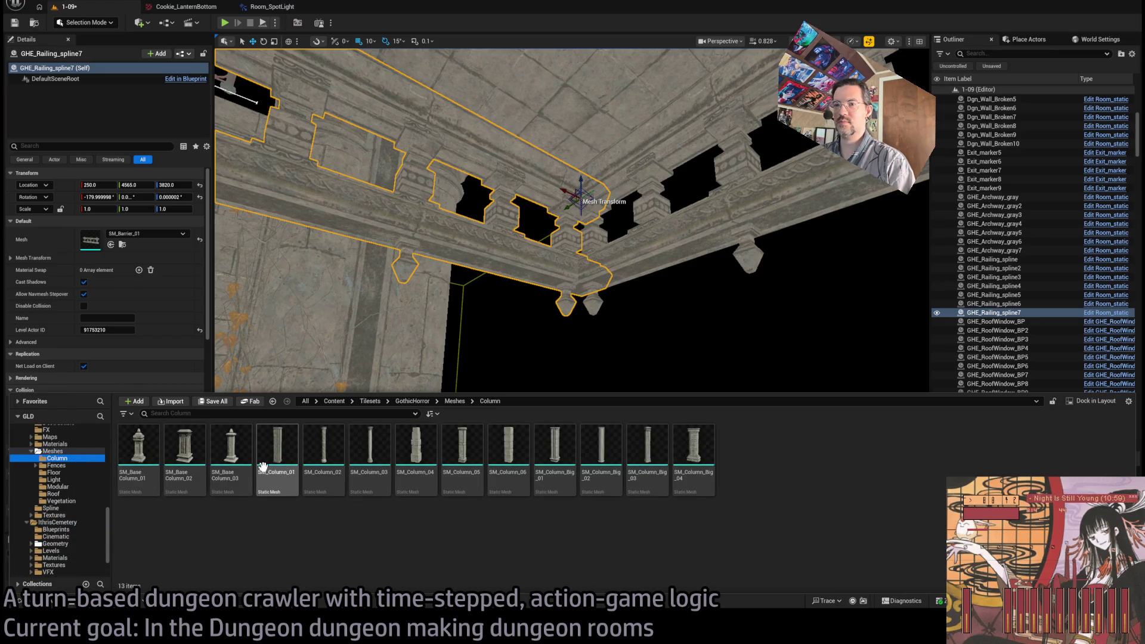
pyautogui.moveTo(185, 453)
pyautogui.mouseDown()
pyautogui.moveTo(534, 227)
pyautogui.moveTo(583, 158)
pyautogui.moveTo(581, 176)
pyautogui.moveTo(605, 180)
pyautogui.moveTo(547, 200)
pyautogui.mouseUp()
pyautogui.moveTo(572, 334)
pyautogui.mouseDown()
pyautogui.moveTo(609, 262)
pyautogui.moveTo(583, 228)
pyautogui.moveTo(585, 313)
pyautogui.moveTo(649, 403)
pyautogui.mouseUp()
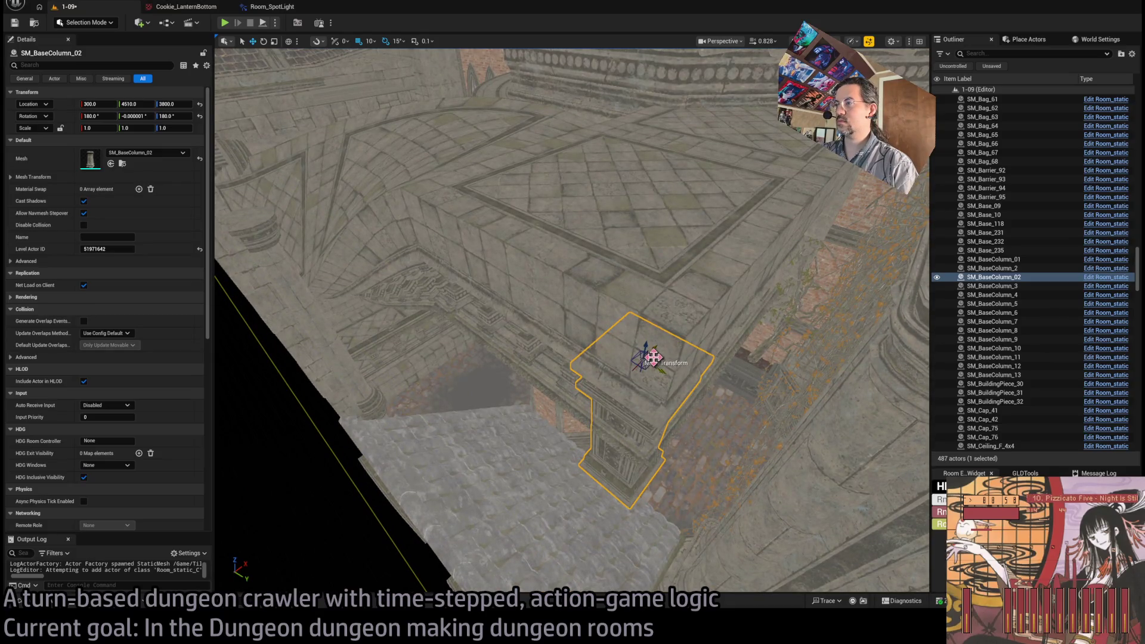
pyautogui.moveTo(658, 387)
pyautogui.mouseDown()
pyautogui.moveTo(578, 269)
pyautogui.moveTo(660, 388)
pyautogui.mouseUp()
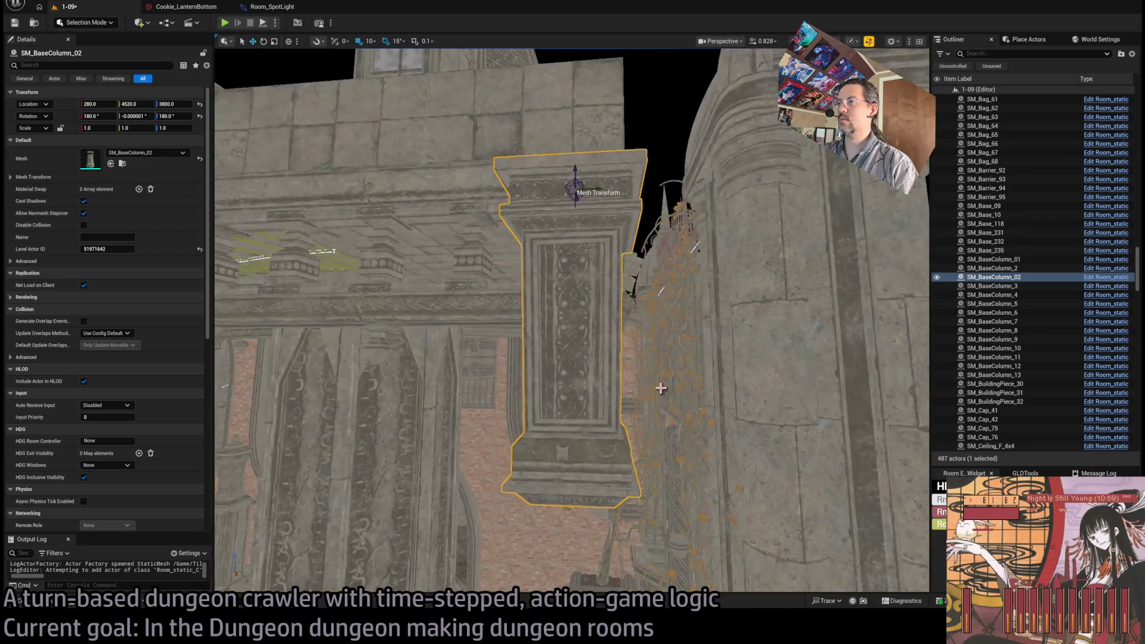
pyautogui.moveTo(610, 203)
pyautogui.mouseDown()
pyautogui.moveTo(633, 298)
pyautogui.moveTo(621, 280)
pyautogui.moveTo(621, 304)
pyautogui.mouseUp()
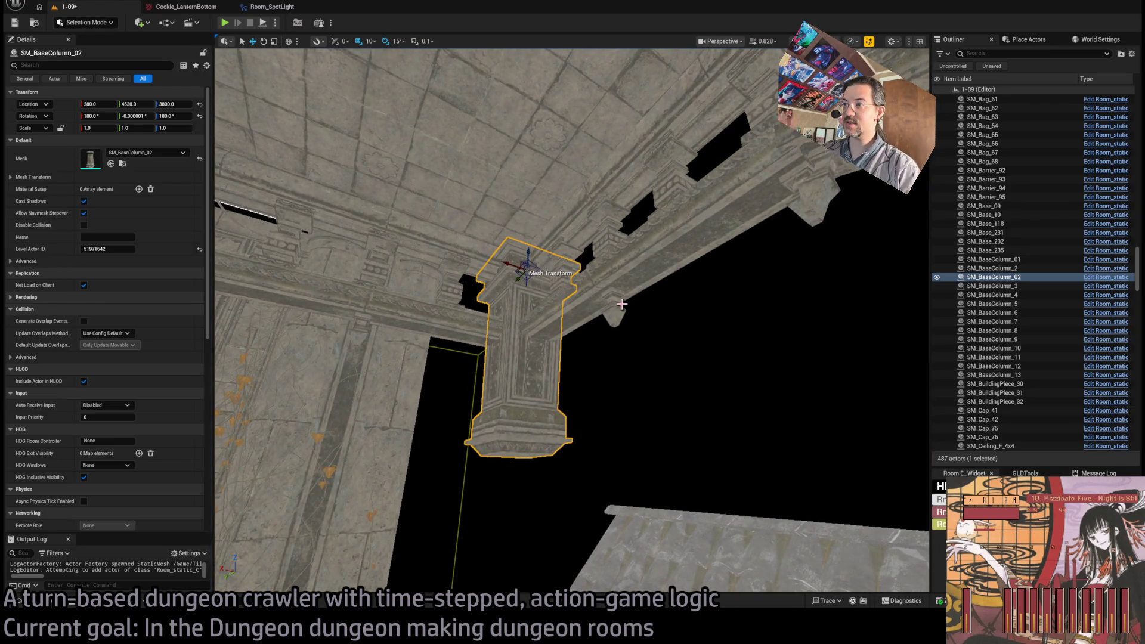
pyautogui.moveTo(620, 394)
pyautogui.mouseDown()
pyautogui.moveTo(632, 358)
pyautogui.moveTo(644, 381)
pyautogui.moveTo(635, 394)
pyautogui.moveTo(620, 375)
pyautogui.mouseUp()
# Step: Add a lower column piece beneath it and give it the SM_BaseColumn_01 mesh
pyautogui.click(39, 602)
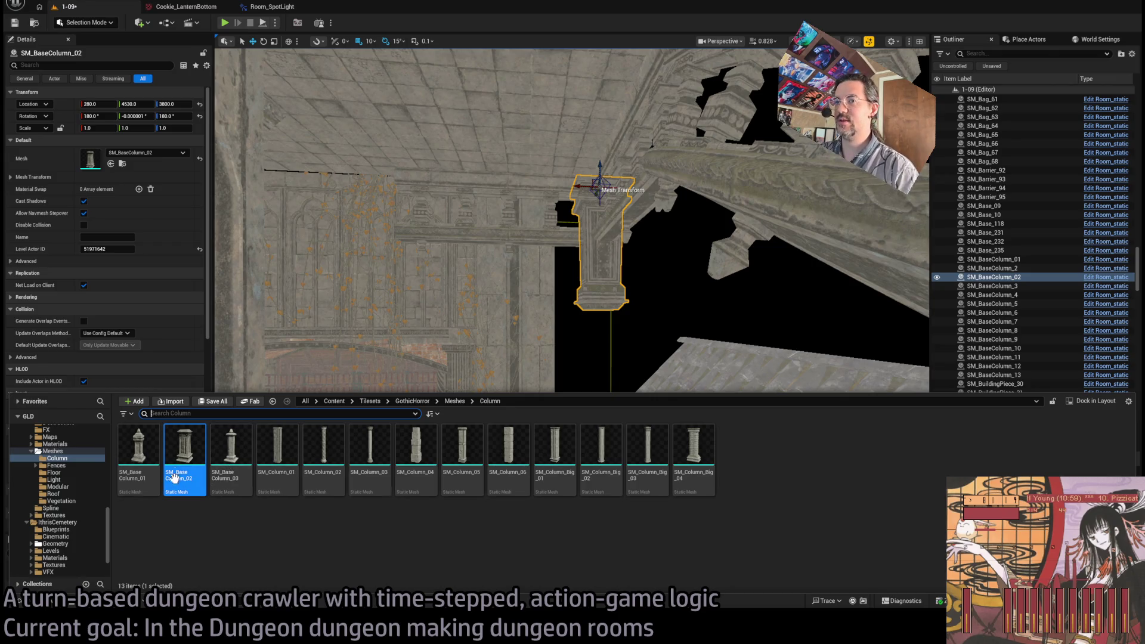
pyautogui.moveTo(250, 419); pyautogui.dragTo(594, 313)
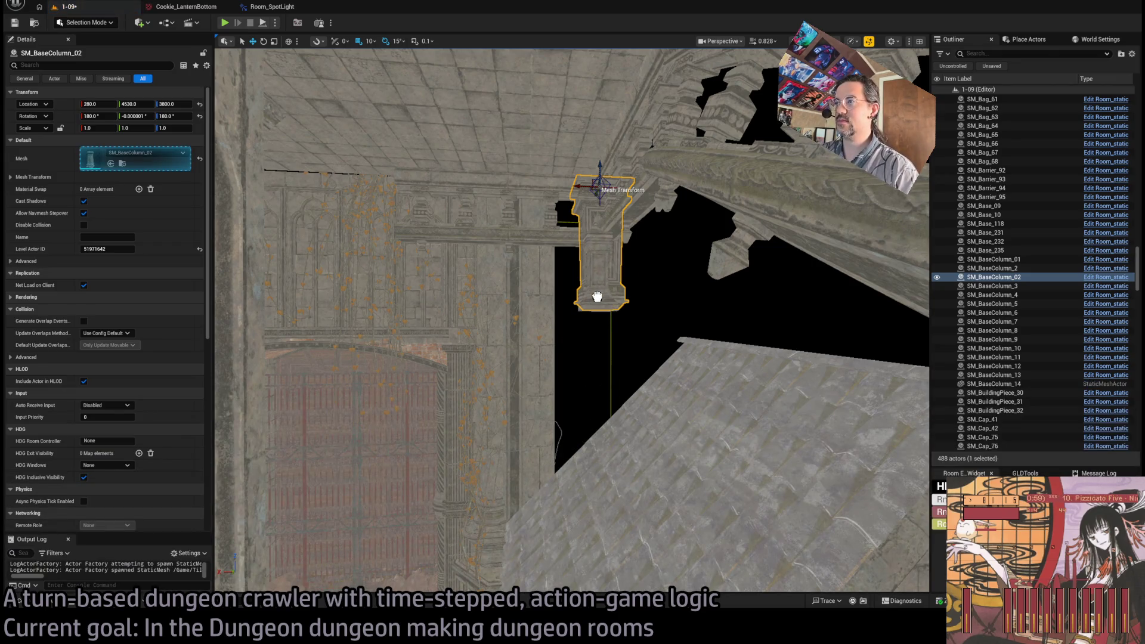
pyautogui.press('Delete')
pyautogui.click(605, 187)
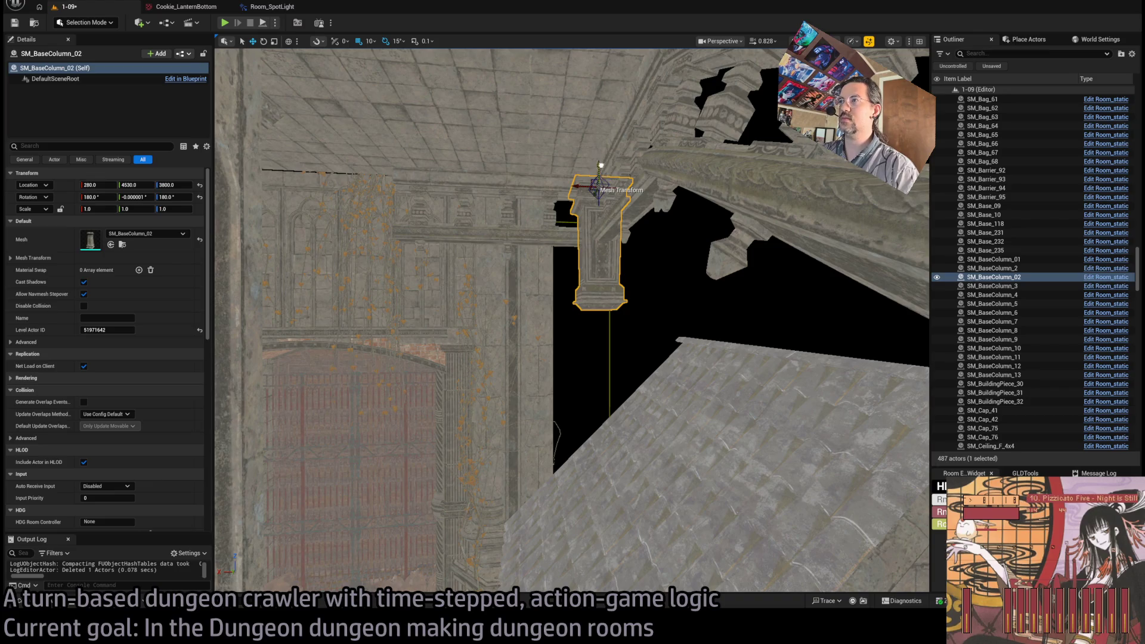
pyautogui.click(35, 600)
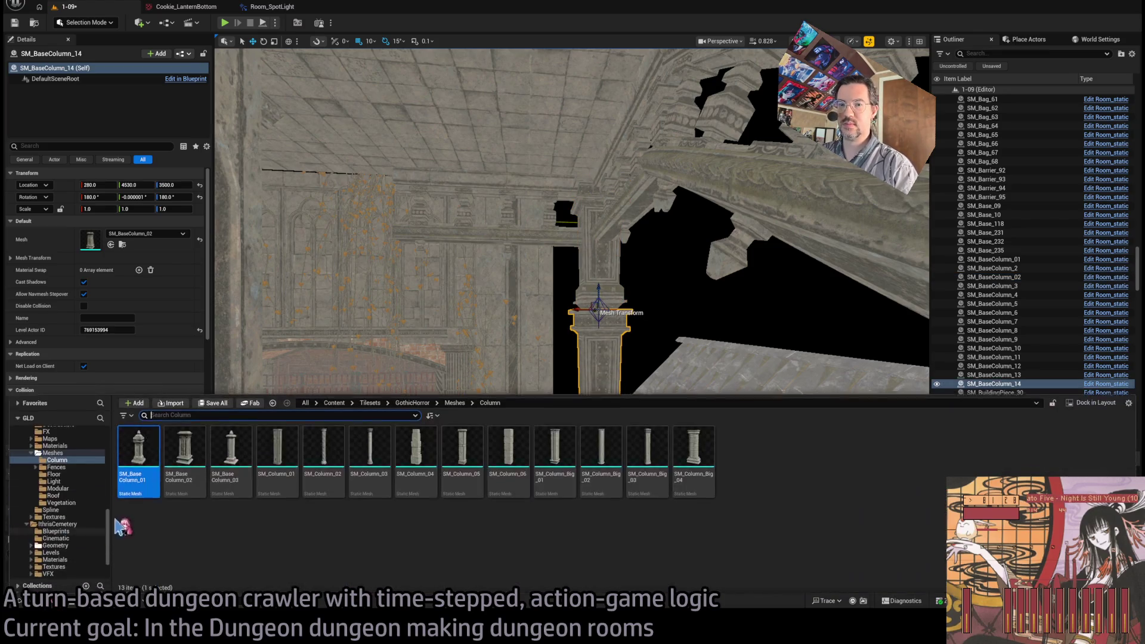
pyautogui.moveTo(113, 243); pyautogui.dragTo(114, 242)
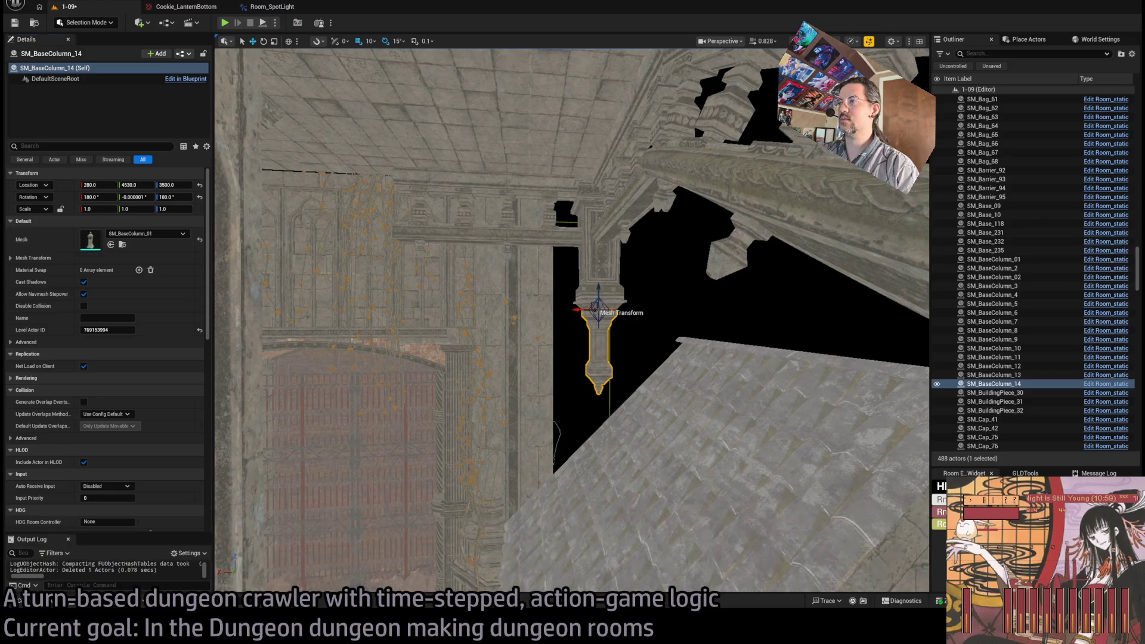
pyautogui.press('w')
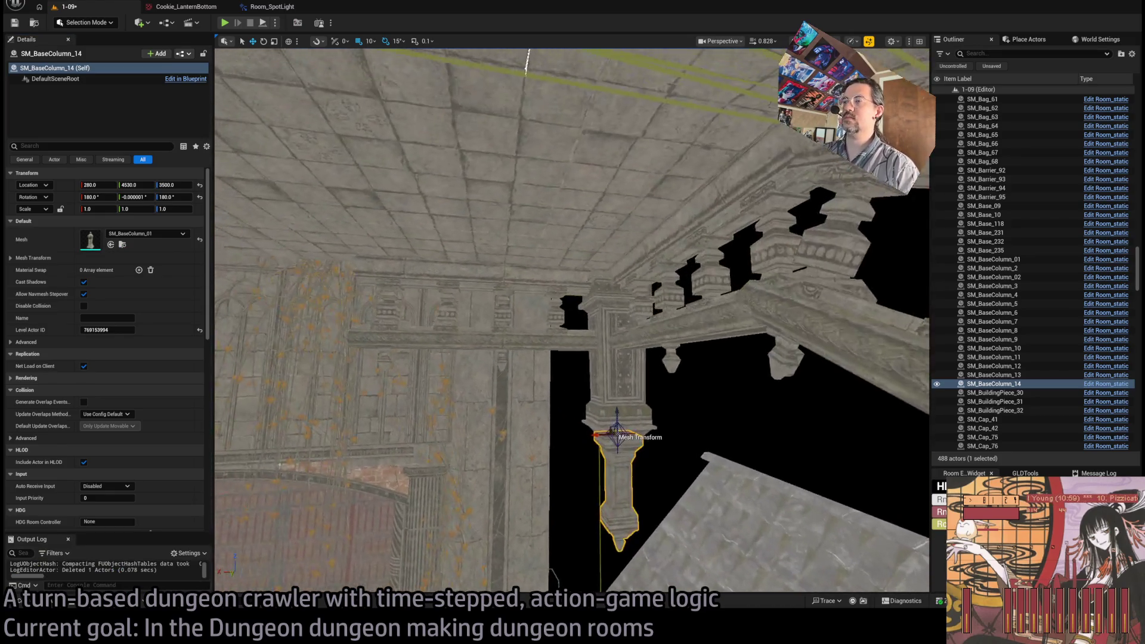
pyautogui.moveTo(572, 321)
pyautogui.mouseDown()
pyautogui.moveTo(617, 325)
pyautogui.moveTo(589, 310)
pyautogui.mouseUp()
pyautogui.moveTo(584, 238)
pyautogui.mouseDown()
pyautogui.moveTo(593, 152)
pyautogui.moveTo(640, 253)
pyautogui.mouseUp()
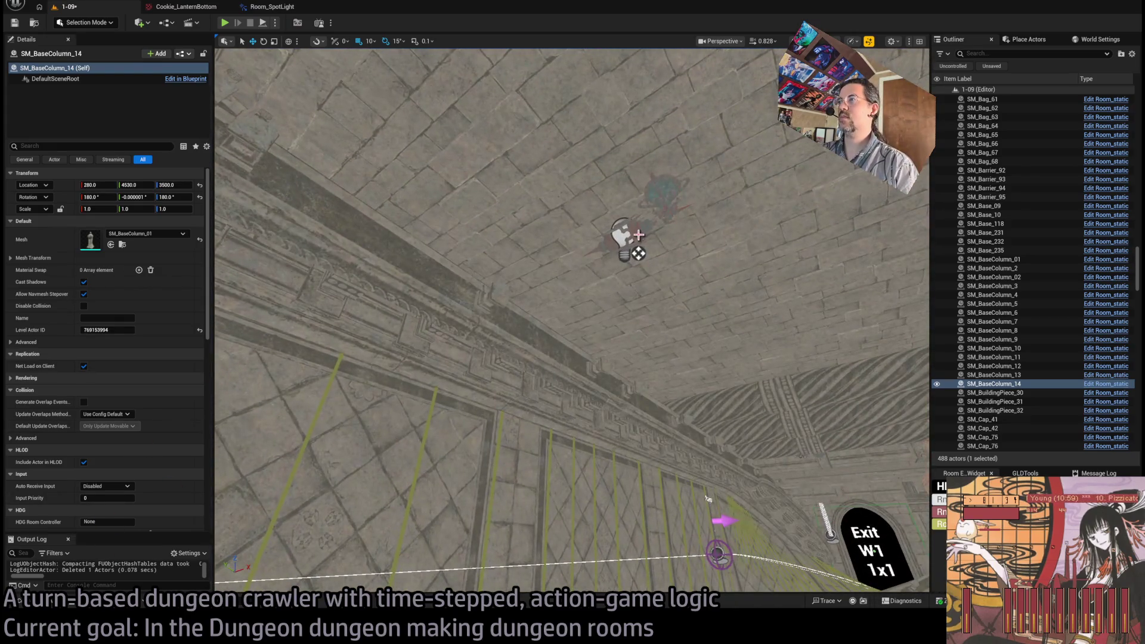
# Step: Duplicate the wall lamp BP_Lamp_3 together with its point light Room_PointLight13
pyautogui.click(637, 234)
pyautogui.keyDown('ctrl'); pyautogui.click(622, 233); pyautogui.keyUp('ctrl')
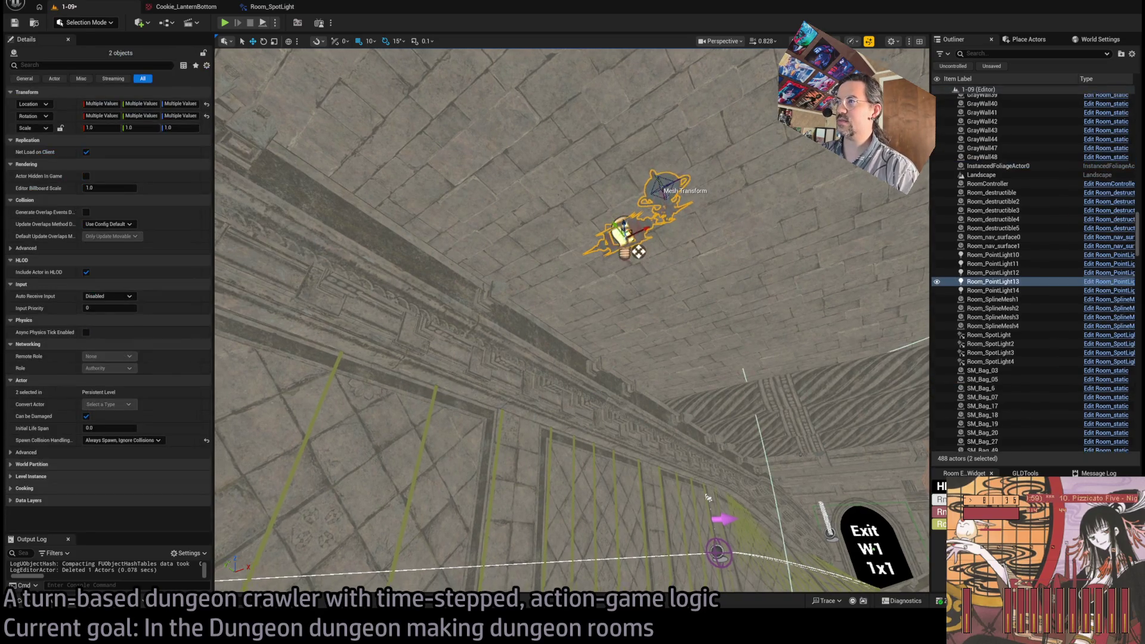
pyautogui.moveTo(732, 278); pyautogui.dragTo(715, 253)
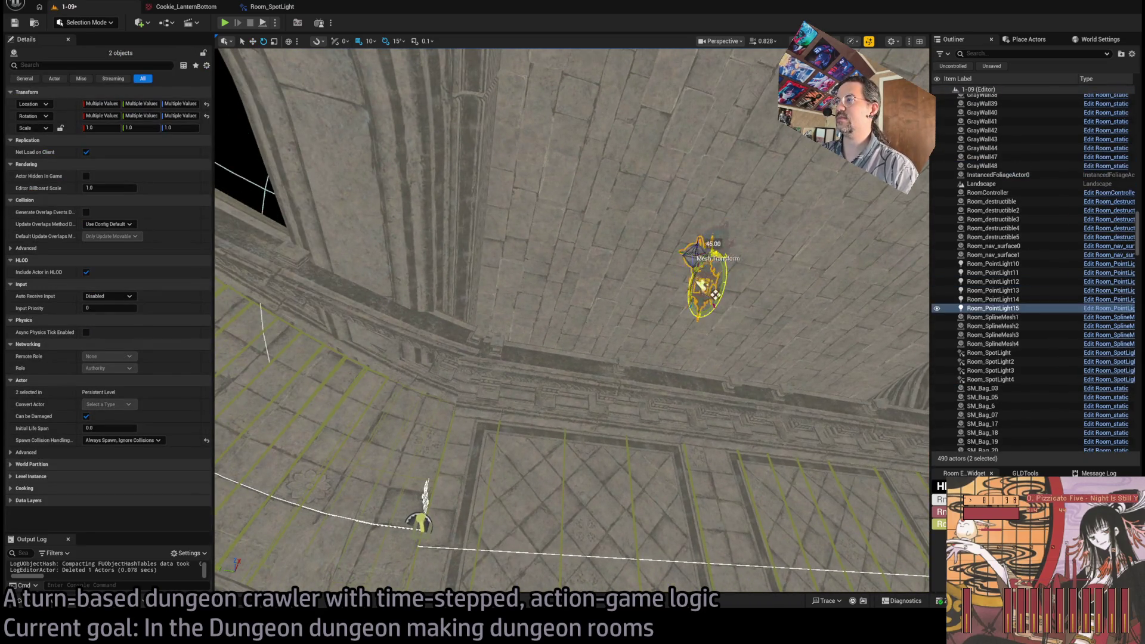
pyautogui.hotkey('ctrl', 'z')
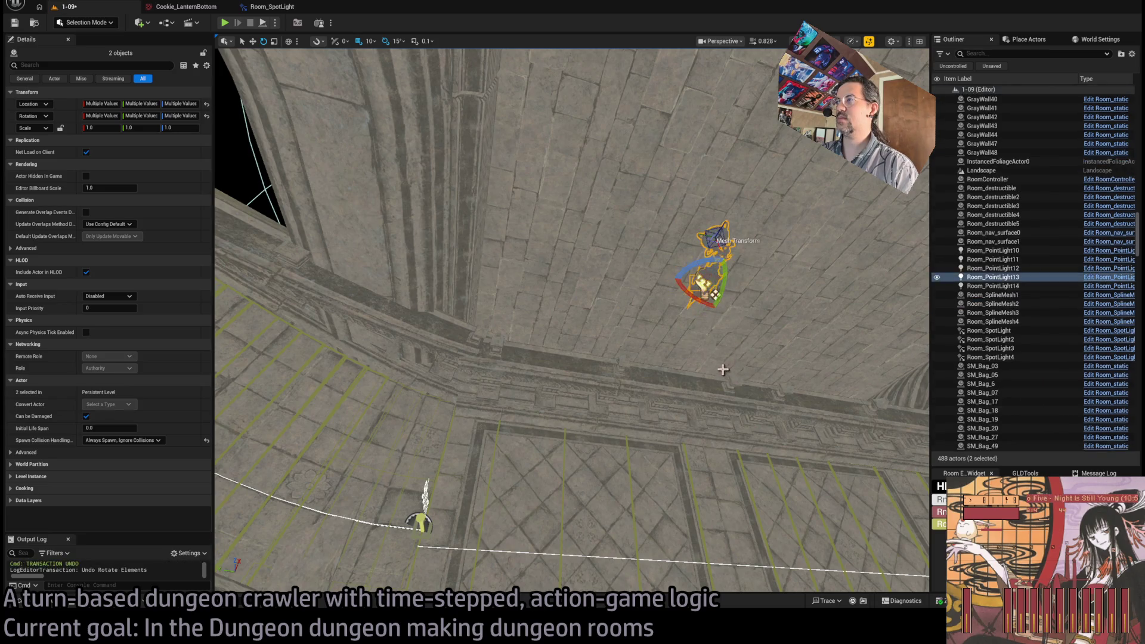
pyautogui.hotkey('ctrl', 'y')
pyautogui.moveTo(715, 294); pyautogui.dragTo(703, 289)
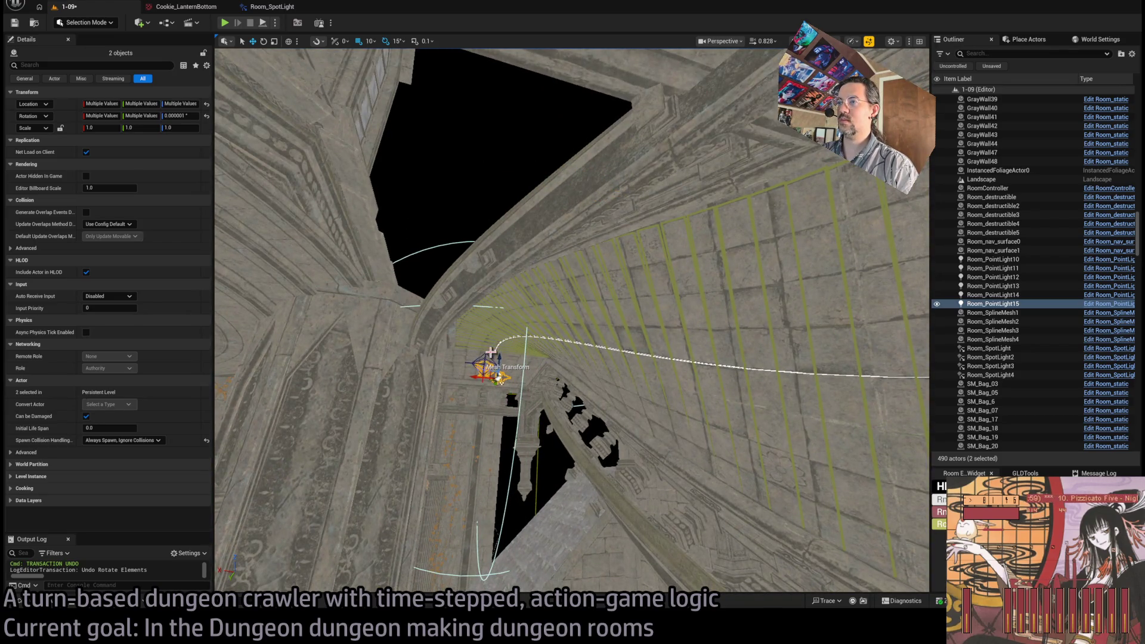
# Step: Move the copied lamp and light onto the stone pillar beside the new column
pyautogui.moveTo(704, 288); pyautogui.dragTo(704, 289)
pyautogui.moveTo(622, 359)
pyautogui.mouseDown()
pyautogui.moveTo(603, 321)
pyautogui.moveTo(614, 266)
pyautogui.moveTo(670, 153)
pyautogui.moveTo(599, 316)
pyautogui.moveTo(662, 289)
pyautogui.moveTo(455, 372)
pyautogui.mouseUp()
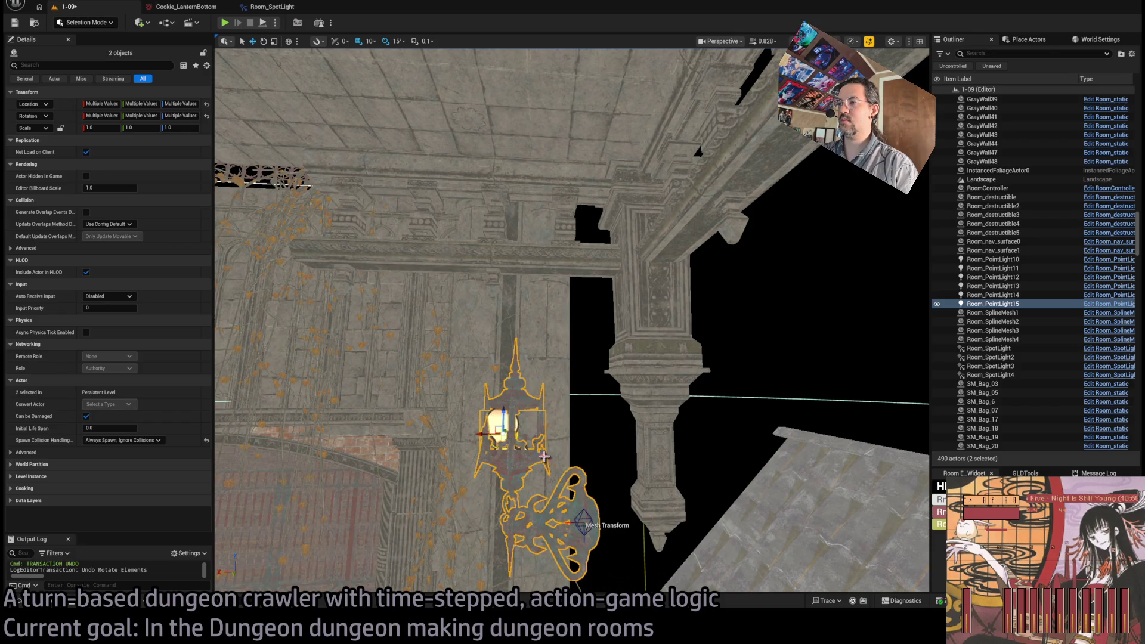
pyautogui.moveTo(543, 456); pyautogui.dragTo(579, 435)
pyautogui.moveTo(549, 289); pyautogui.dragTo(406, 276)
pyautogui.moveTo(490, 374)
pyautogui.mouseDown()
pyautogui.moveTo(613, 548)
pyautogui.moveTo(542, 312)
pyautogui.moveTo(634, 448)
pyautogui.moveTo(583, 455)
pyautogui.moveTo(593, 335)
pyautogui.moveTo(547, 334)
pyautogui.moveTo(544, 356)
pyautogui.moveTo(657, 383)
pyautogui.moveTo(585, 340)
pyautogui.moveTo(551, 339)
pyautogui.moveTo(535, 456)
pyautogui.mouseUp()
pyautogui.moveTo(519, 370); pyautogui.dragTo(496, 305)
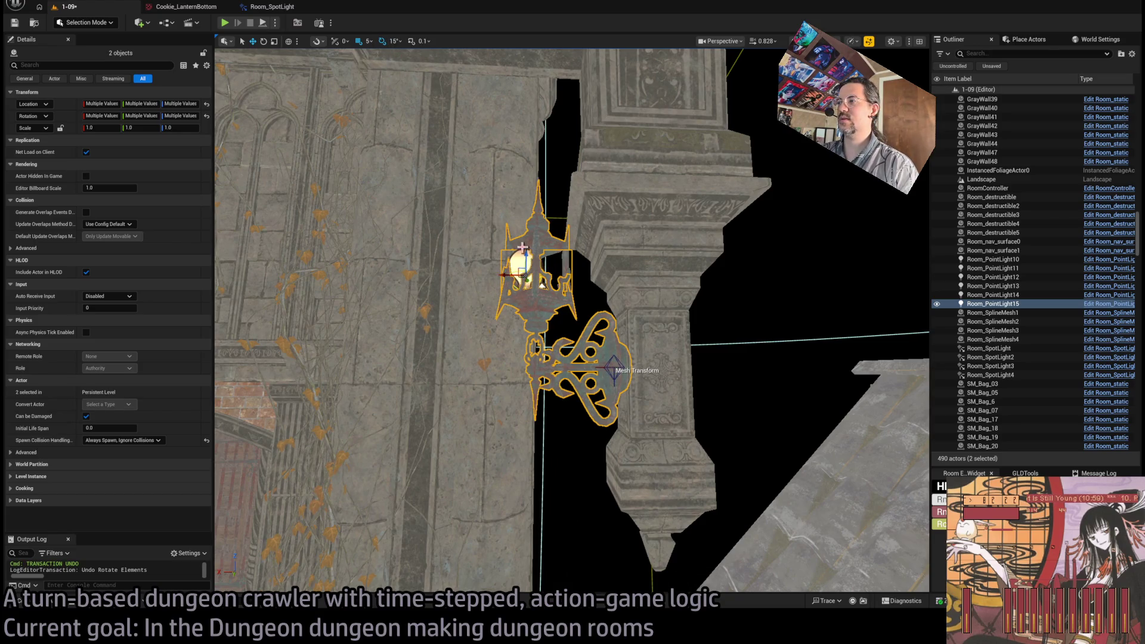
# Step: Switch the viewport to Lit and select the new lamp's point light, Room_PointLight15
pyautogui.hotkey('alt', '4')
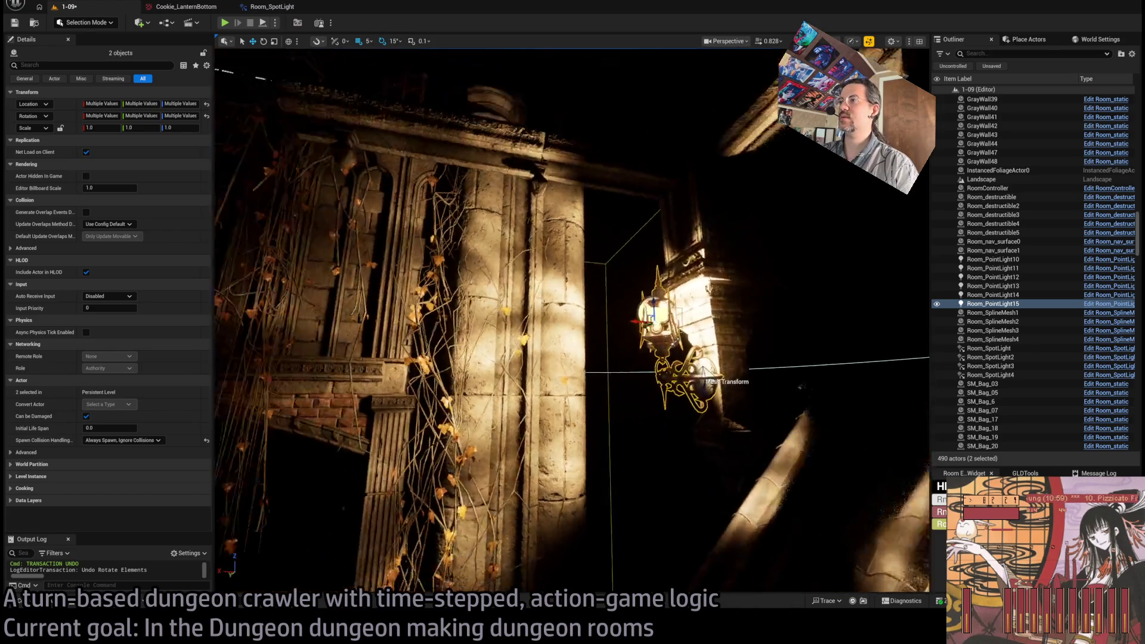
pyautogui.moveTo(633, 351)
pyautogui.mouseDown()
pyautogui.moveTo(620, 346)
pyautogui.moveTo(633, 351)
pyautogui.mouseUp()
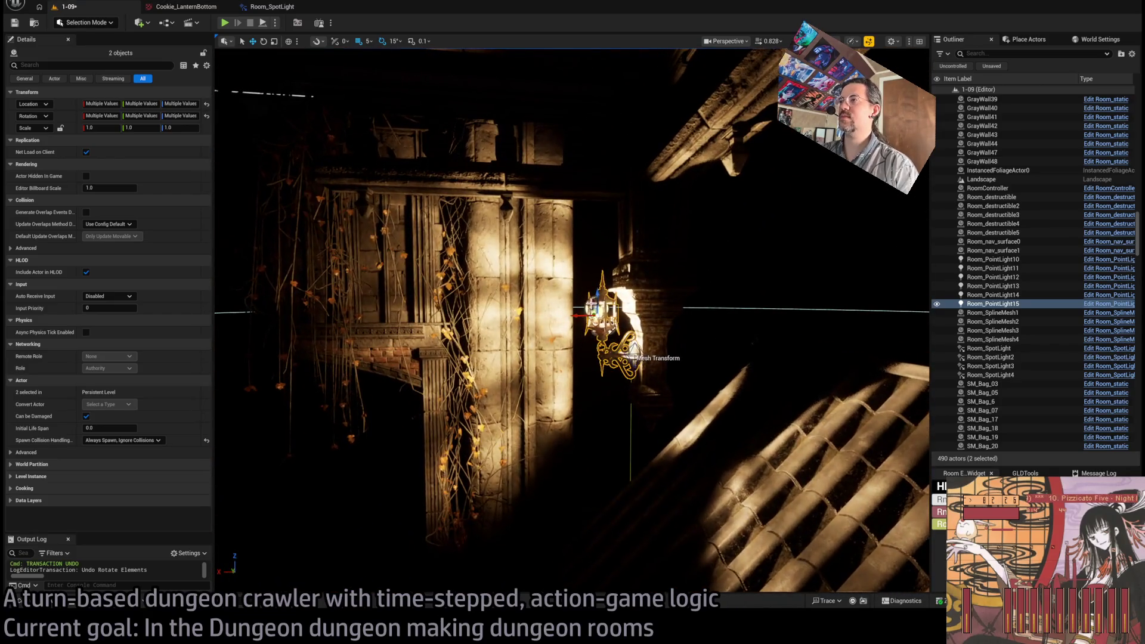
pyautogui.click(587, 306)
pyautogui.press('f')
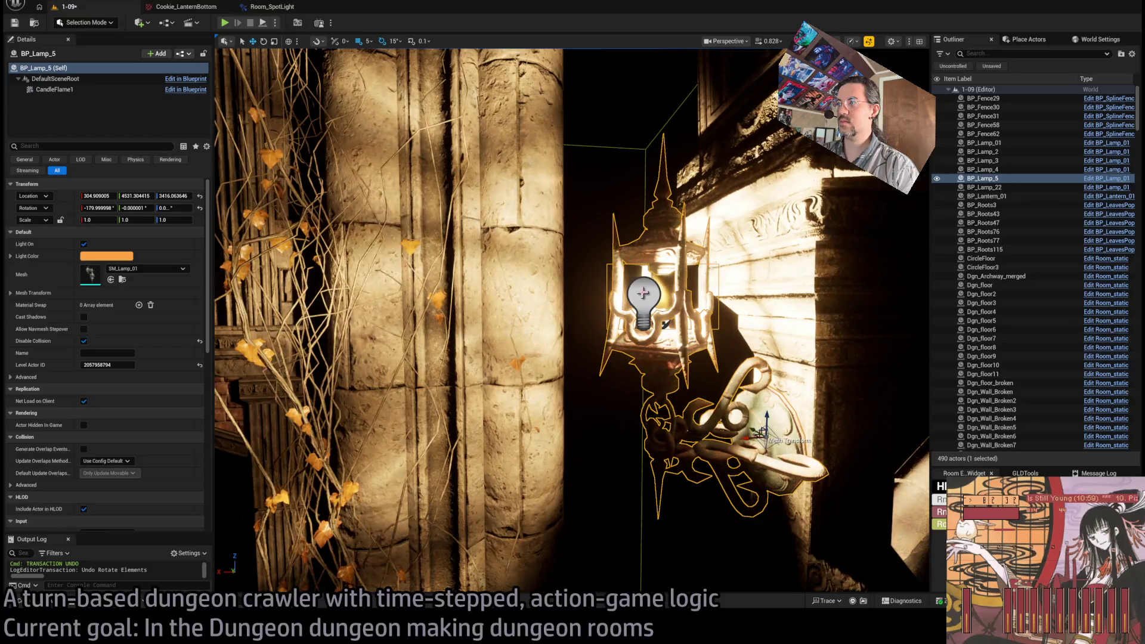
pyautogui.click(639, 298)
pyautogui.press('f')
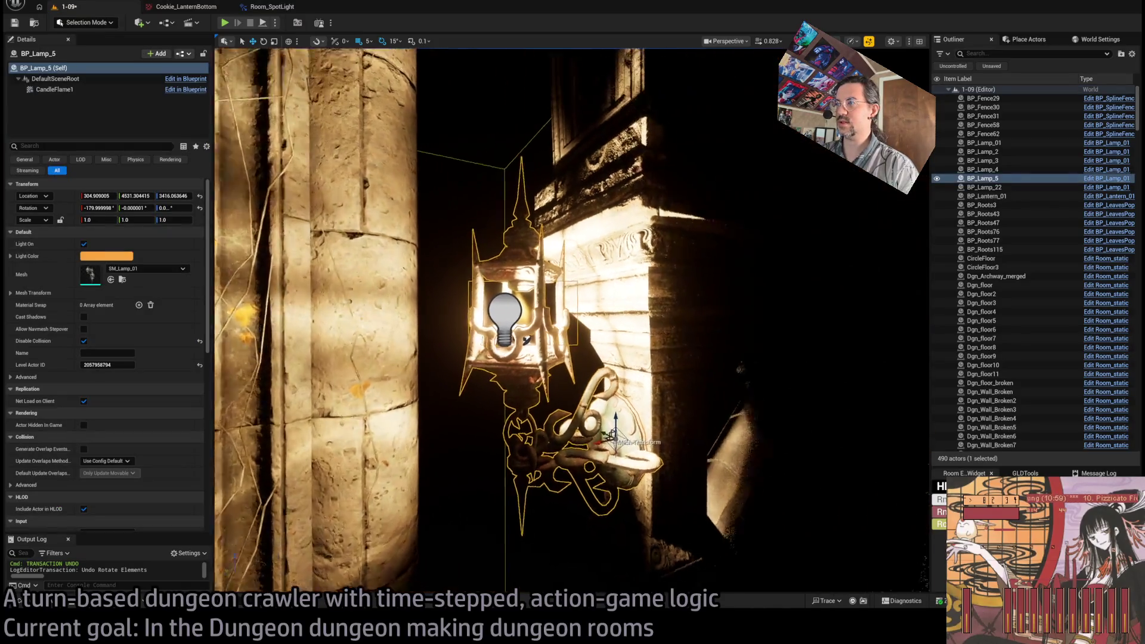
# Step: Set Room_PointLight15's Attenuation Radius to 800 and start a play test
pyautogui.moveTo(633, 309)
pyautogui.mouseDown()
pyautogui.moveTo(536, 331)
pyautogui.moveTo(418, 268)
pyautogui.moveTo(306, 232)
pyautogui.moveTo(307, 194)
pyautogui.mouseUp()
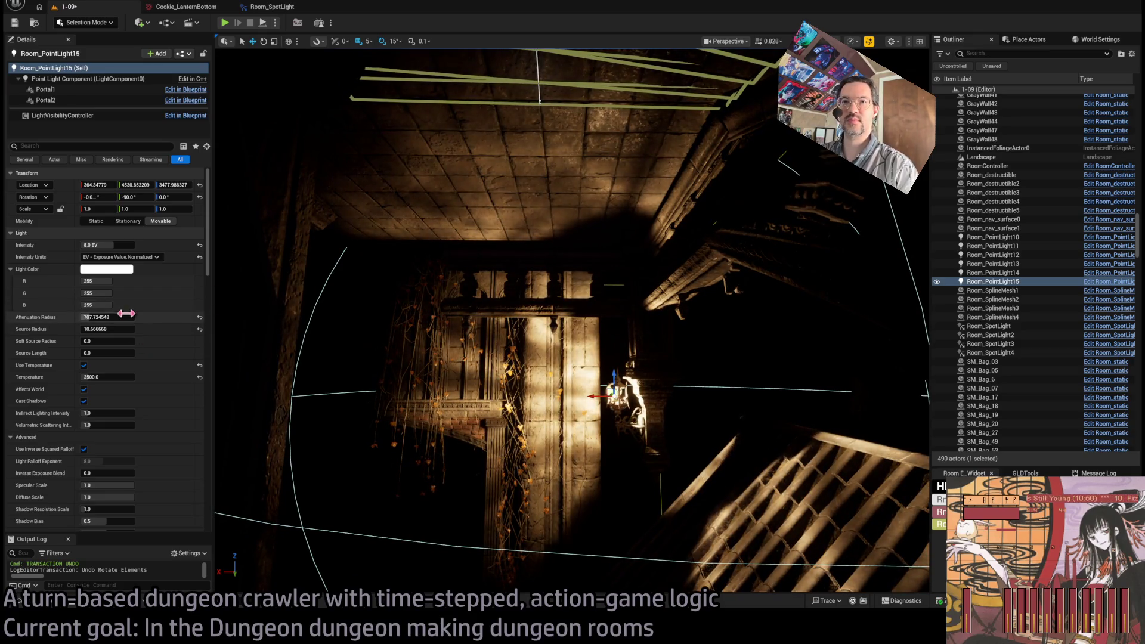
pyautogui.write('800')
pyautogui.press('Return')
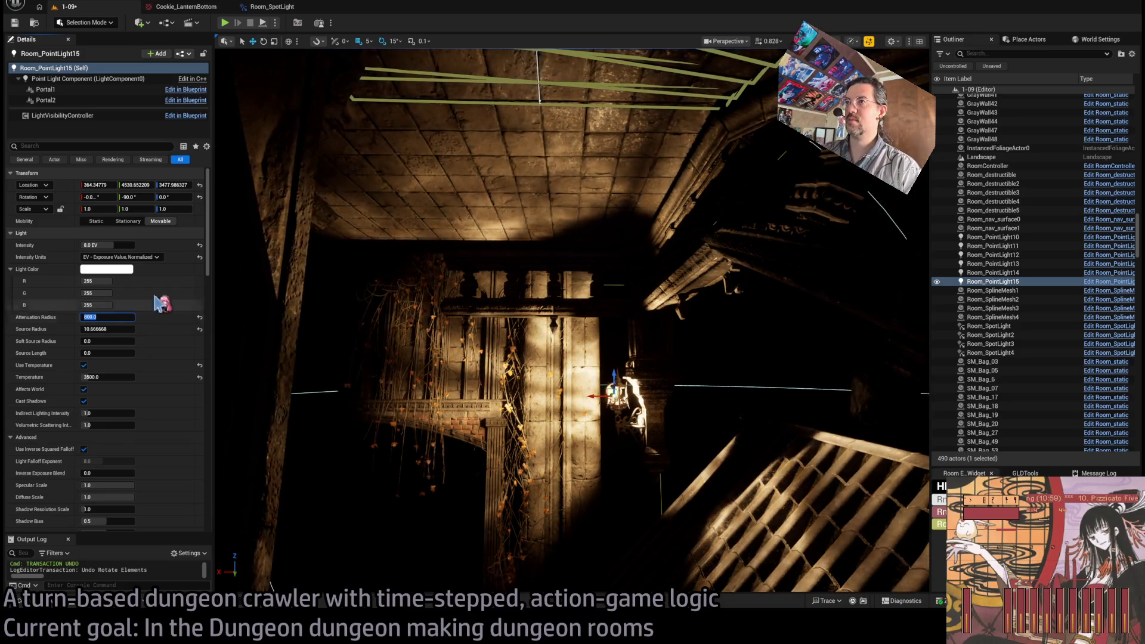
pyautogui.press('f')
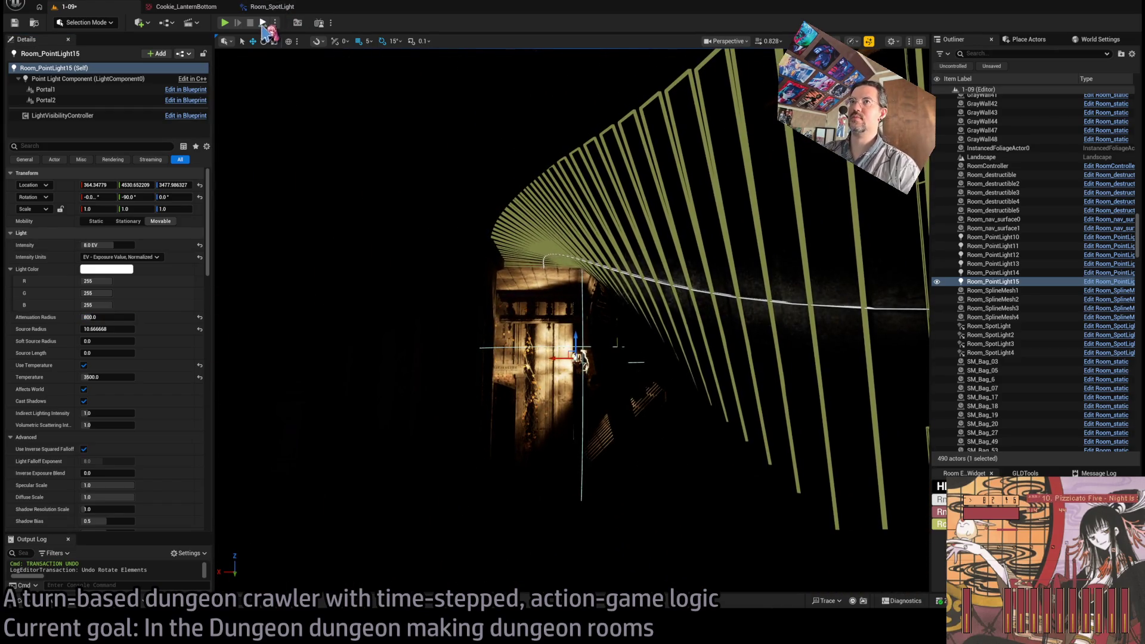
pyautogui.click(225, 24)
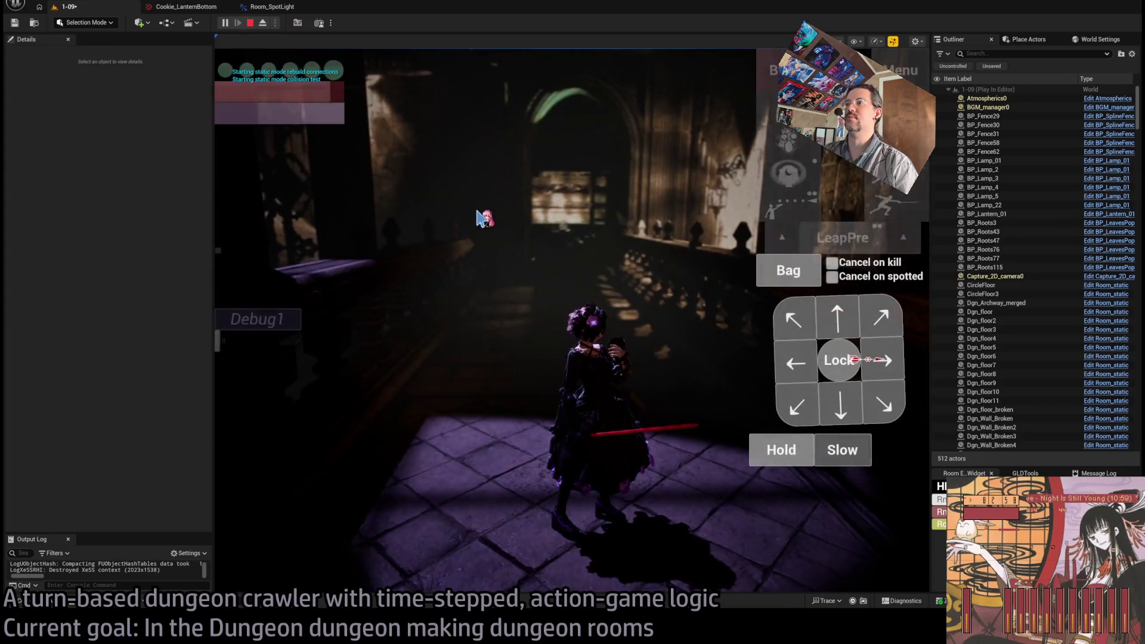
# Step: Walk the character forward, fire a projectile attack, then stop the play test with Esc
pyautogui.click(852, 325)
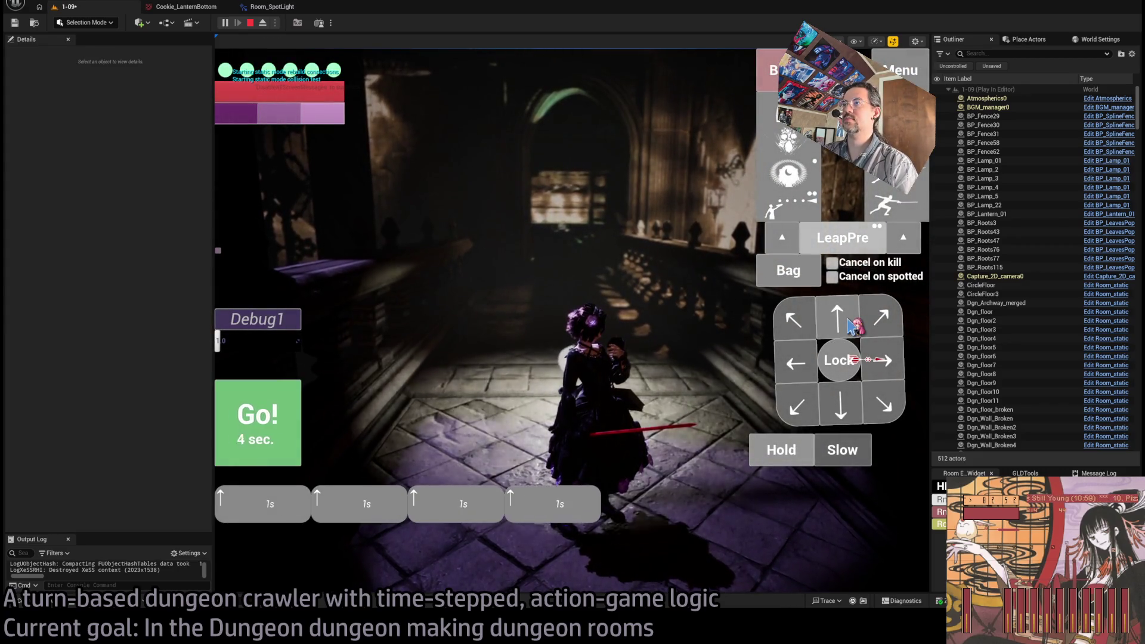
pyautogui.click(276, 417)
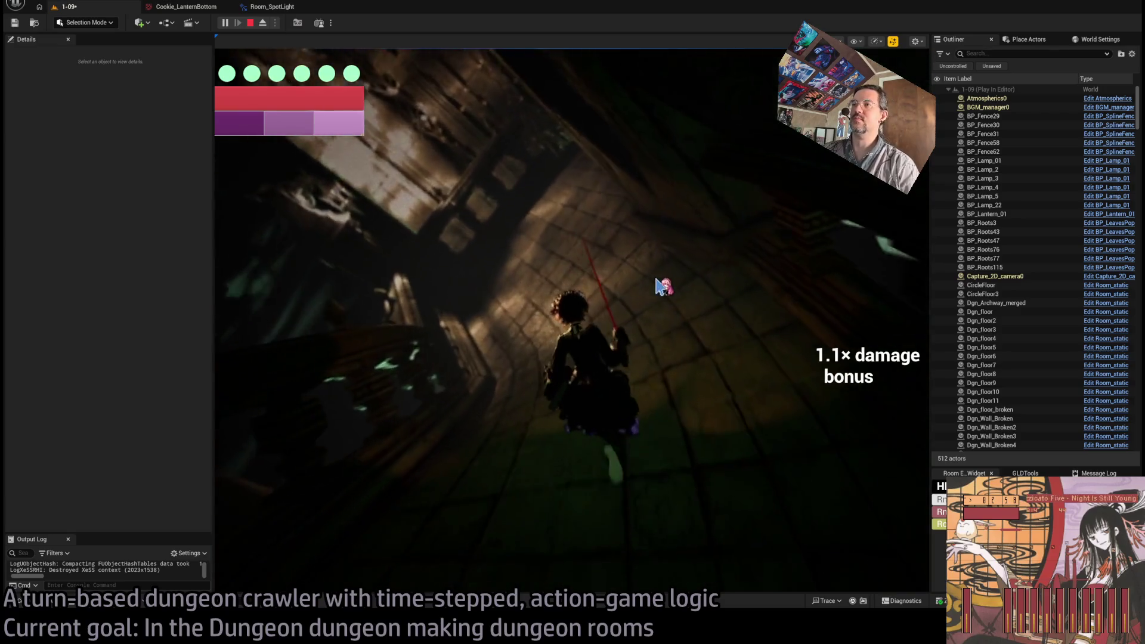
pyautogui.moveTo(644, 278); pyautogui.dragTo(605, 229)
pyautogui.click(843, 312)
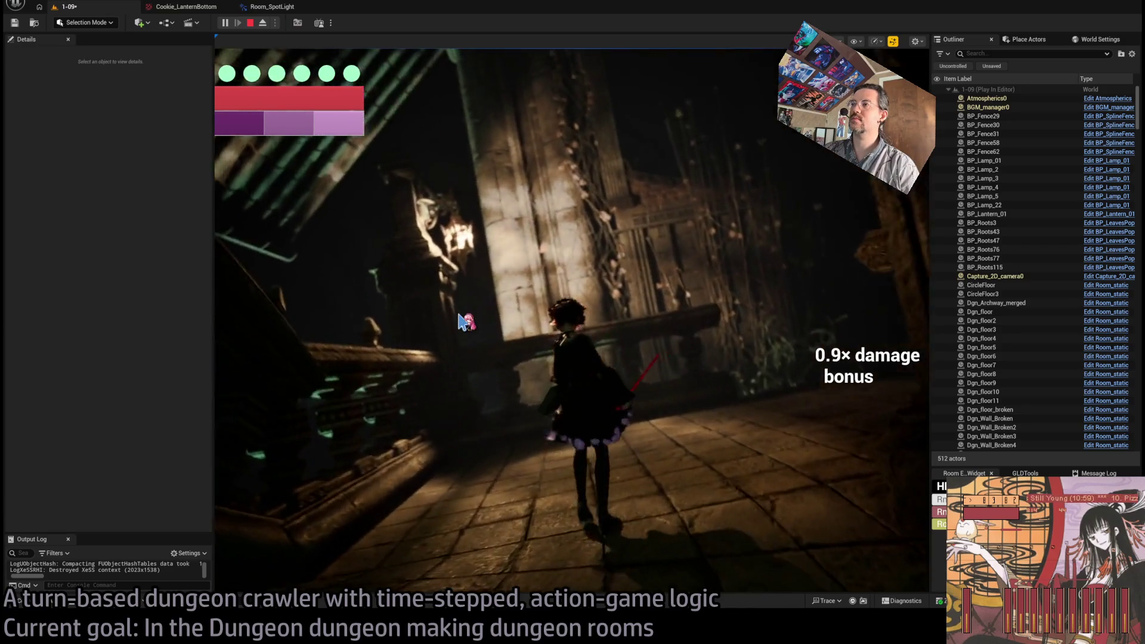
pyautogui.press('w')
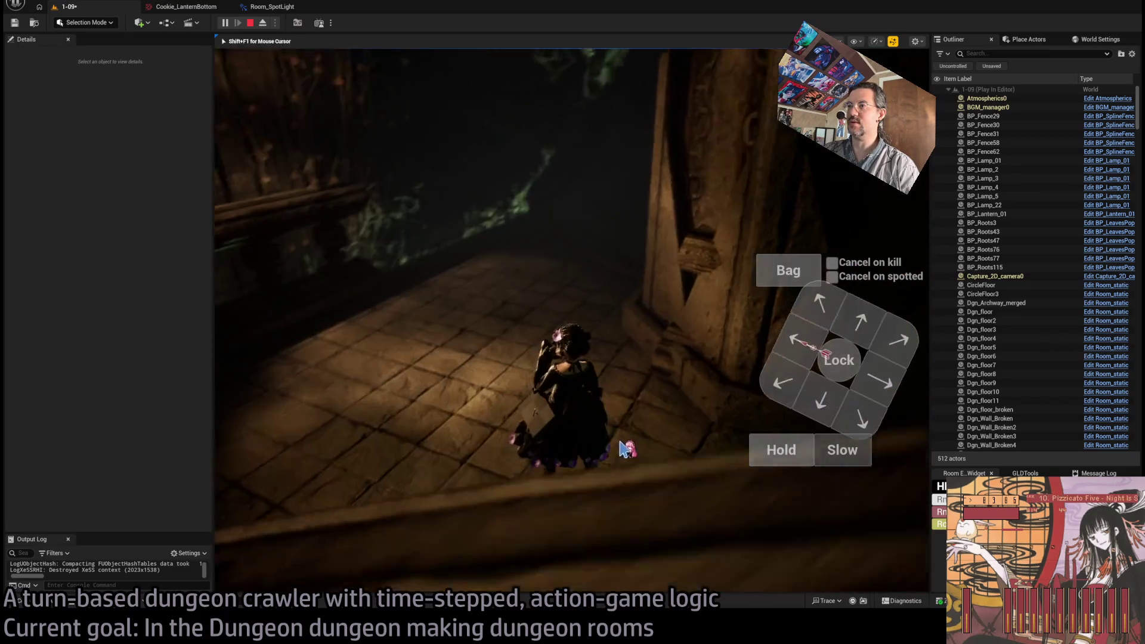
pyautogui.click(445, 365)
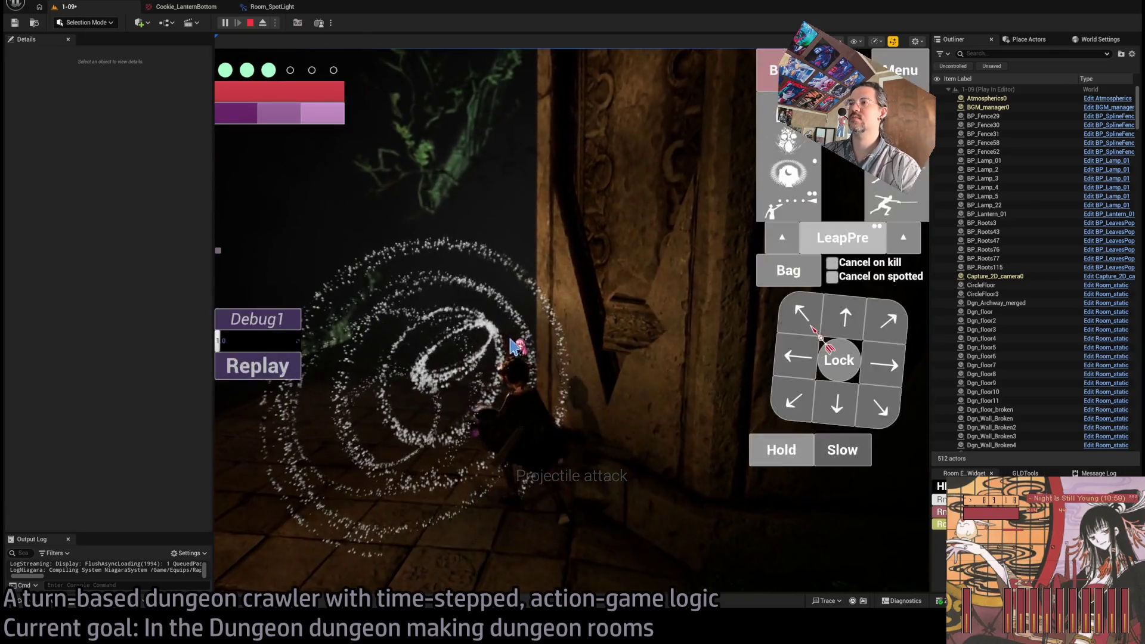
pyautogui.press('Escape')
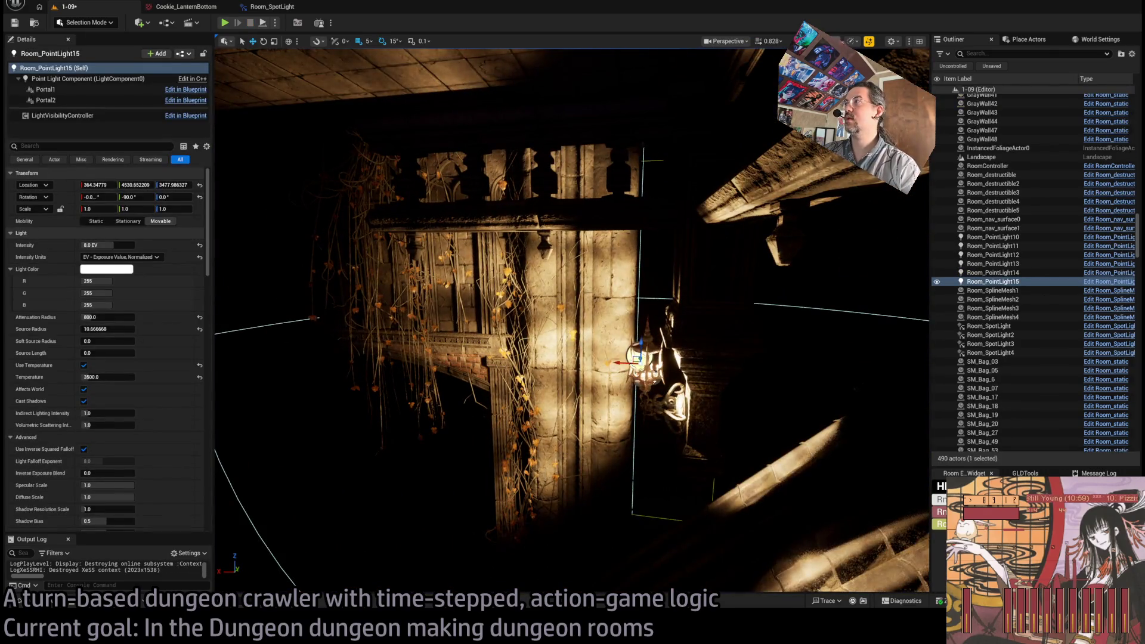
# Step: Switch the viewport to Unlit and browse the Base_classes folders to Room_actors
pyautogui.hotkey('alt', '3')
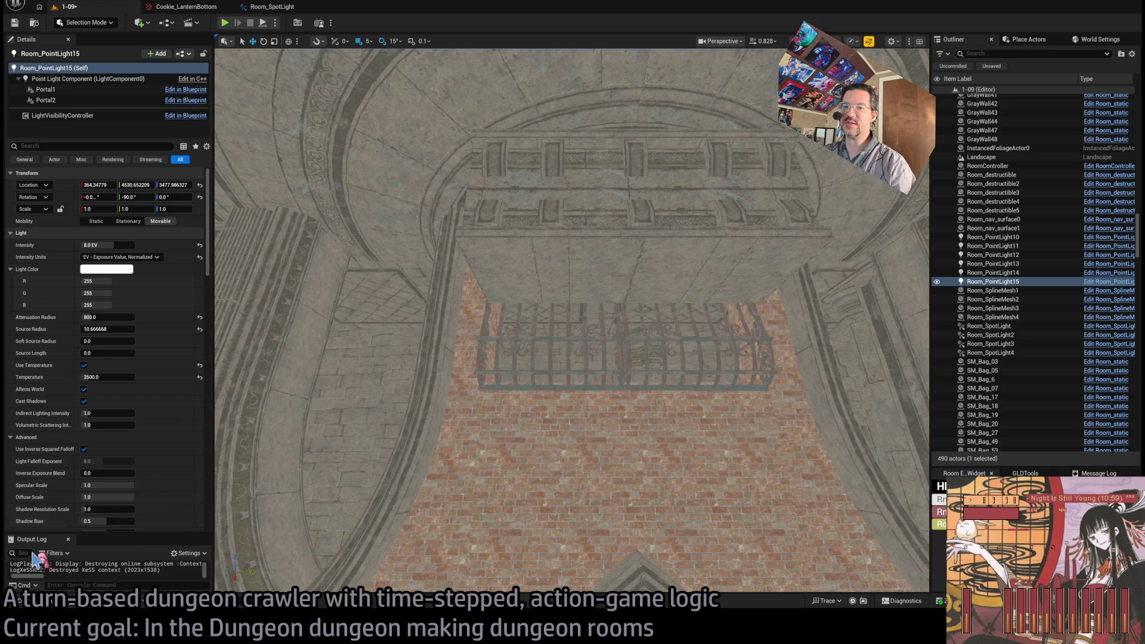
pyautogui.click(49, 605)
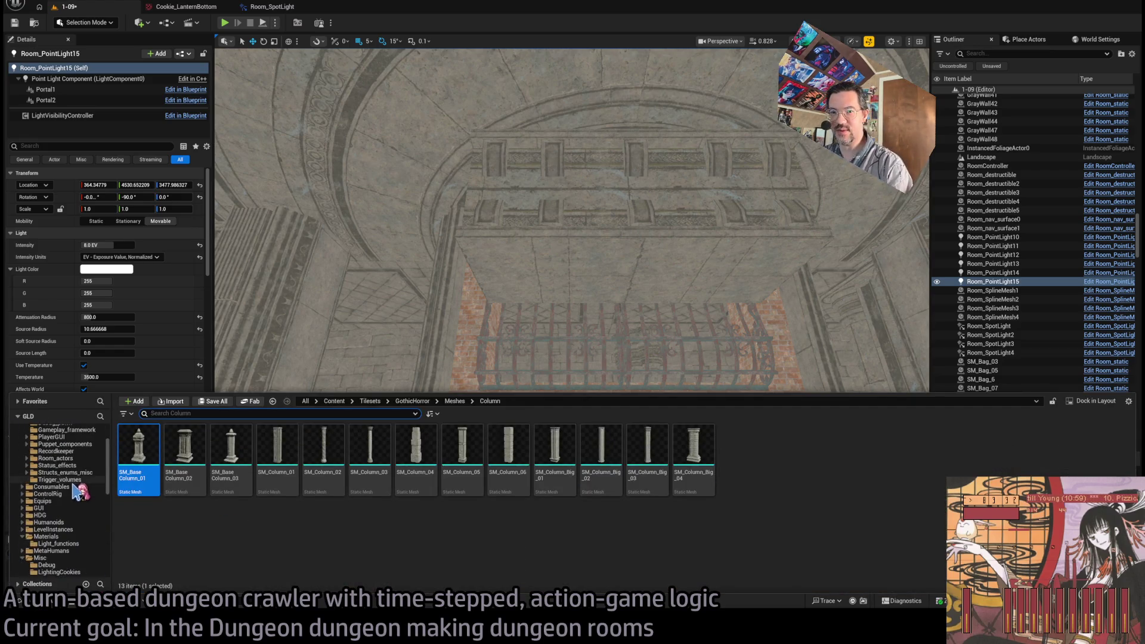
pyautogui.click(65, 522)
pyautogui.click(60, 507)
pyautogui.click(60, 514)
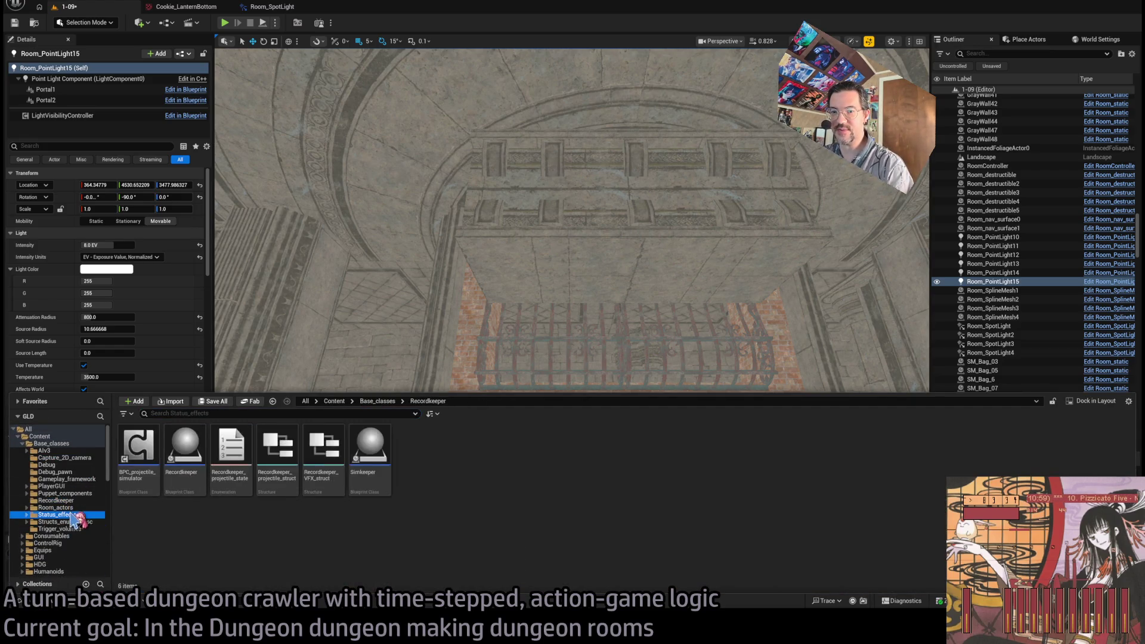
pyautogui.click(74, 501)
pyautogui.click(57, 508)
pyautogui.click(79, 514)
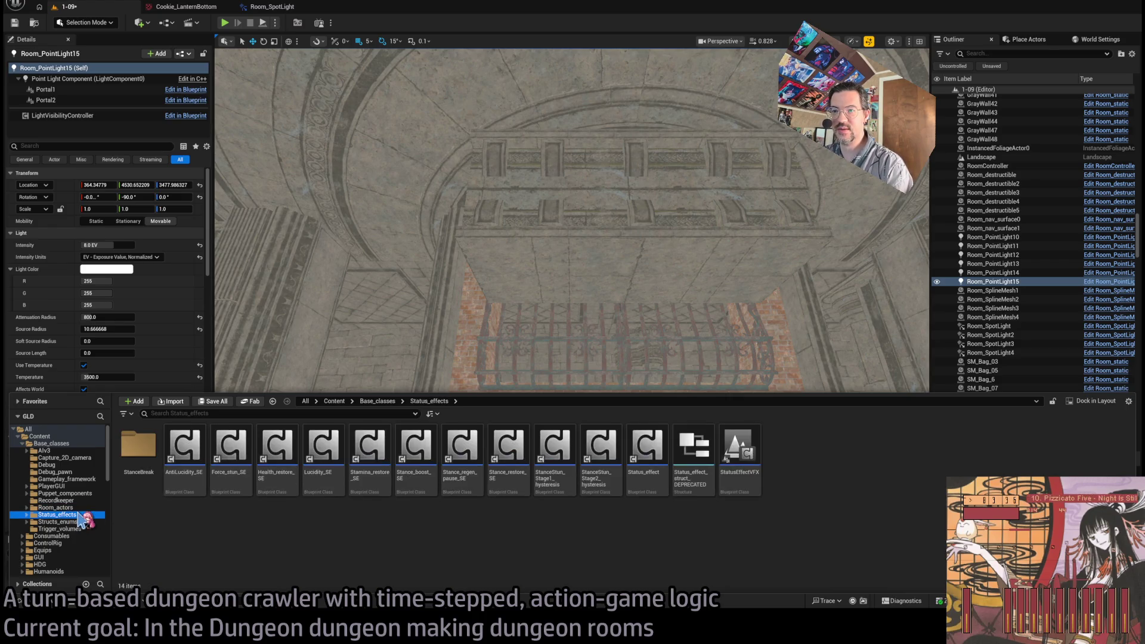
pyautogui.click(82, 501)
pyautogui.click(83, 529)
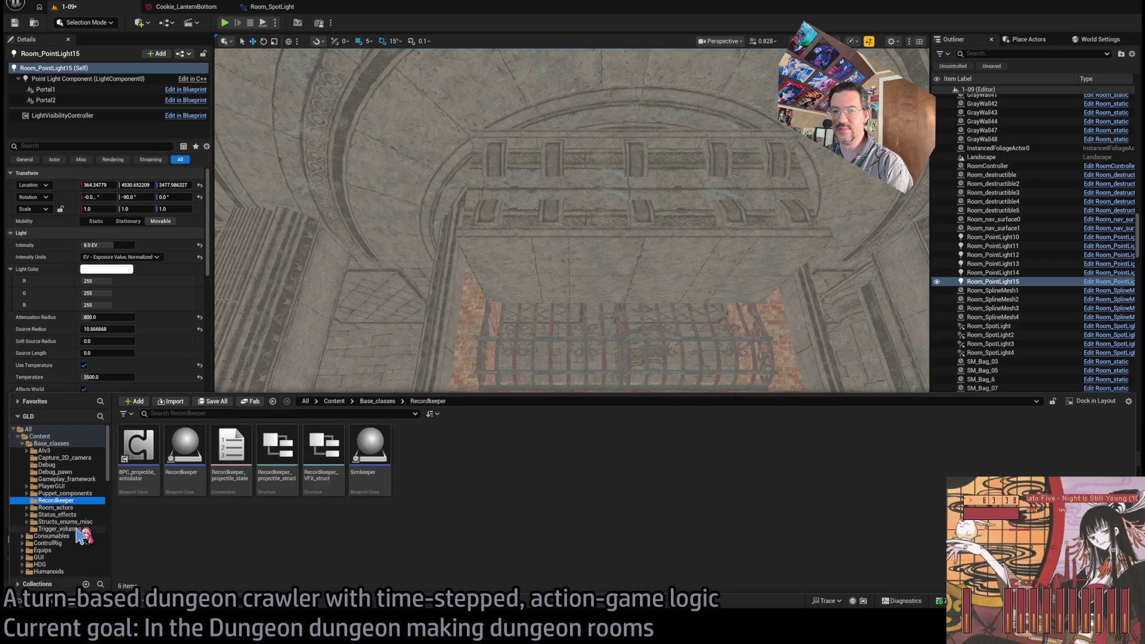
pyautogui.click(86, 522)
pyautogui.click(83, 529)
pyautogui.click(79, 514)
pyautogui.click(56, 508)
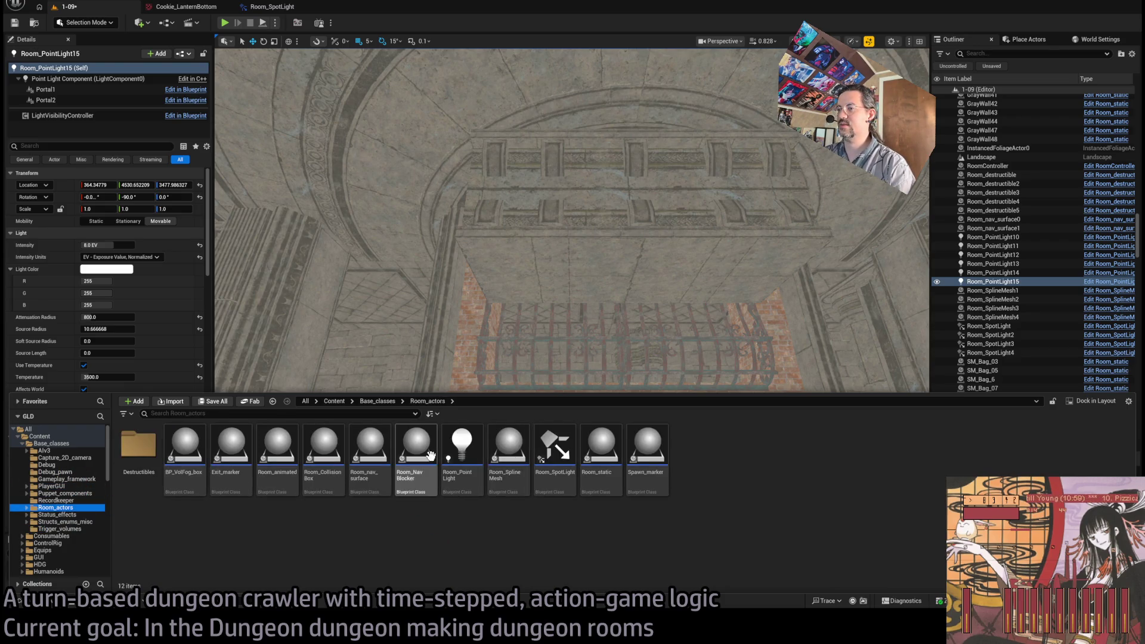
# Step: Place a Room_nav_surface actor from Room_actors into the level
pyautogui.moveTo(411, 453)
pyautogui.mouseDown()
pyautogui.moveTo(654, 235)
pyautogui.moveTo(646, 252)
pyautogui.moveTo(141, 603)
pyautogui.mouseUp()
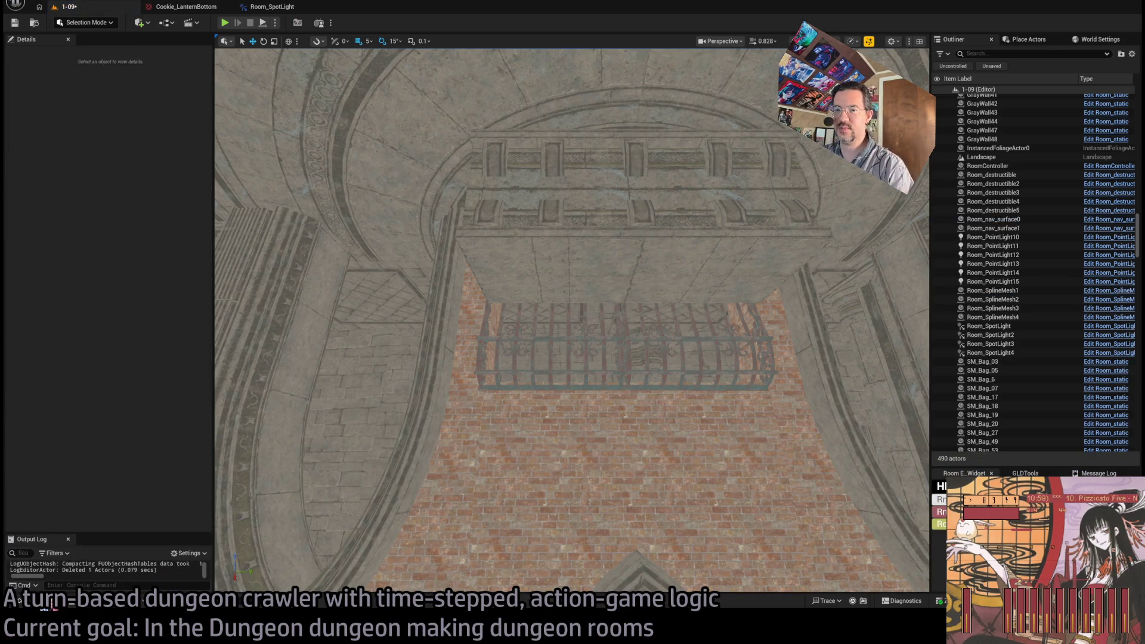
pyautogui.click(50, 603)
pyautogui.moveTo(362, 456); pyautogui.dragTo(688, 80)
# Step: Slide the new nav surface along X to about 905
pyautogui.press('f')
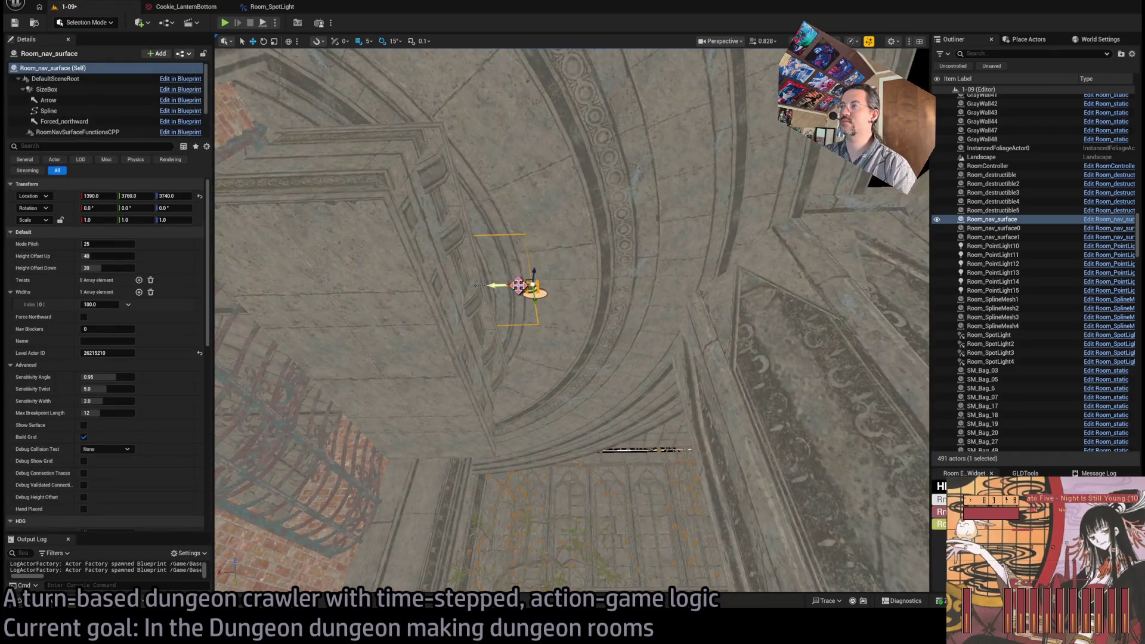
pyautogui.moveTo(517, 285)
pyautogui.mouseDown()
pyautogui.moveTo(746, 280)
pyautogui.moveTo(723, 266)
pyautogui.mouseUp()
pyautogui.moveTo(637, 279); pyautogui.dragTo(685, 273)
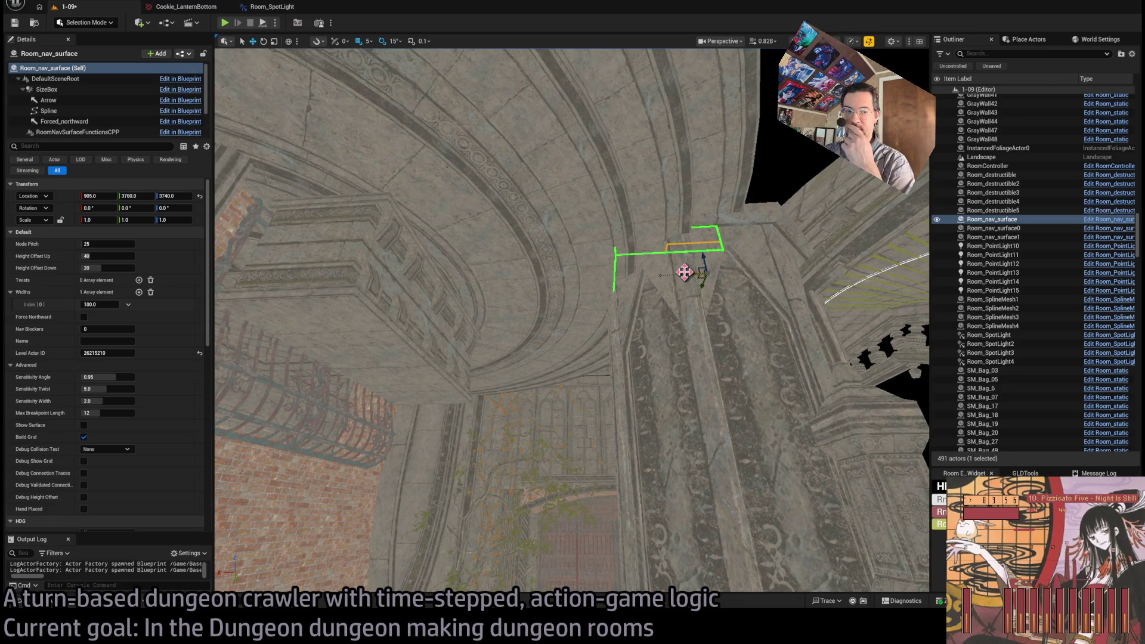
pyautogui.moveTo(698, 275); pyautogui.dragTo(697, 275)
pyautogui.moveTo(866, 352)
pyautogui.mouseDown()
pyautogui.moveTo(655, 472)
pyautogui.moveTo(621, 377)
pyautogui.moveTo(542, 345)
pyautogui.mouseUp()
# Step: Raise the nav surface up near the ceiling and select its spline
pyautogui.click(616, 451)
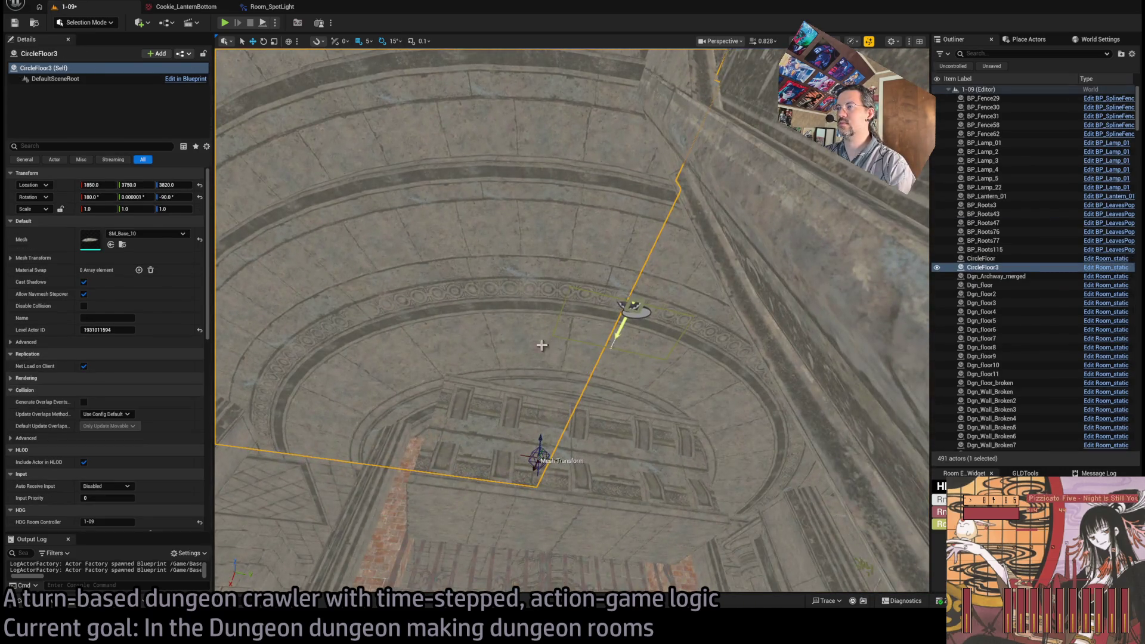
pyautogui.click(640, 304)
pyautogui.moveTo(92, 196); pyautogui.dragTo(101, 196)
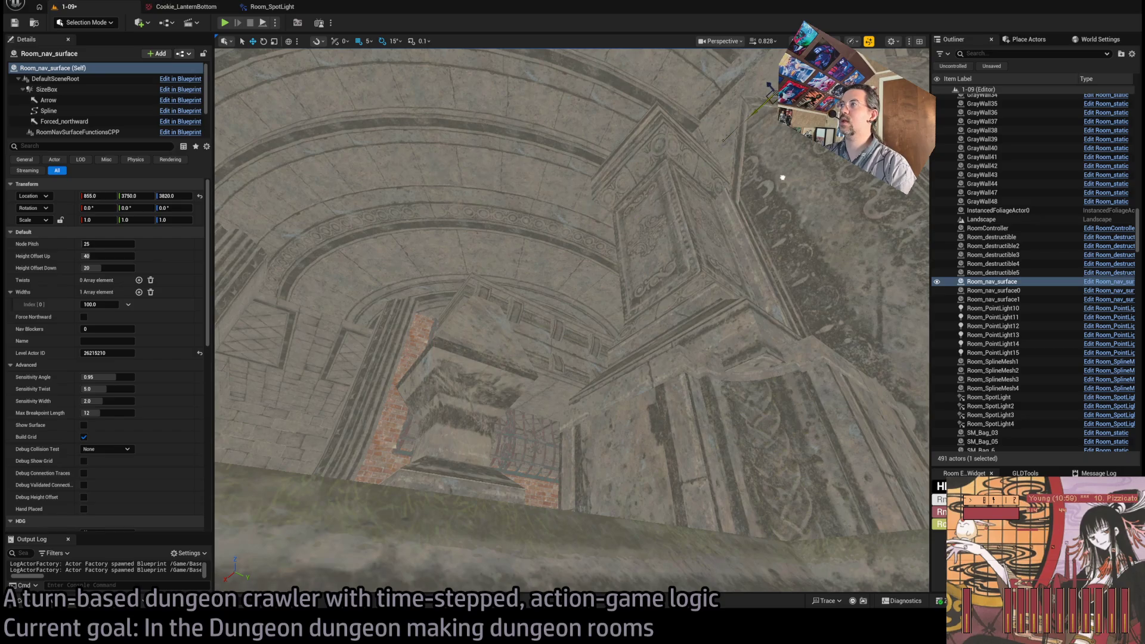
pyautogui.moveTo(782, 177); pyautogui.dragTo(755, 144)
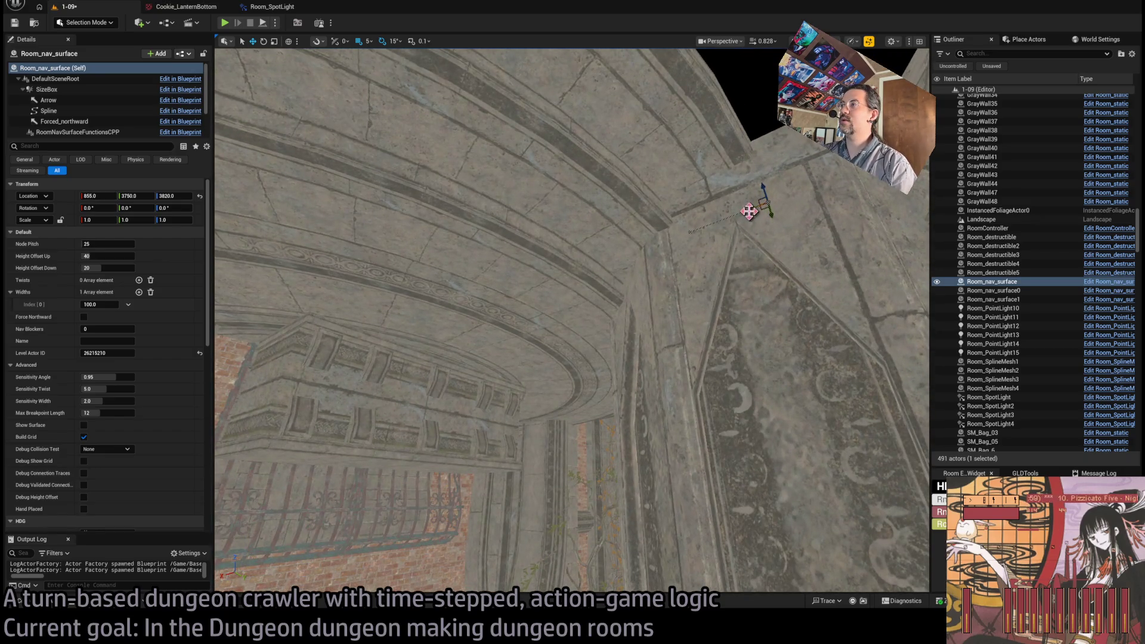
pyautogui.moveTo(735, 216); pyautogui.dragTo(724, 250)
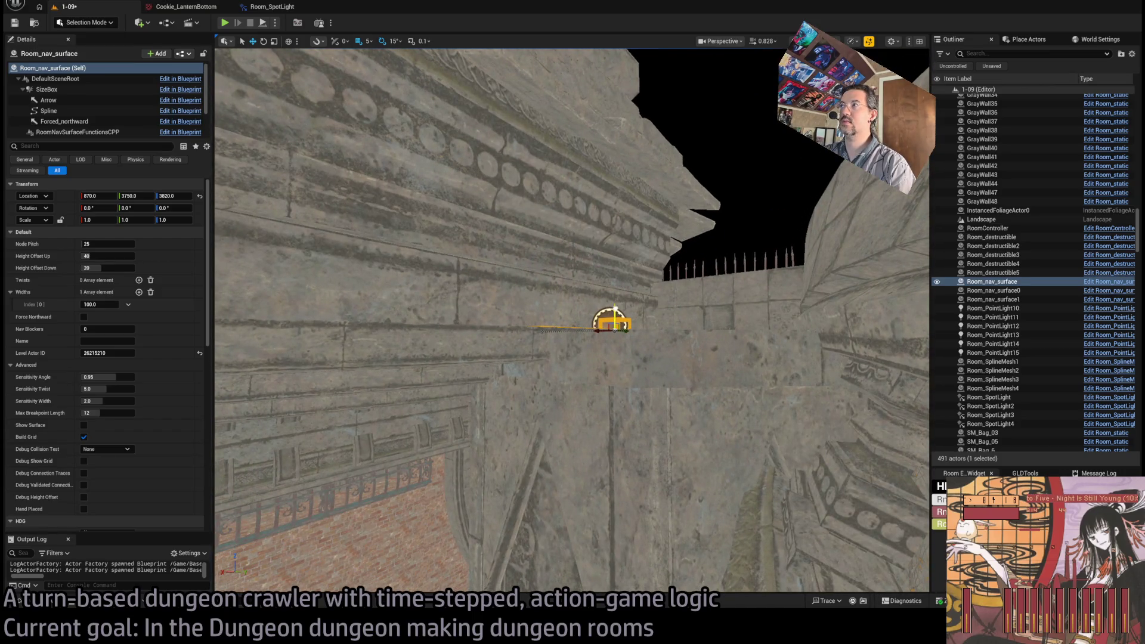
pyautogui.moveTo(614, 314)
pyautogui.mouseDown()
pyautogui.moveTo(606, 173)
pyautogui.moveTo(708, 285)
pyautogui.mouseUp()
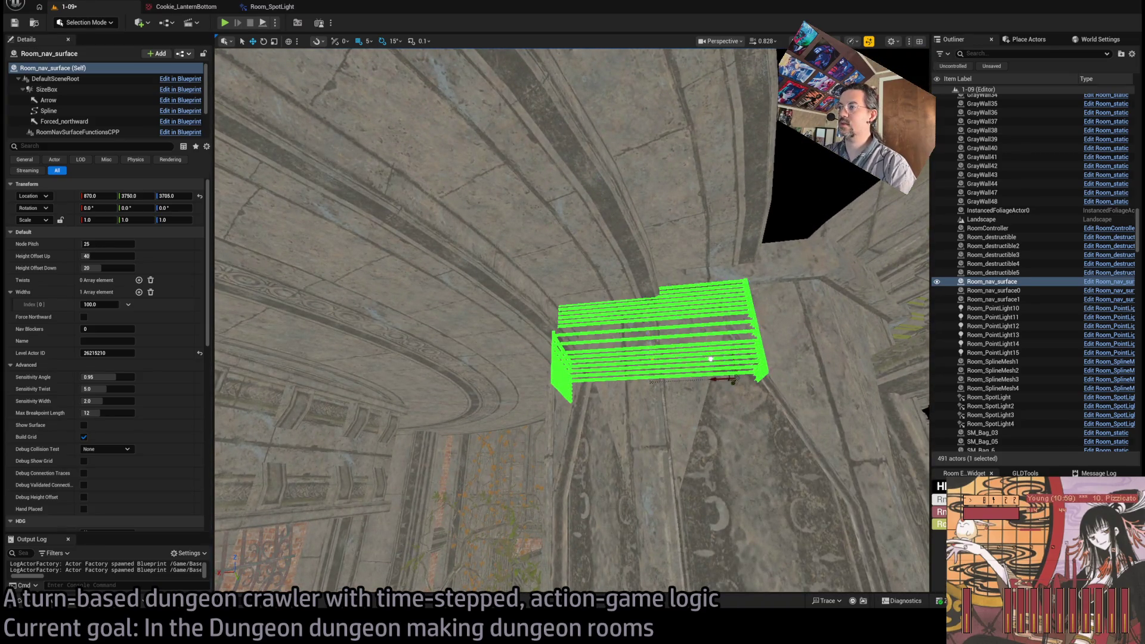
pyautogui.click(733, 377)
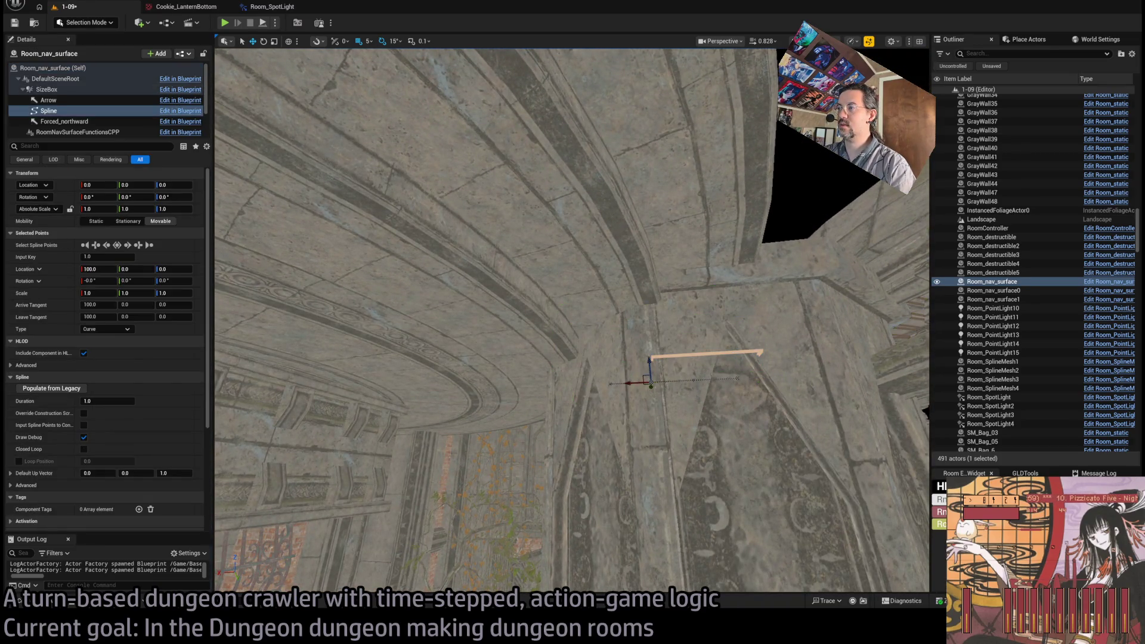
# Step: Drag the spline's end point outward and adjust its length
pyautogui.moveTo(737, 377)
pyautogui.mouseDown()
pyautogui.moveTo(710, 409)
pyautogui.moveTo(709, 395)
pyautogui.moveTo(831, 421)
pyautogui.moveTo(733, 316)
pyautogui.moveTo(761, 391)
pyautogui.mouseUp()
pyautogui.click(707, 372)
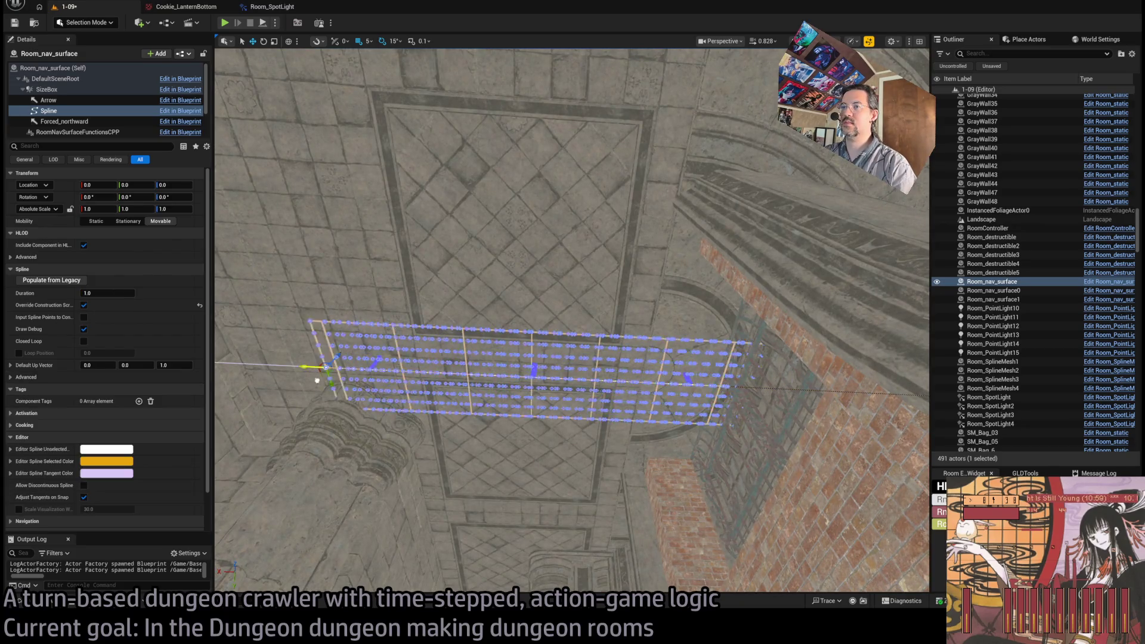
pyautogui.moveTo(317, 379)
pyautogui.mouseDown()
pyautogui.moveTo(233, 367)
pyautogui.moveTo(435, 371)
pyautogui.moveTo(409, 370)
pyautogui.mouseUp()
pyautogui.press('f')
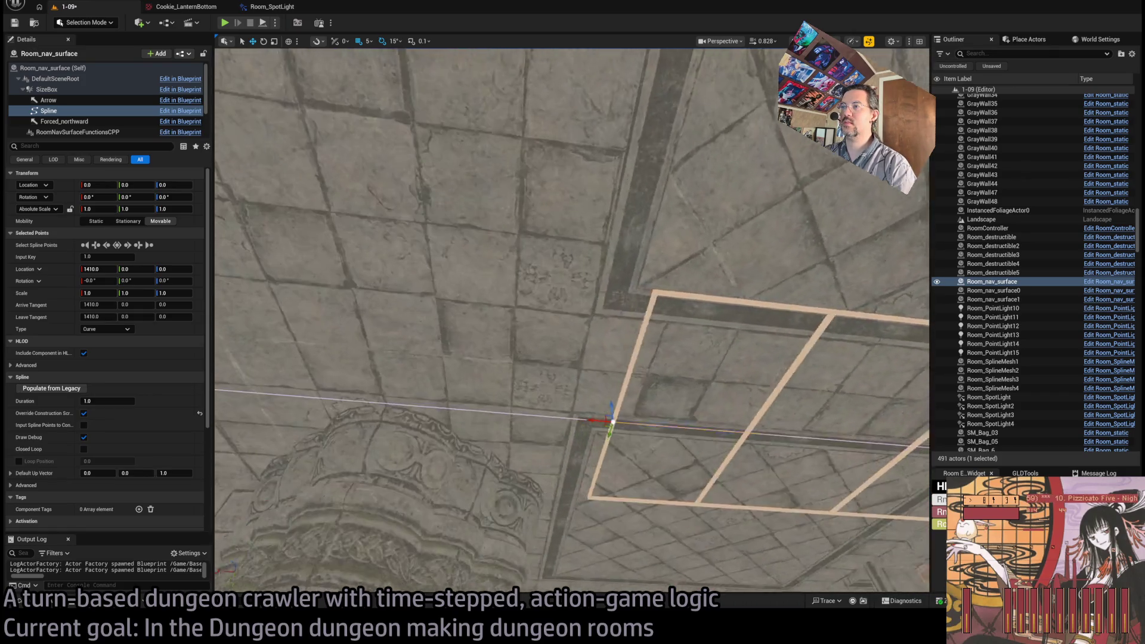
pyautogui.scroll(-5, 608, 446)
# Step: Extend the spline end point along the ceiling to X 1480, then reselect Room_nav_surface (Self)
pyautogui.click(608, 445)
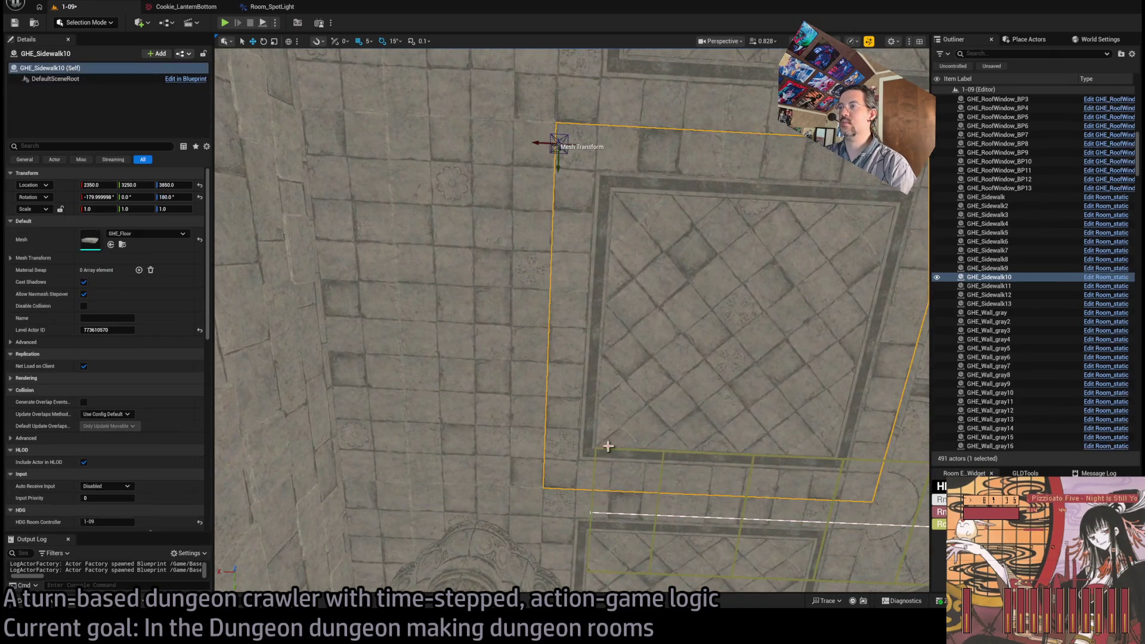
pyautogui.click(591, 513)
pyautogui.click(590, 512)
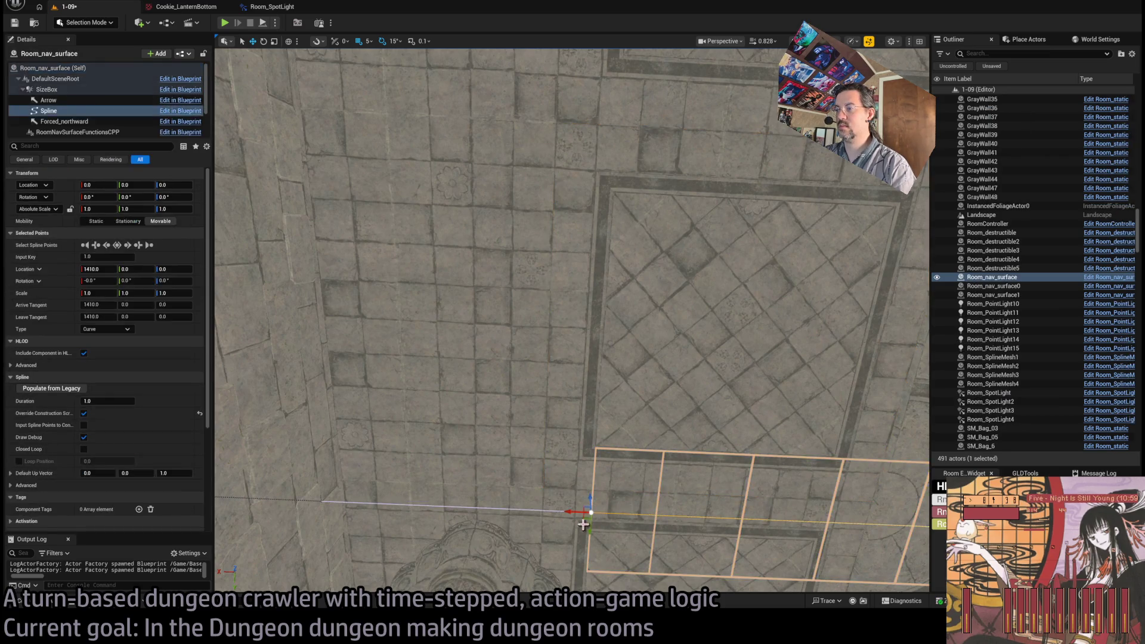
pyautogui.moveTo(574, 511); pyautogui.dragTo(538, 511)
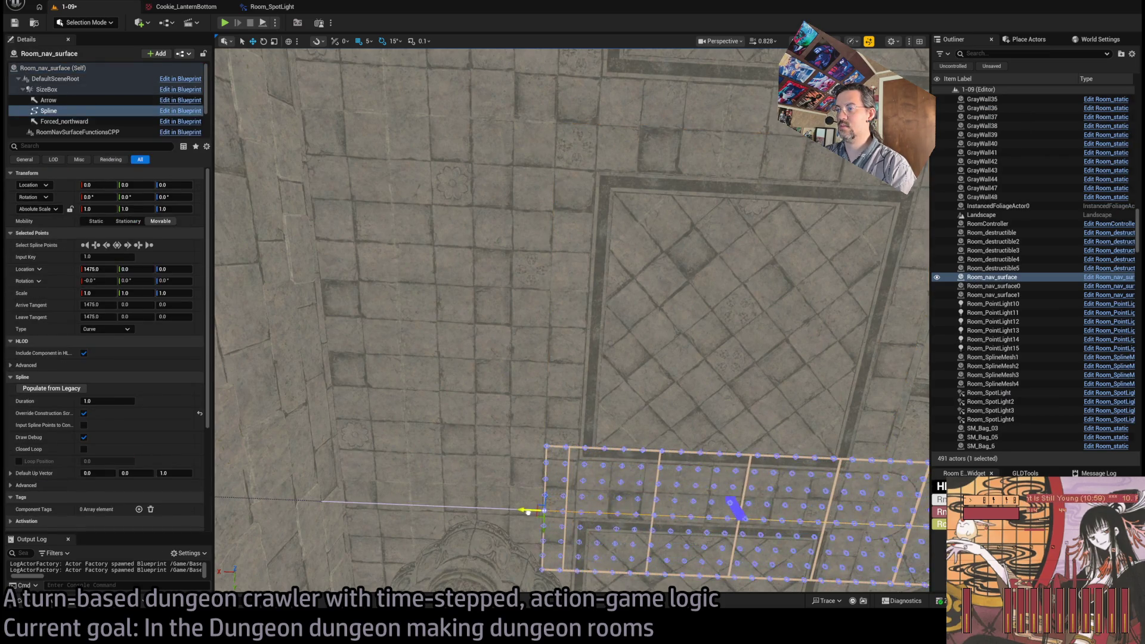
pyautogui.scroll(5, 524, 512)
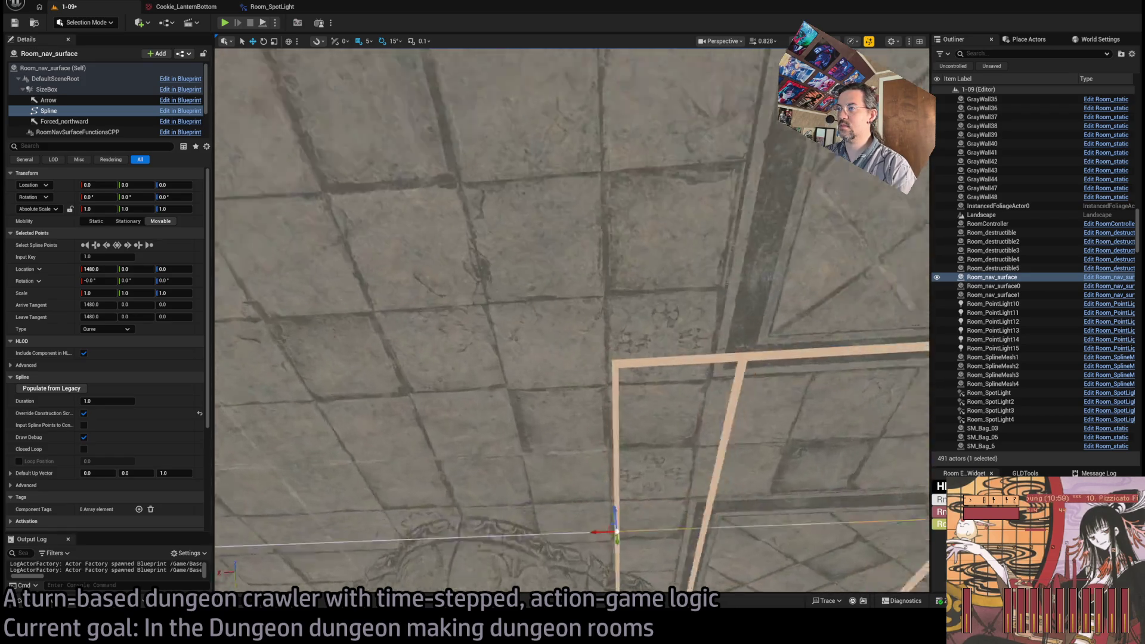
pyautogui.moveTo(311, 377); pyautogui.dragTo(311, 377)
pyautogui.scroll(-3, 115, 468)
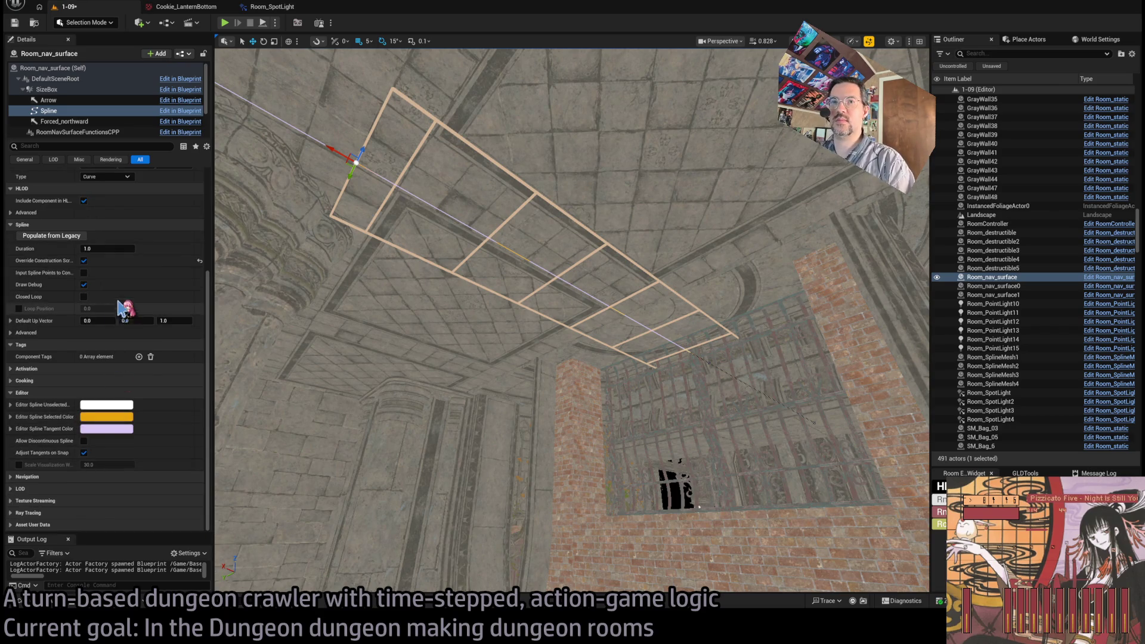
pyautogui.scroll(3, 141, 316)
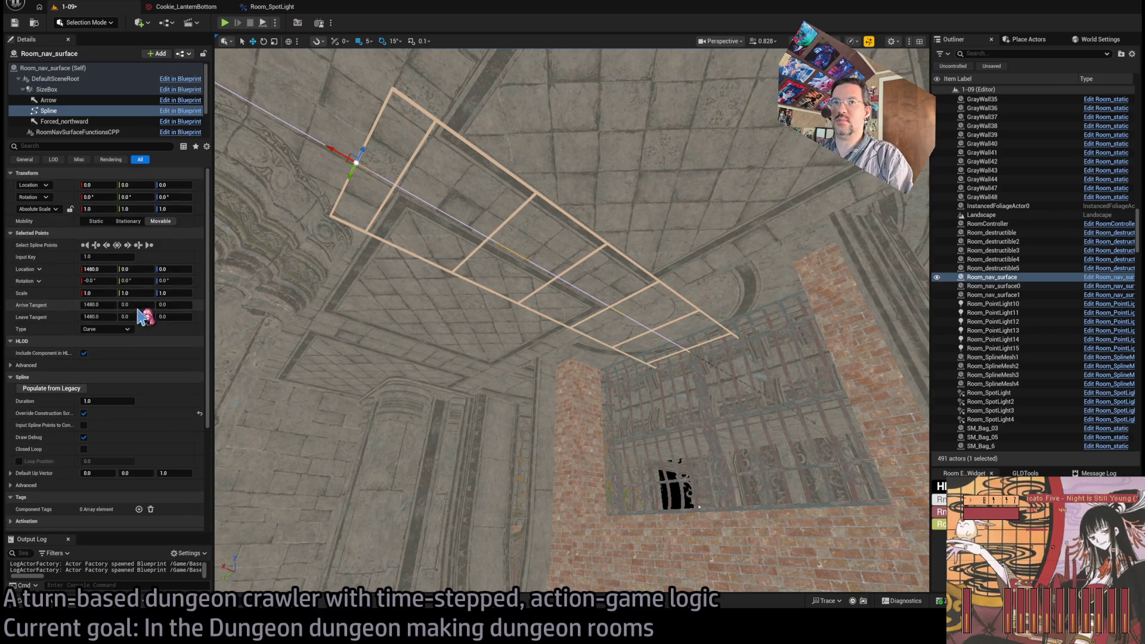
pyautogui.click(54, 69)
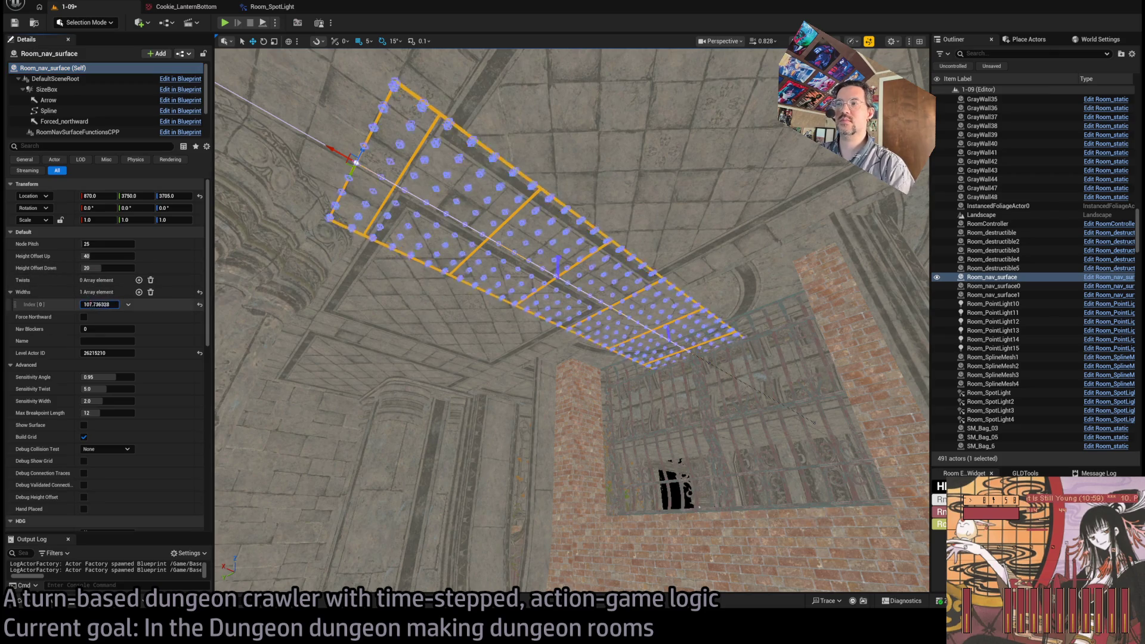
# Step: Set the nav surface's Widths Index[0] to 900 and check the grid across the ceiling
pyautogui.moveTo(573, 322); pyautogui.dragTo(525, 310)
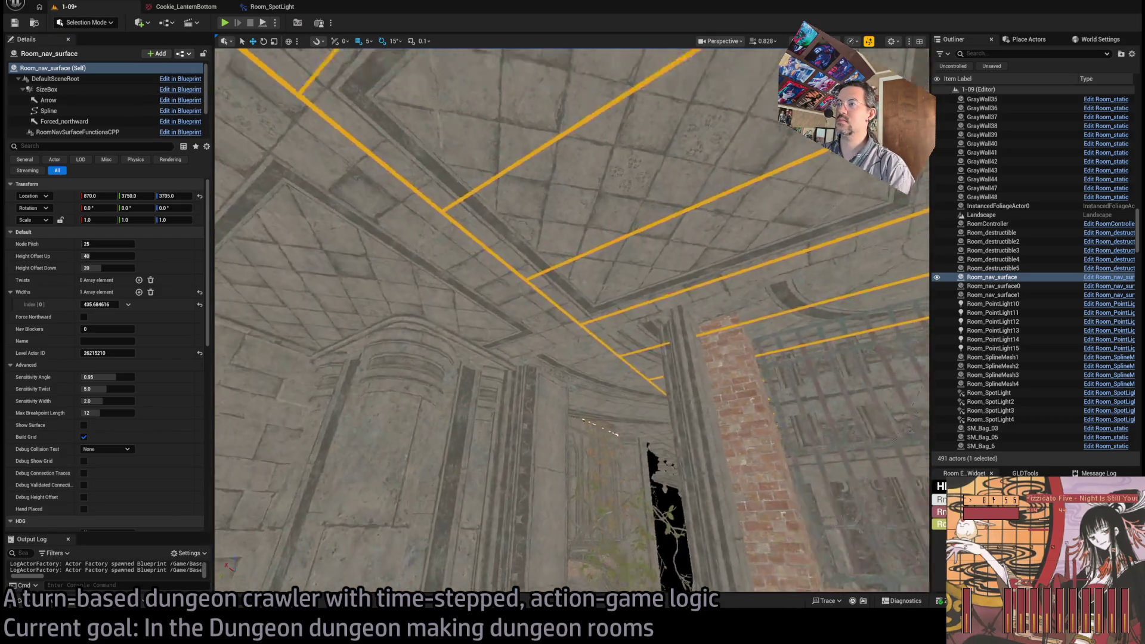
pyautogui.click(98, 304)
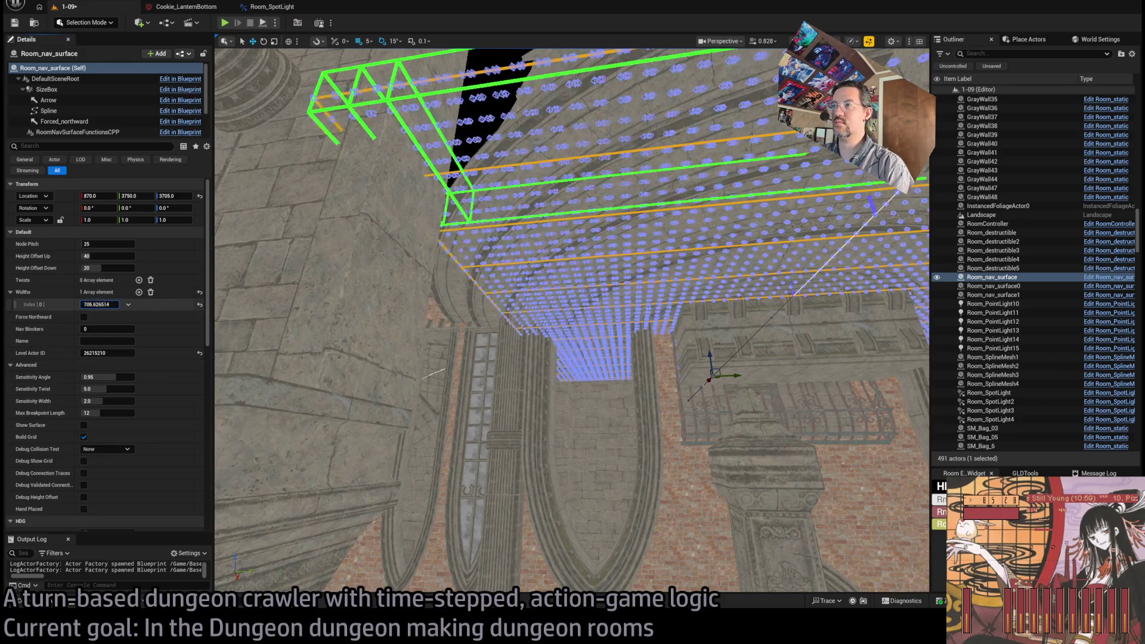
pyautogui.click(111, 303)
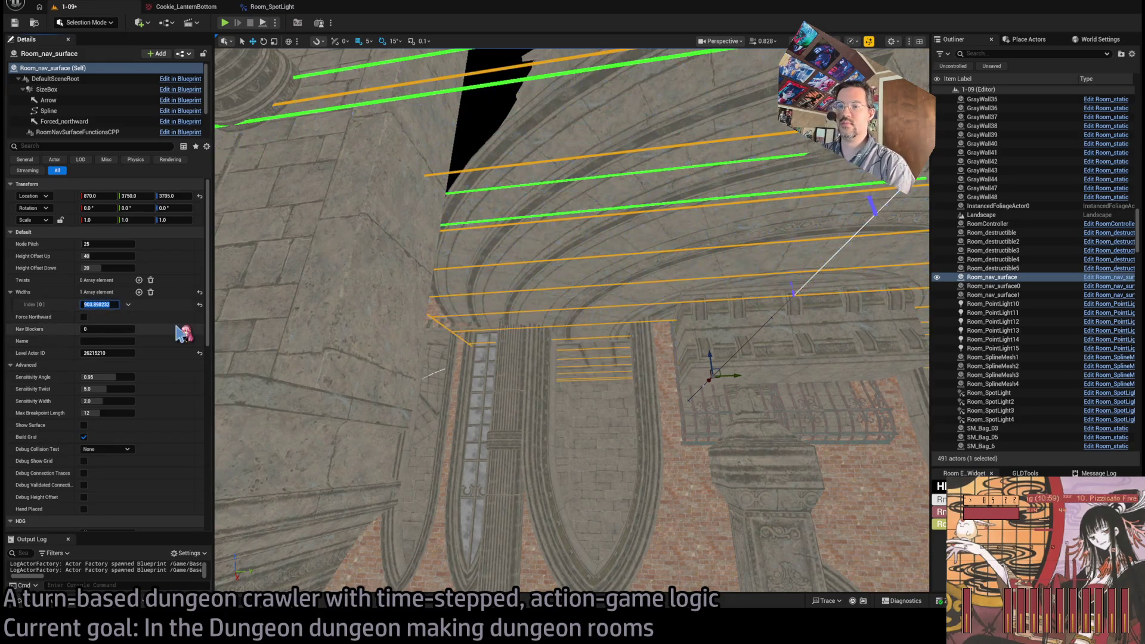
pyautogui.press('Return')
pyautogui.moveTo(572, 322)
pyautogui.mouseDown()
pyautogui.moveTo(572, 417)
pyautogui.moveTo(512, 471)
pyautogui.moveTo(482, 411)
pyautogui.moveTo(436, 459)
pyautogui.moveTo(425, 443)
pyautogui.mouseUp()
pyautogui.click(139, 280)
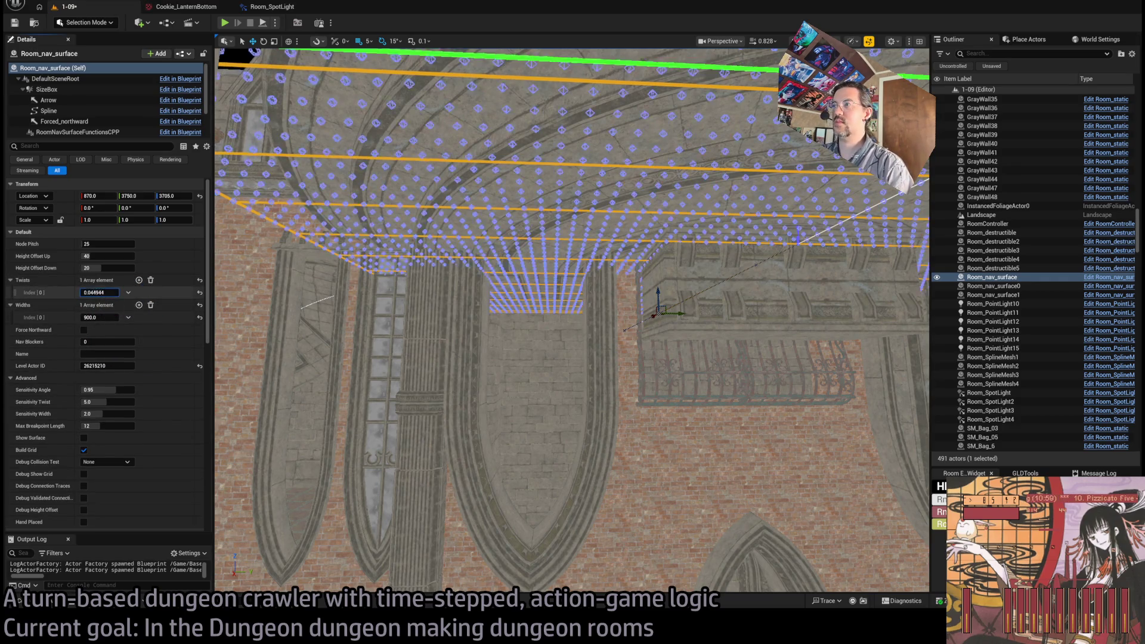
# Step: Set the nav surface's twist to 180 and a downward height offset of 80
pyautogui.write('180')
pyautogui.press('Return')
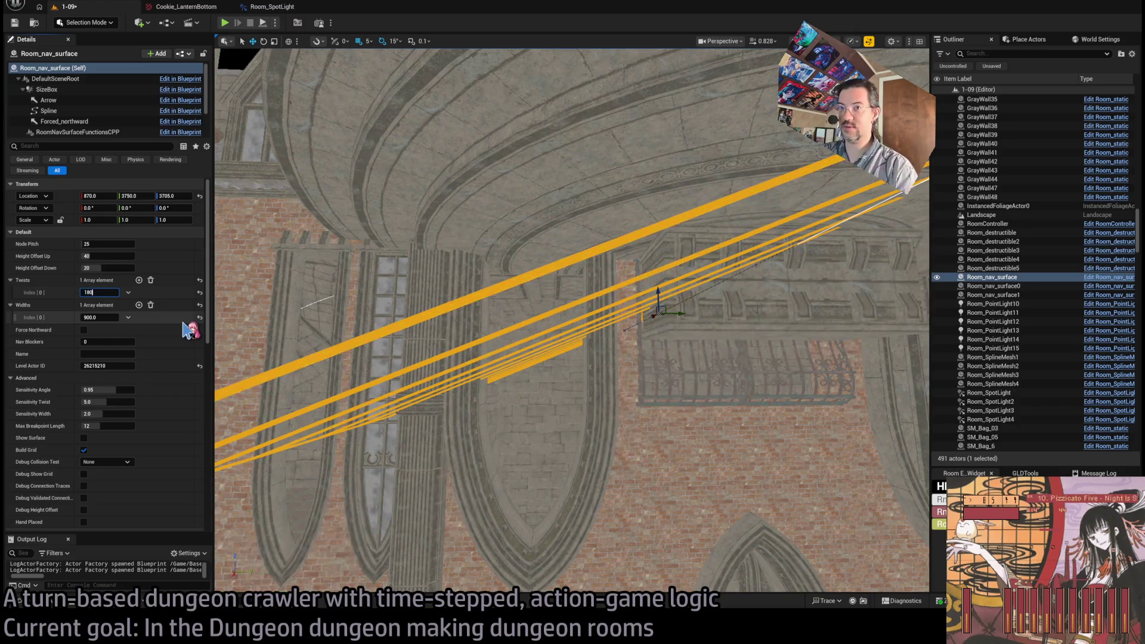
pyautogui.moveTo(231, 330)
pyautogui.mouseDown()
pyautogui.moveTo(239, 310)
pyautogui.moveTo(244, 334)
pyautogui.moveTo(238, 316)
pyautogui.mouseUp()
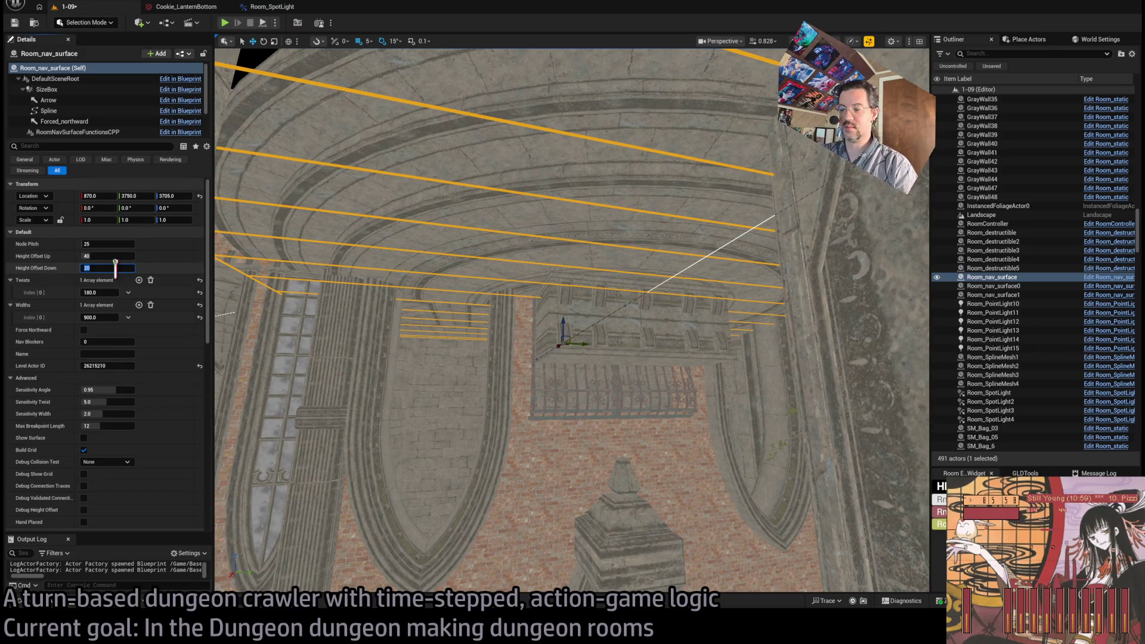
pyautogui.press('Return')
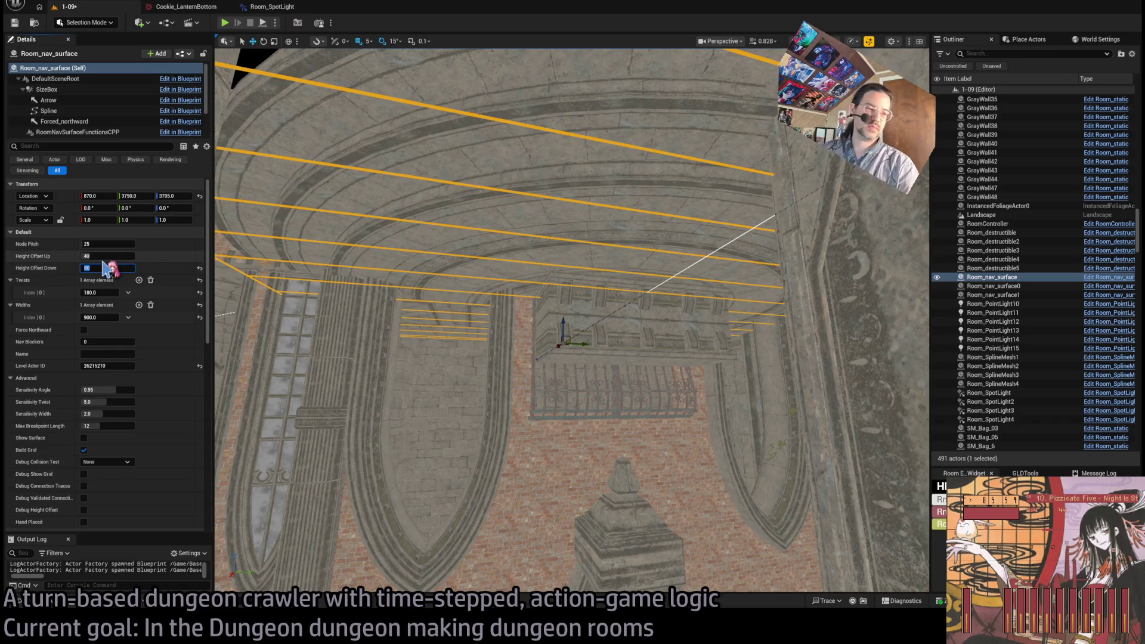
pyautogui.moveTo(417, 327)
pyautogui.mouseDown()
pyautogui.moveTo(406, 233)
pyautogui.moveTo(301, 269)
pyautogui.mouseUp()
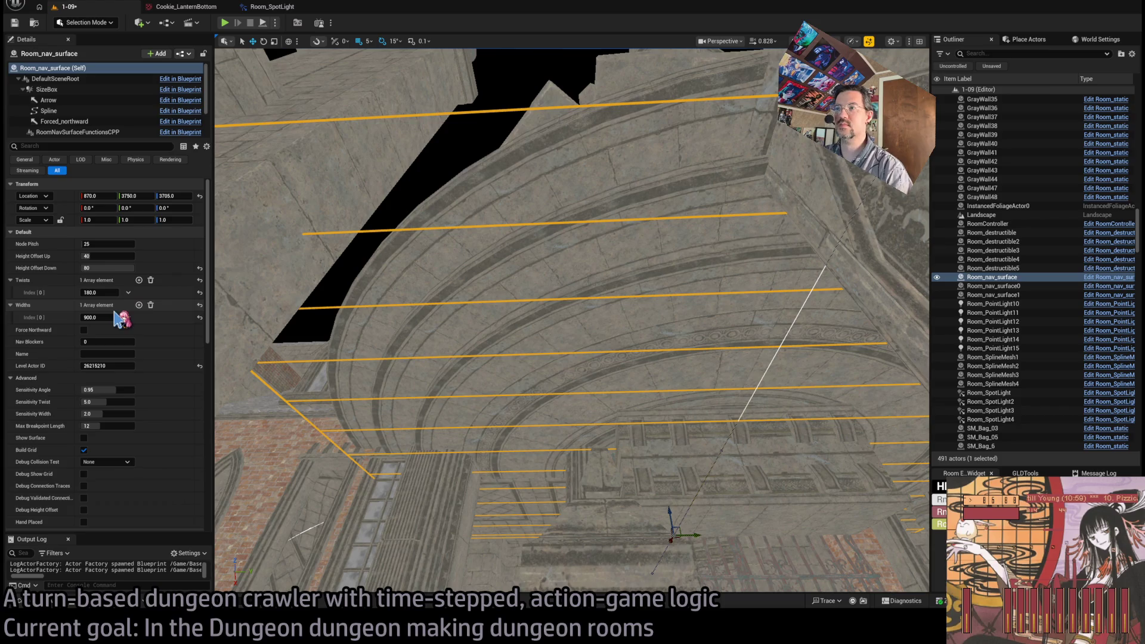
pyautogui.moveTo(221, 443); pyautogui.dragTo(222, 444)
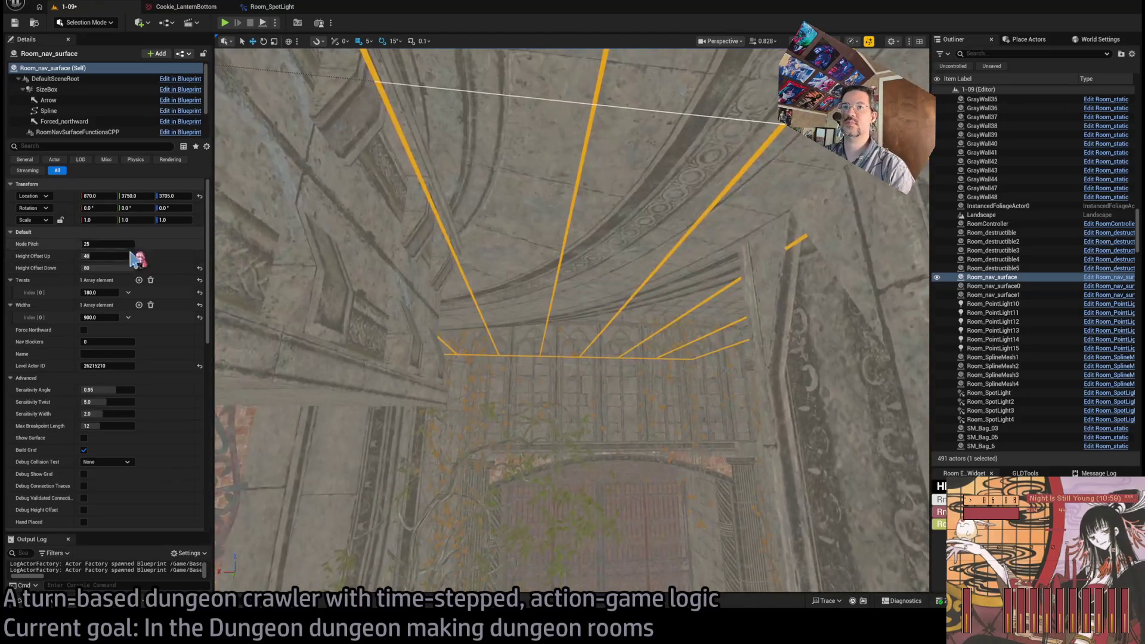
# Step: Change Height Offset Down to 100 and Height Offset Up to 0, checking the ceiling grid
pyautogui.click(120, 268)
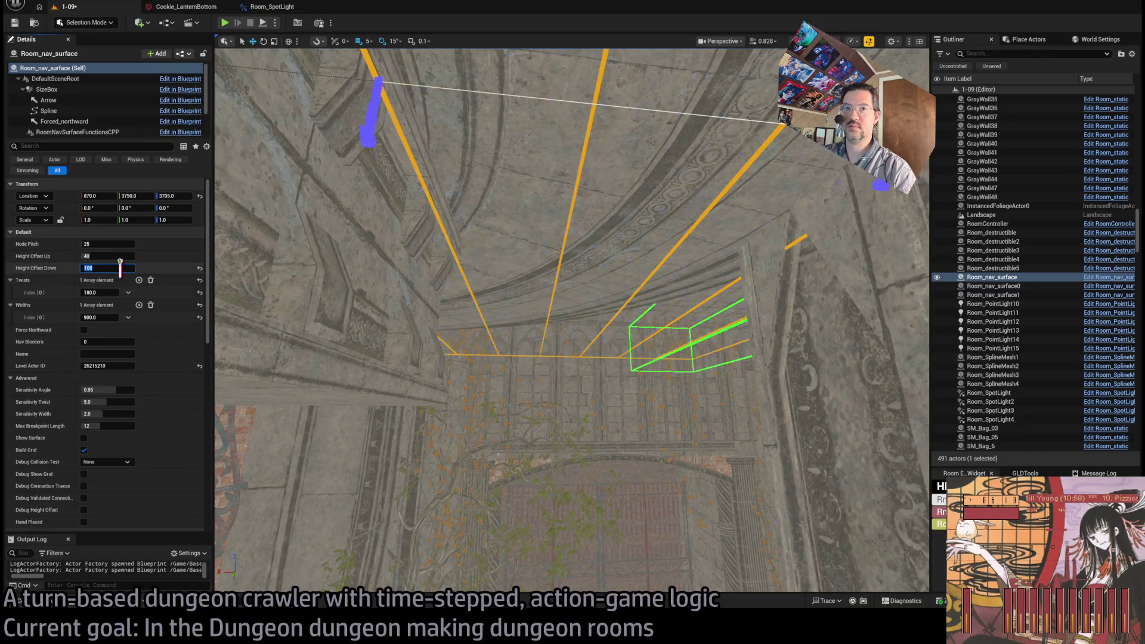
pyautogui.click(108, 258)
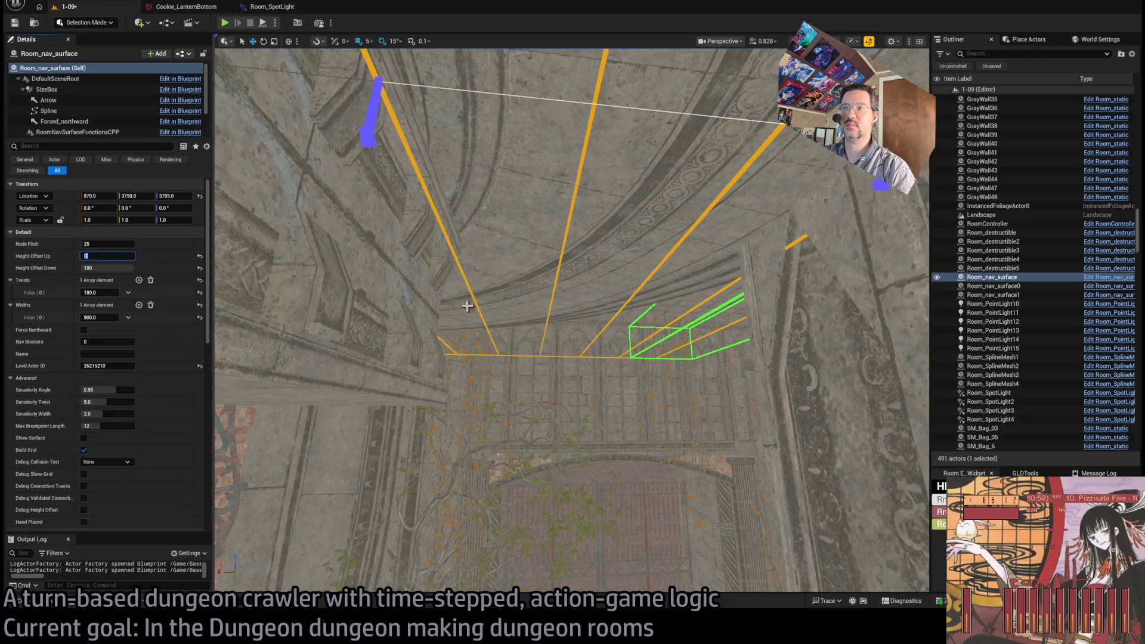
pyautogui.moveTo(465, 301); pyautogui.dragTo(441, 275)
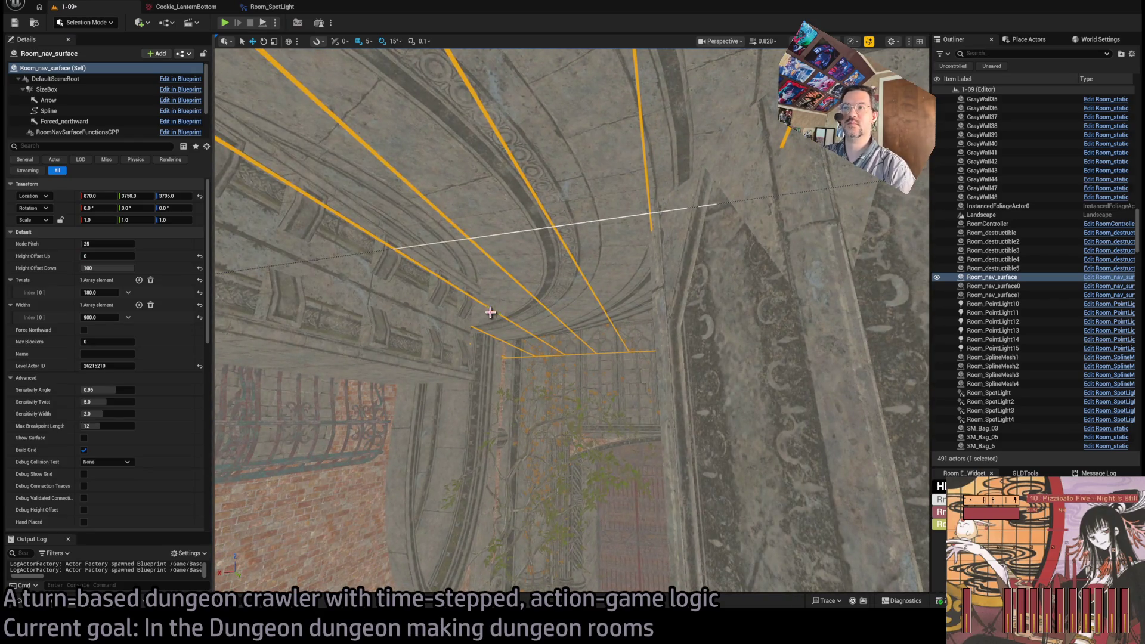
pyautogui.moveTo(588, 311)
pyautogui.mouseDown()
pyautogui.moveTo(597, 262)
pyautogui.moveTo(596, 334)
pyautogui.moveTo(589, 307)
pyautogui.mouseUp()
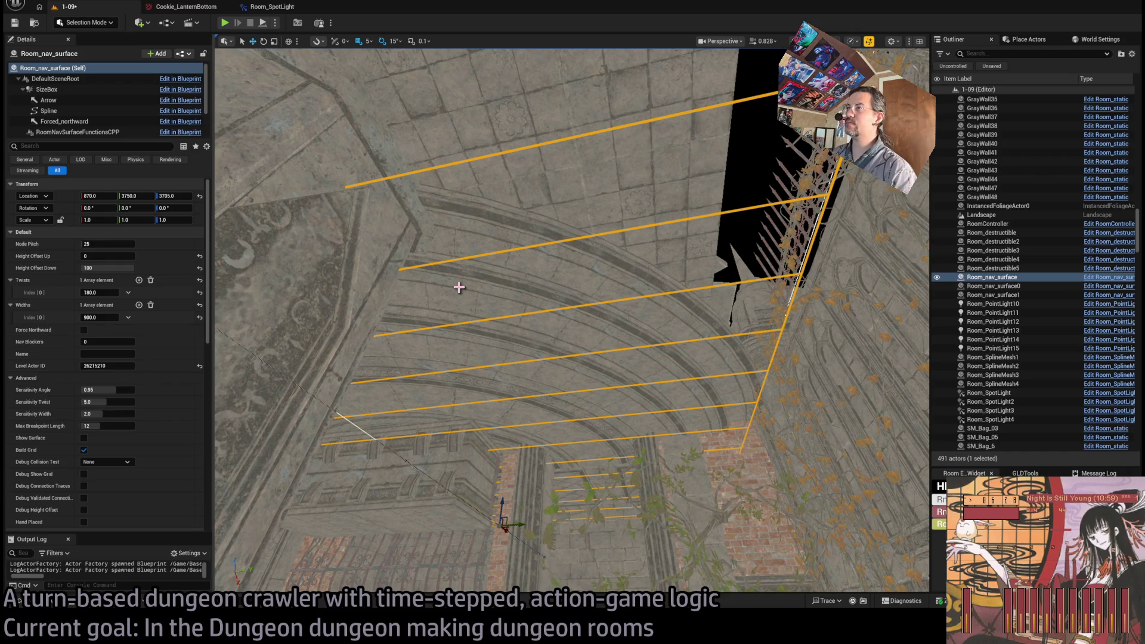
pyautogui.moveTo(458, 287)
pyautogui.mouseDown()
pyautogui.moveTo(459, 179)
pyautogui.moveTo(458, 268)
pyautogui.mouseUp()
pyautogui.moveTo(412, 197); pyautogui.dragTo(412, 197)
pyautogui.click(440, 261)
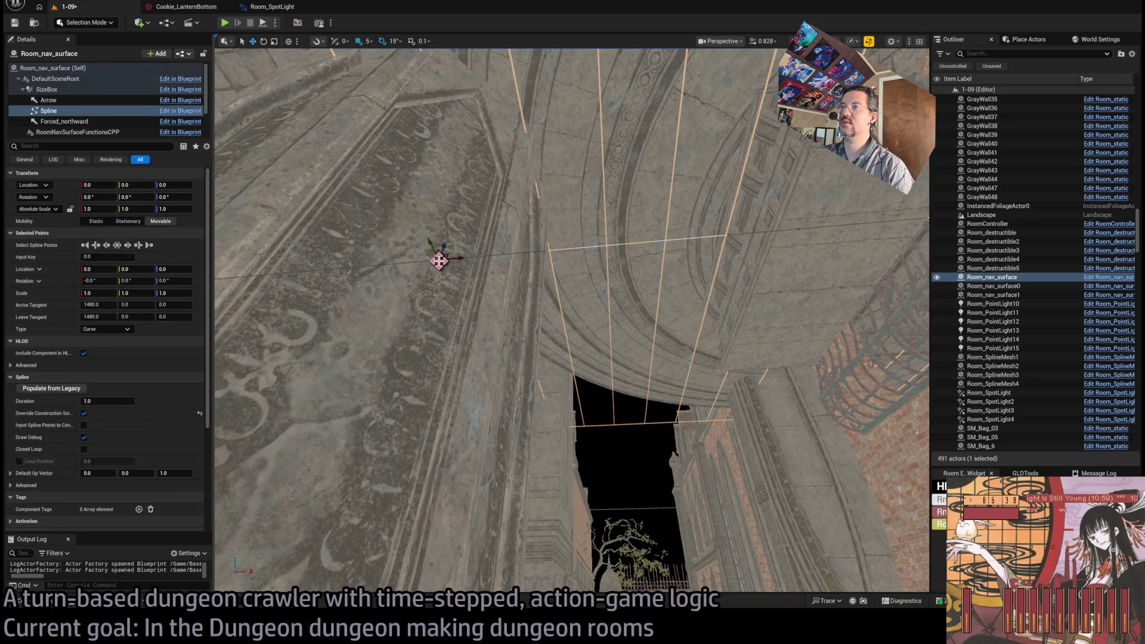
# Step: Move a spline point, undo the change, and reselect the nav surface
pyautogui.moveTo(465, 257)
pyautogui.mouseDown()
pyautogui.moveTo(441, 258)
pyautogui.moveTo(601, 258)
pyautogui.moveTo(590, 249)
pyautogui.mouseUp()
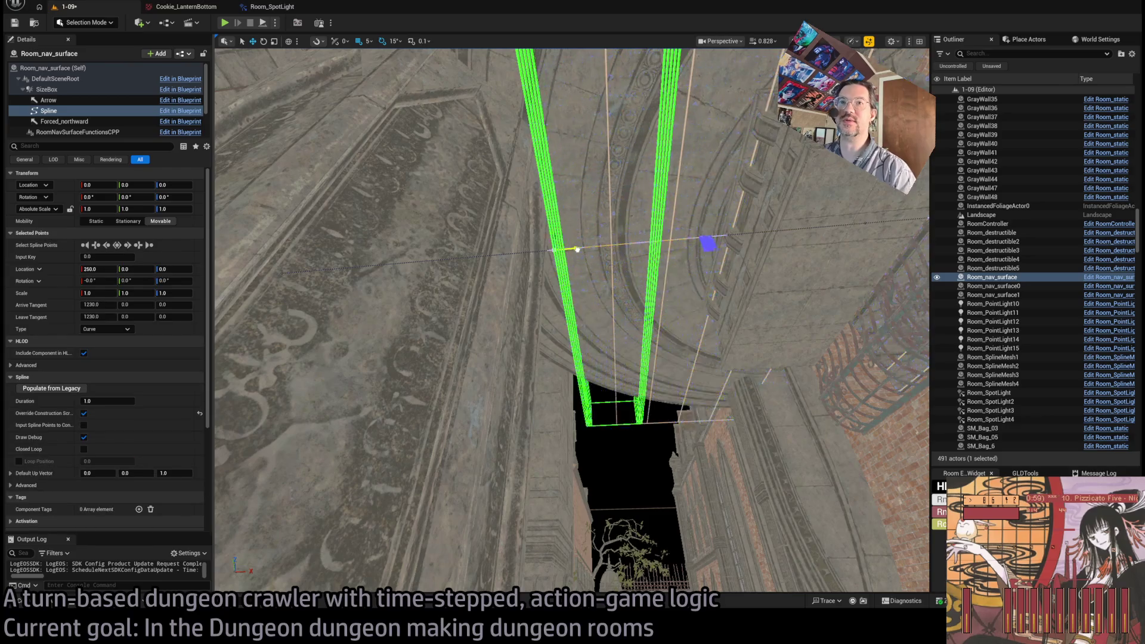
pyautogui.hotkey('ctrl', 'z')
pyautogui.click(557, 272)
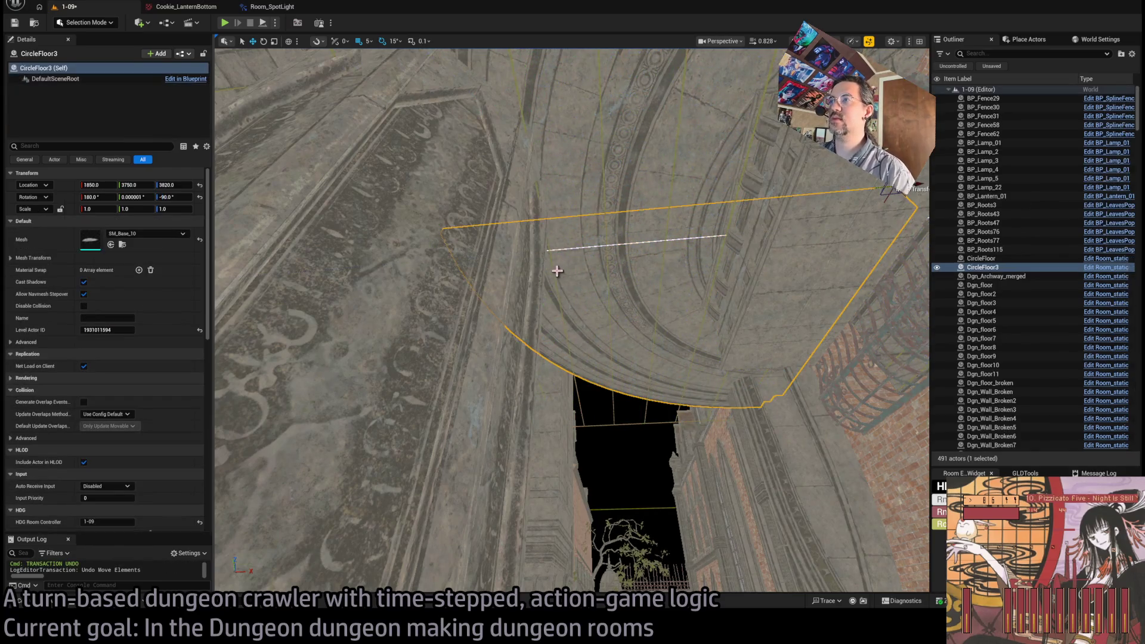
pyautogui.click(552, 269)
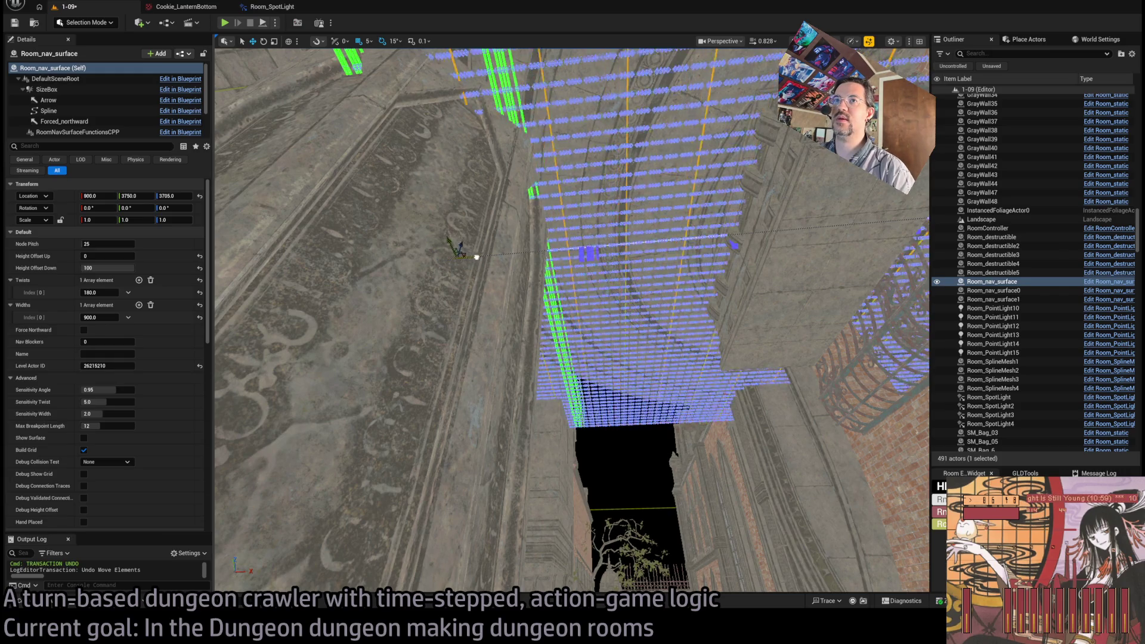
# Step: Set the nav surface's Location X to 1000, then slide it along X to 1400
pyautogui.click(105, 198)
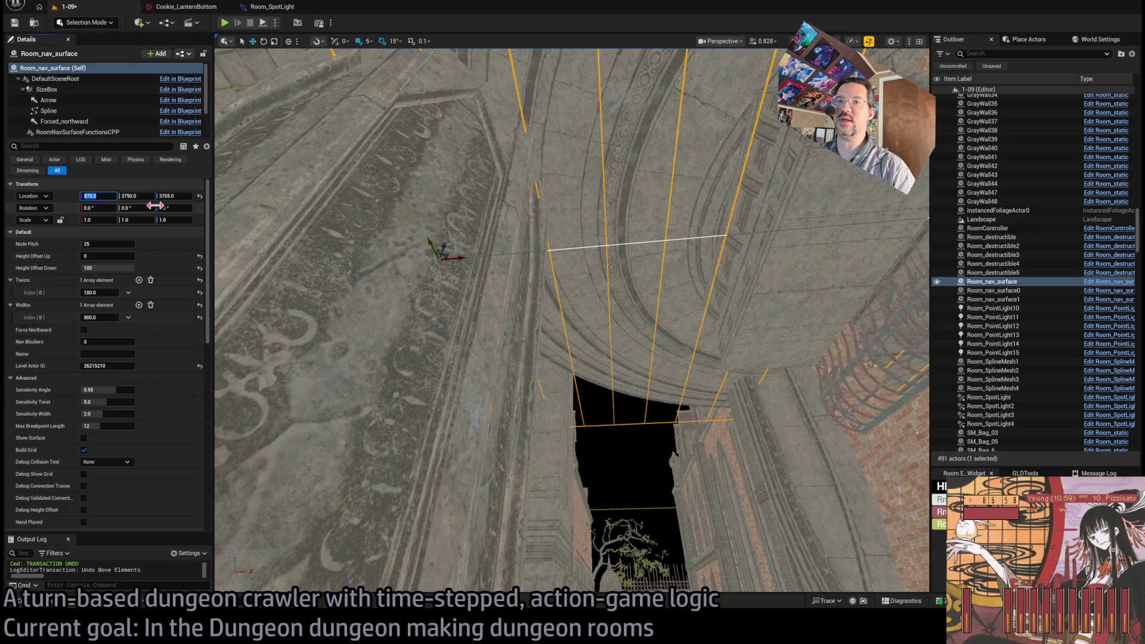
pyautogui.write('800')
pyautogui.press('Return')
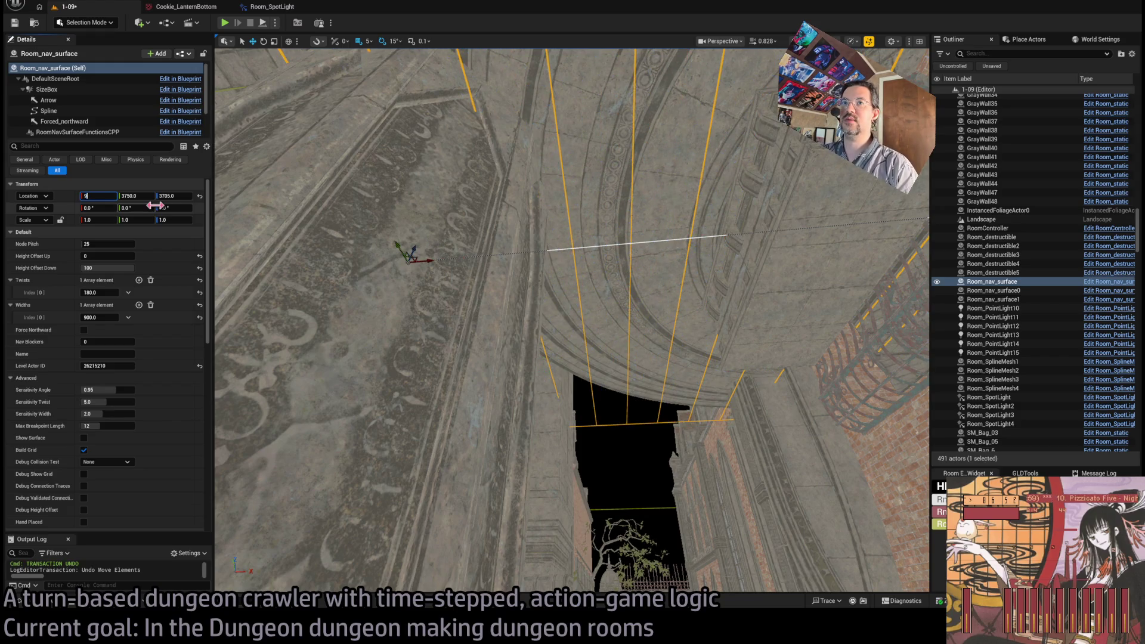
pyautogui.press('BackSpace')
pyautogui.write('1000')
pyautogui.press('Return')
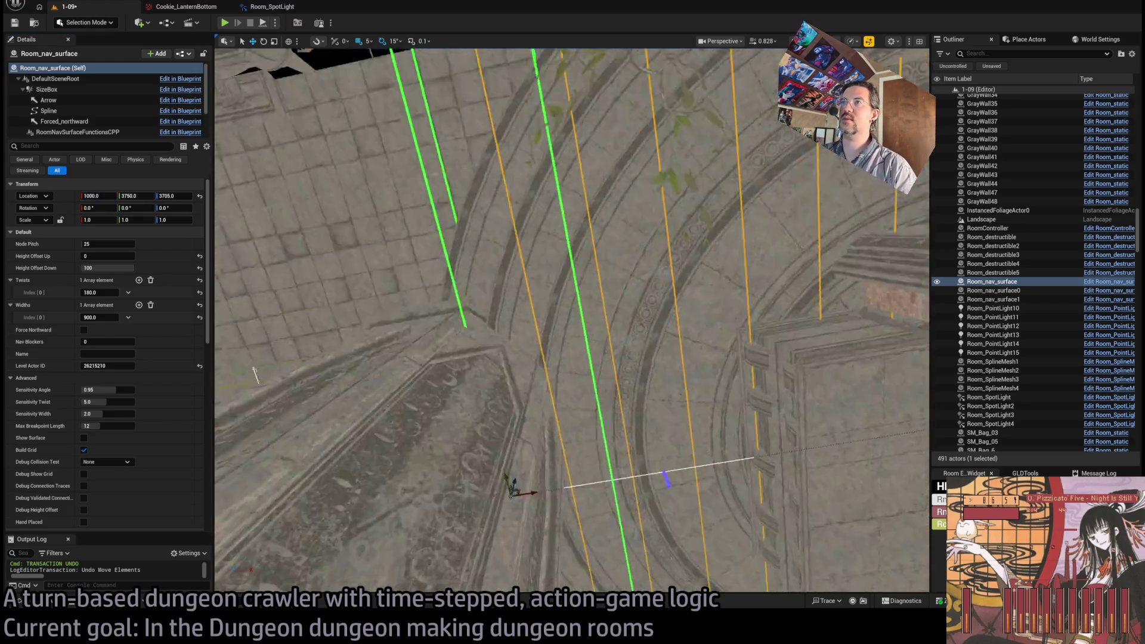
pyautogui.moveTo(573, 322)
pyautogui.mouseDown()
pyautogui.moveTo(572, 298)
pyautogui.moveTo(572, 334)
pyautogui.moveTo(572, 286)
pyautogui.moveTo(572, 322)
pyautogui.moveTo(596, 322)
pyautogui.moveTo(596, 298)
pyautogui.moveTo(566, 316)
pyautogui.moveTo(552, 352)
pyautogui.mouseUp()
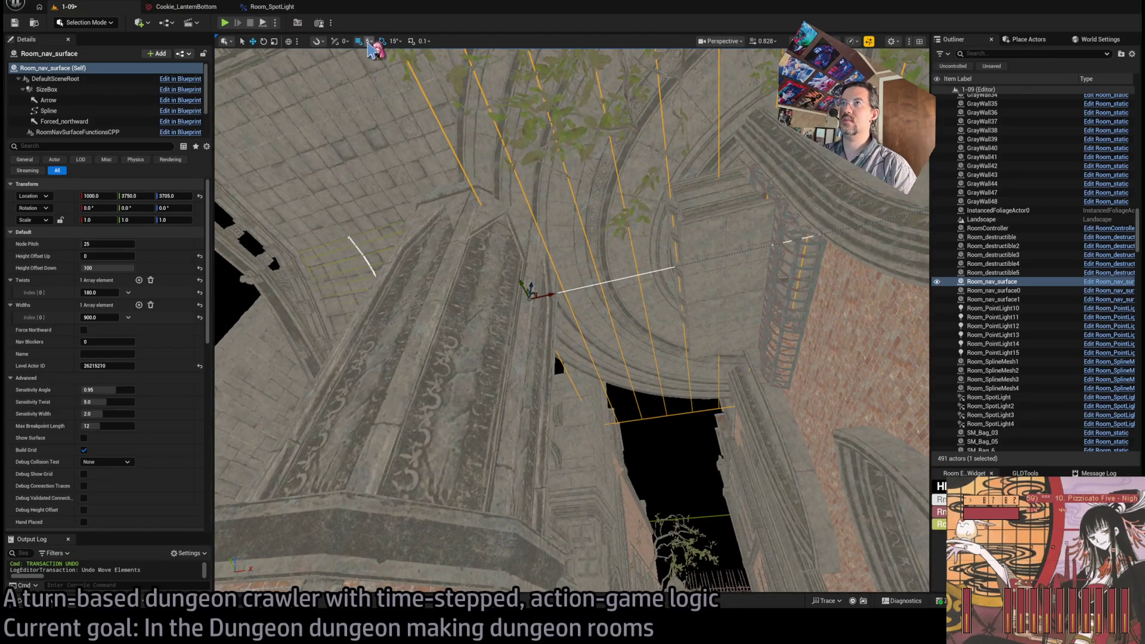
pyautogui.moveTo(553, 292)
pyautogui.mouseDown()
pyautogui.moveTo(685, 287)
pyautogui.moveTo(697, 276)
pyautogui.mouseUp()
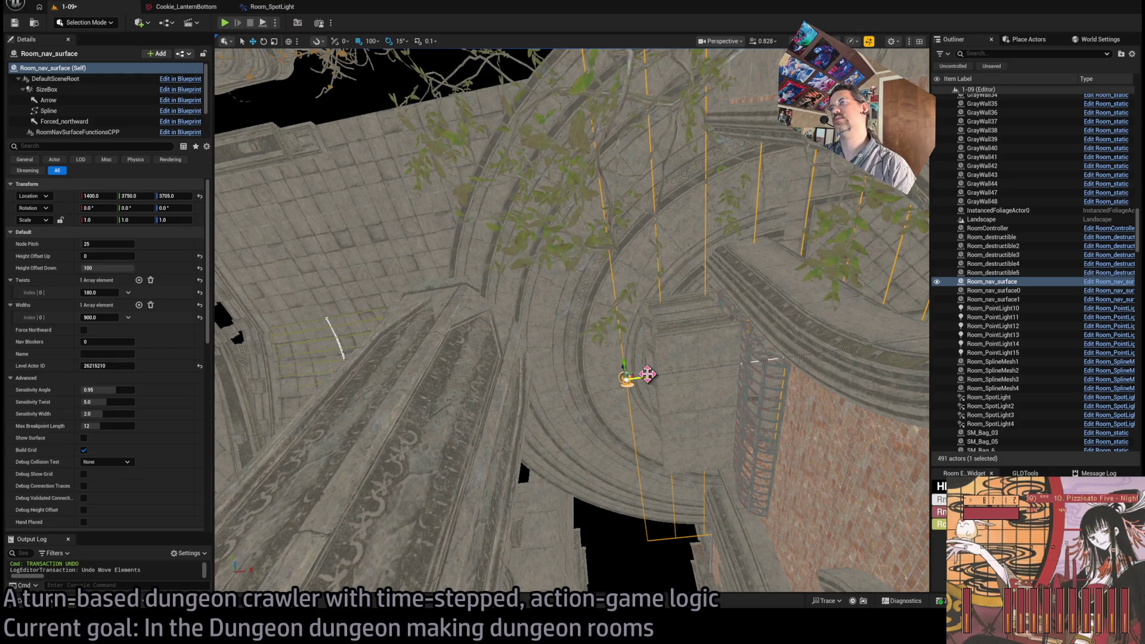
pyautogui.moveTo(651, 344)
pyautogui.mouseDown()
pyautogui.moveTo(651, 295)
pyautogui.moveTo(651, 344)
pyautogui.mouseUp()
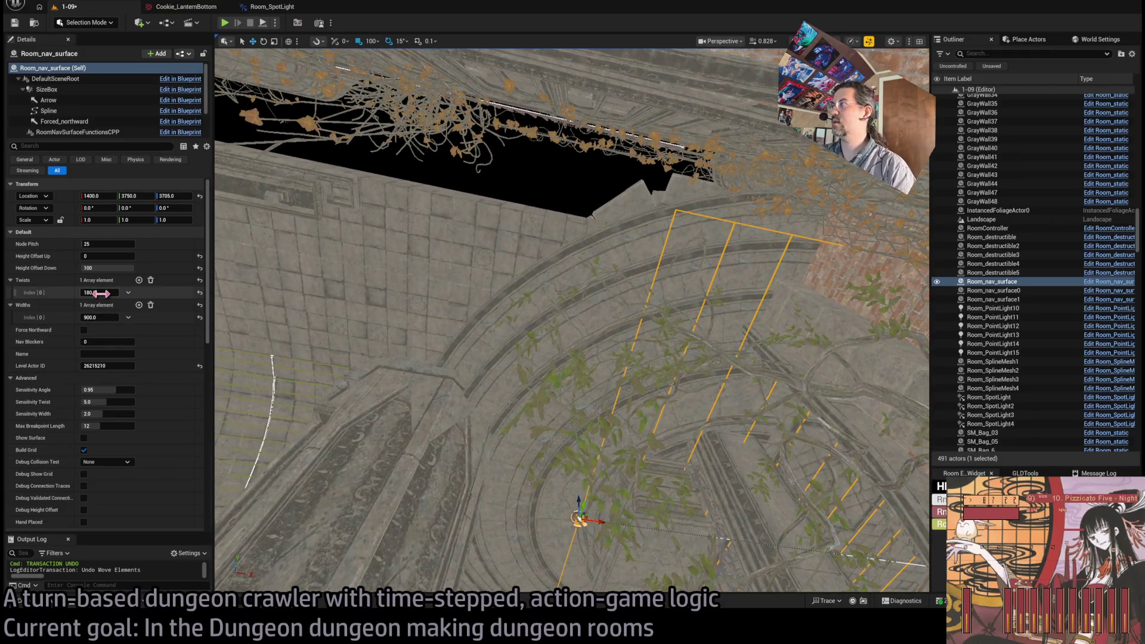
pyautogui.doubleClick(1013, 282)
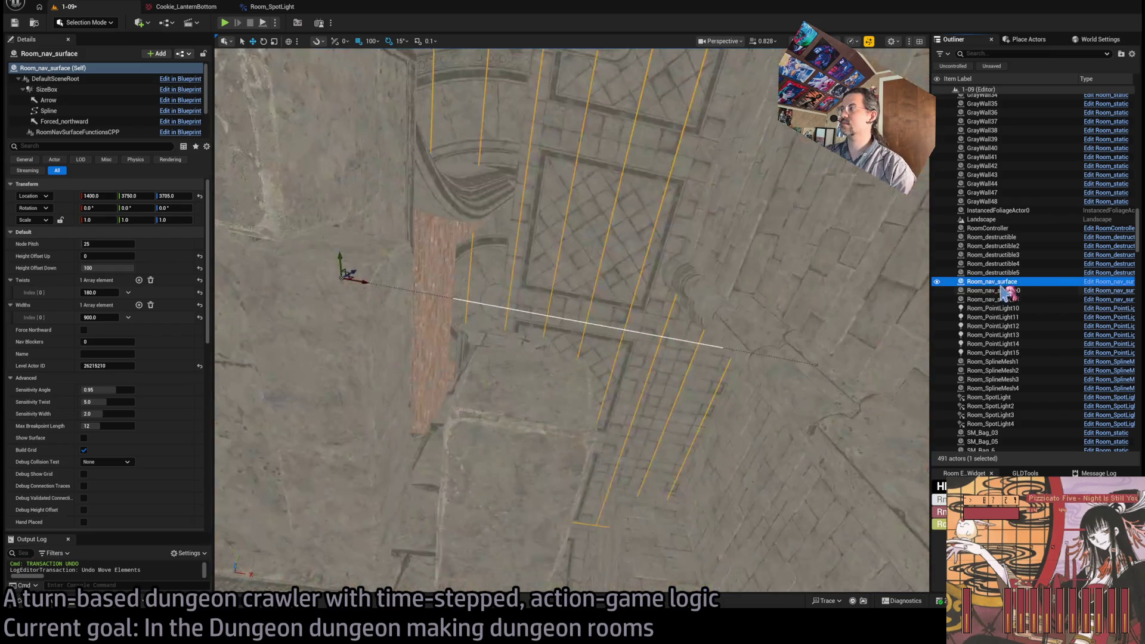
# Step: Rename the nav surface to Room_nav_uppers and move it to Location X 1200 under the arch
pyautogui.press('F2')
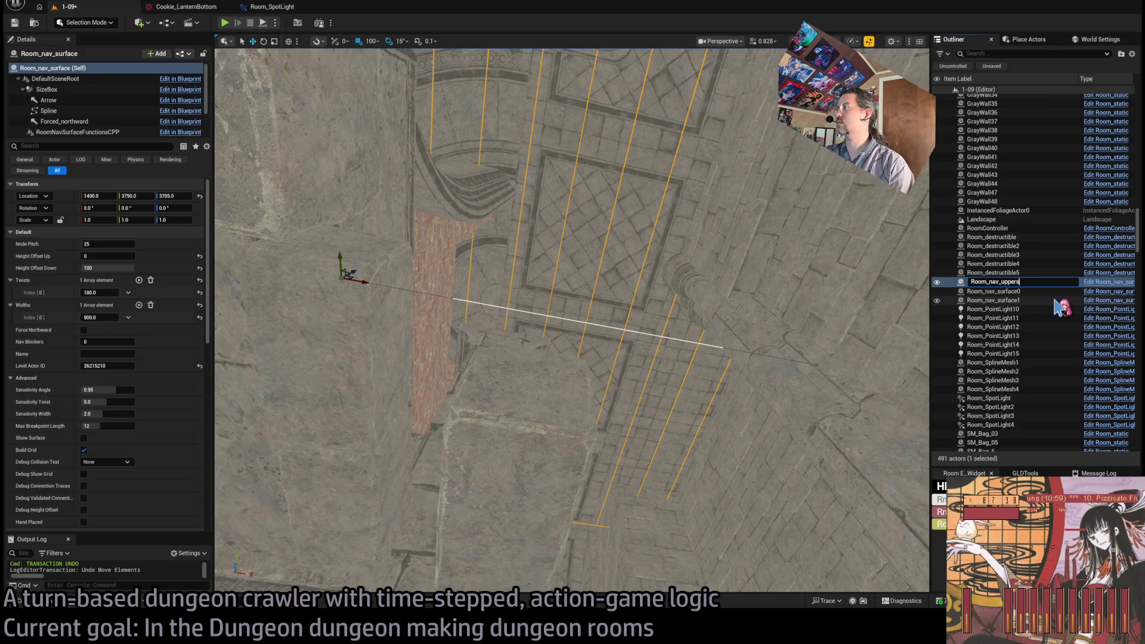
pyautogui.press('Return')
pyautogui.doubleClick(1014, 300)
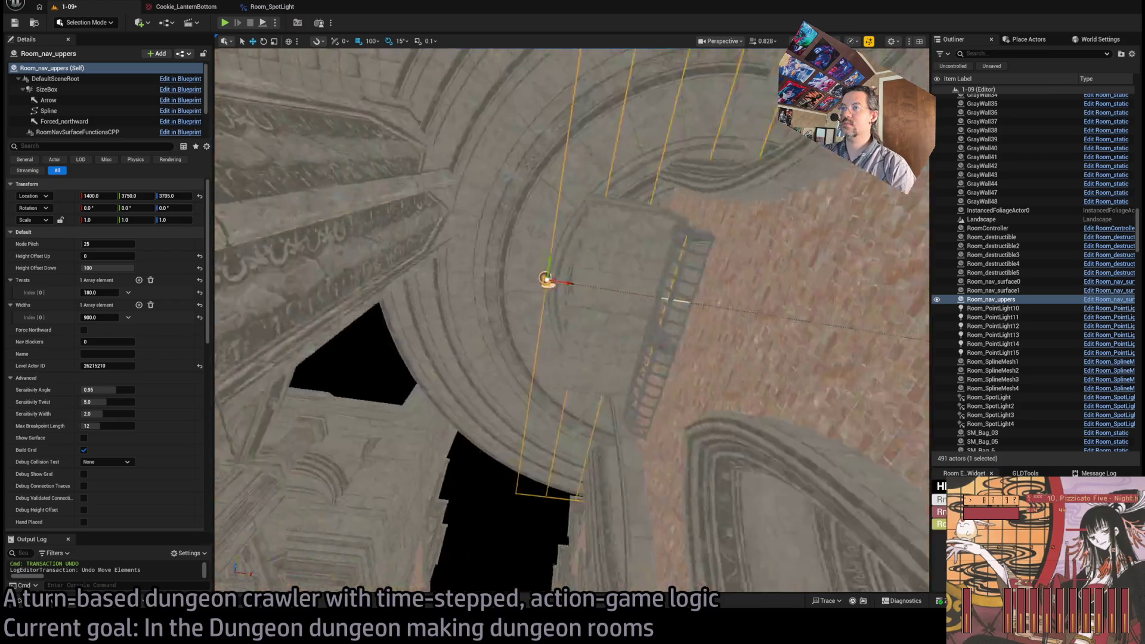
pyautogui.moveTo(545, 279); pyautogui.dragTo(545, 382)
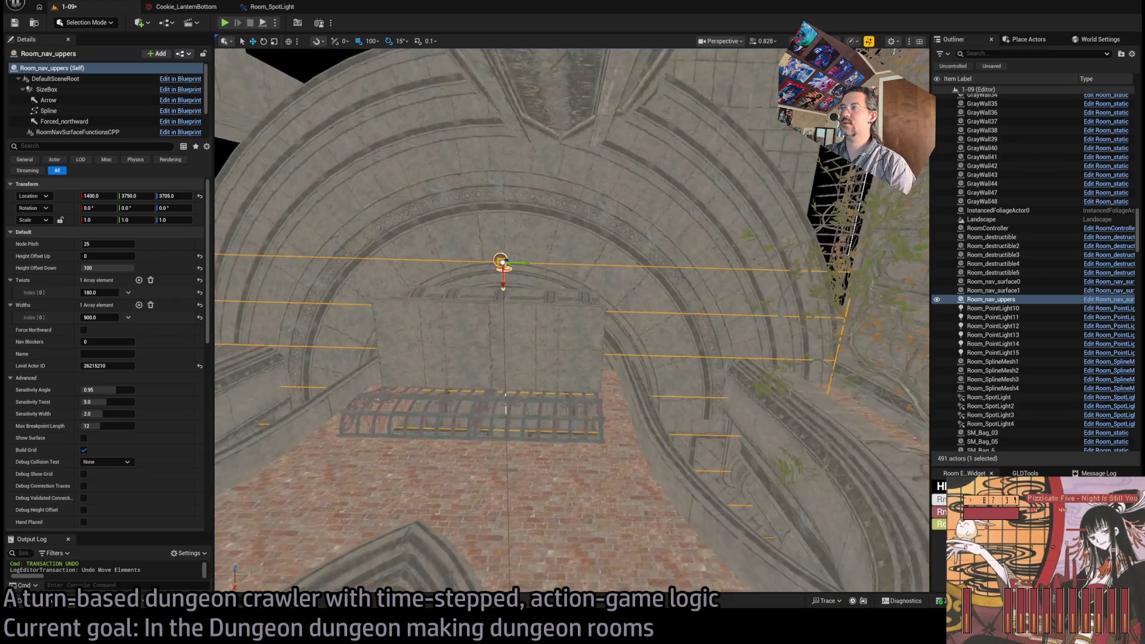
pyautogui.moveTo(312, 286)
pyautogui.mouseDown()
pyautogui.moveTo(322, 316)
pyautogui.moveTo(313, 286)
pyautogui.mouseUp()
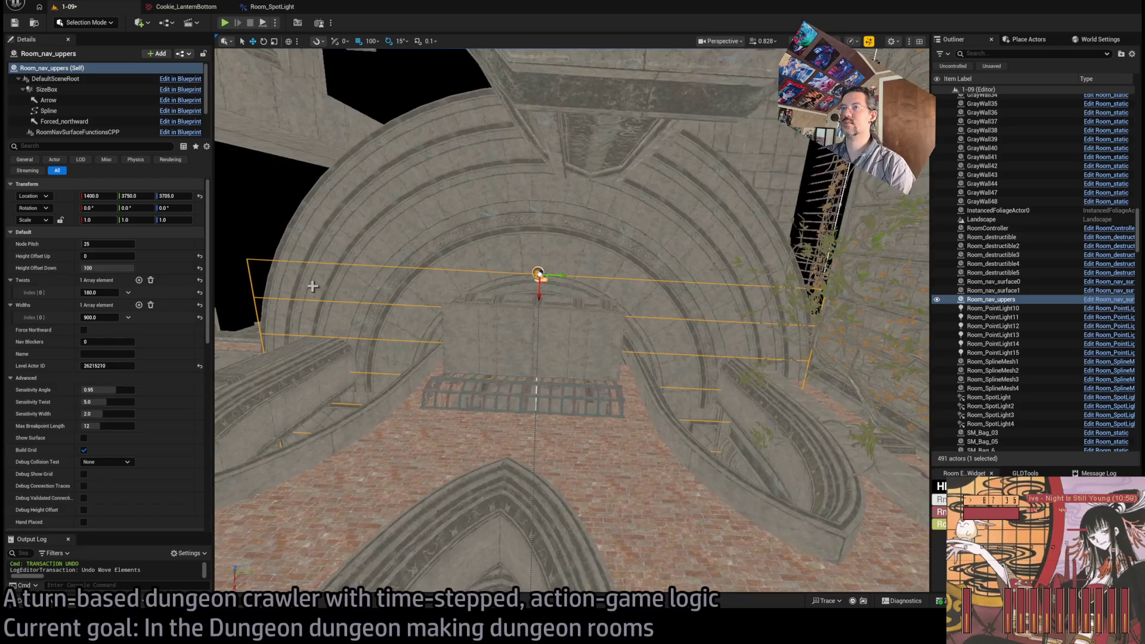
pyautogui.moveTo(541, 288)
pyautogui.mouseDown()
pyautogui.moveTo(544, 223)
pyautogui.moveTo(553, 231)
pyautogui.mouseUp()
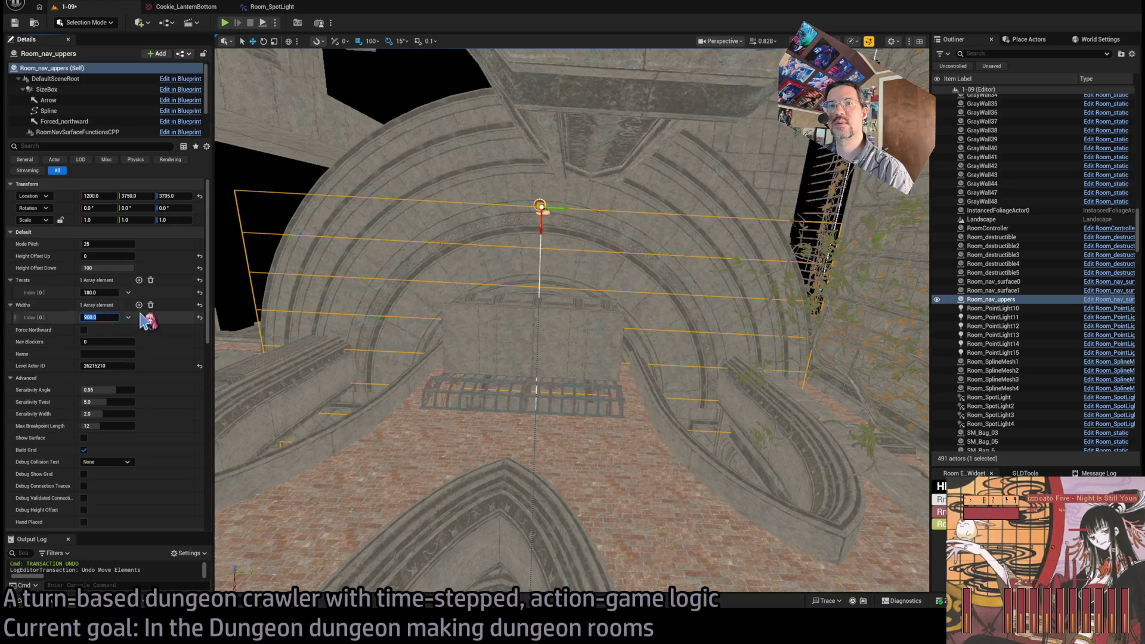
# Step: Add extra width entries to Room_nav_uppers and set the added widths to 900
pyautogui.click(139, 306)
pyautogui.click(139, 305)
pyautogui.click(139, 305)
pyautogui.click(139, 305)
pyautogui.click(139, 305)
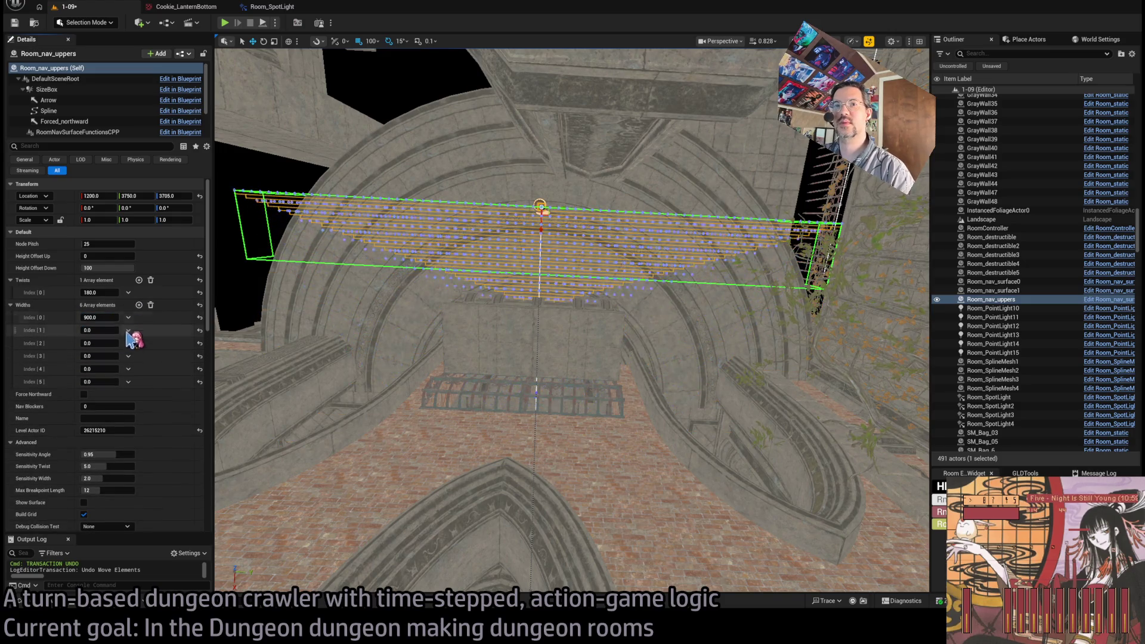
pyautogui.click(98, 356)
pyautogui.write('900.0')
pyautogui.click(99, 369)
pyautogui.write('900.0')
pyautogui.click(98, 382)
pyautogui.hotkey('ctrl', 'v')
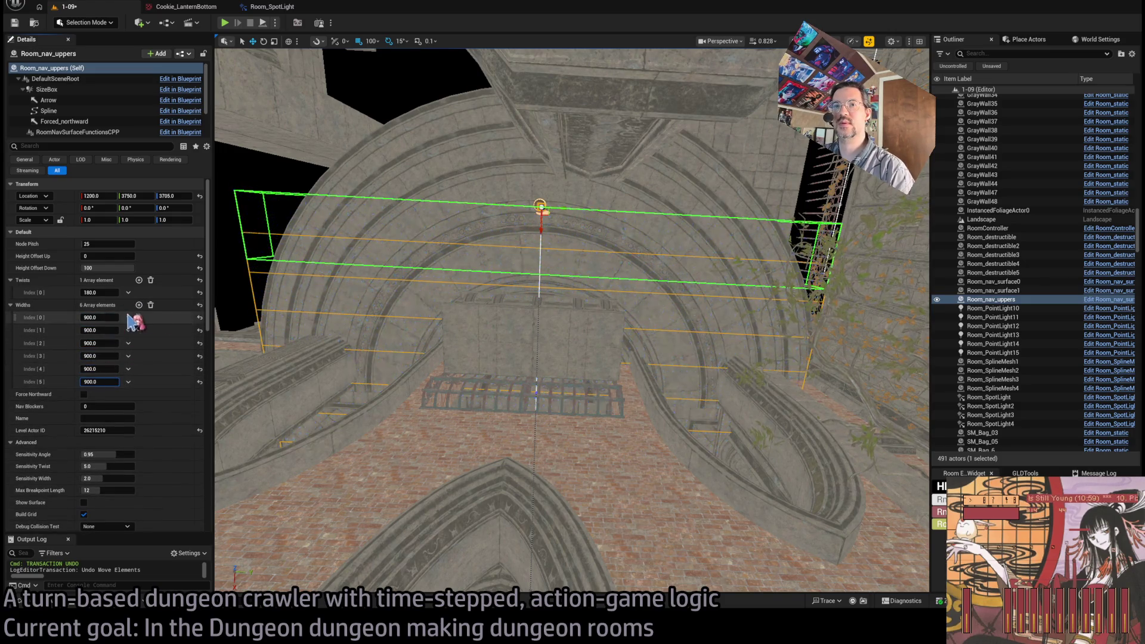
# Step: Reselect and focus Room_nav_uppers, then widen its first width to about 783.21
pyautogui.moveTo(103, 317); pyautogui.dragTo(89, 317)
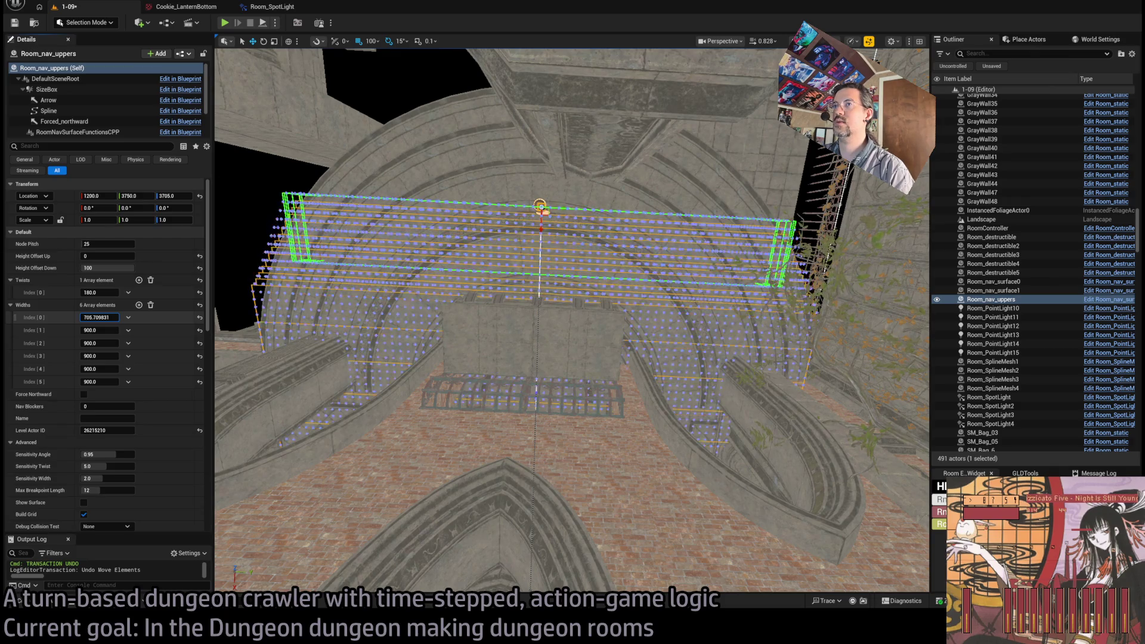
pyautogui.moveTo(571, 322)
pyautogui.mouseDown()
pyautogui.moveTo(614, 314)
pyautogui.moveTo(614, 286)
pyautogui.moveTo(611, 322)
pyautogui.moveTo(599, 327)
pyautogui.moveTo(582, 310)
pyautogui.moveTo(341, 233)
pyautogui.mouseUp()
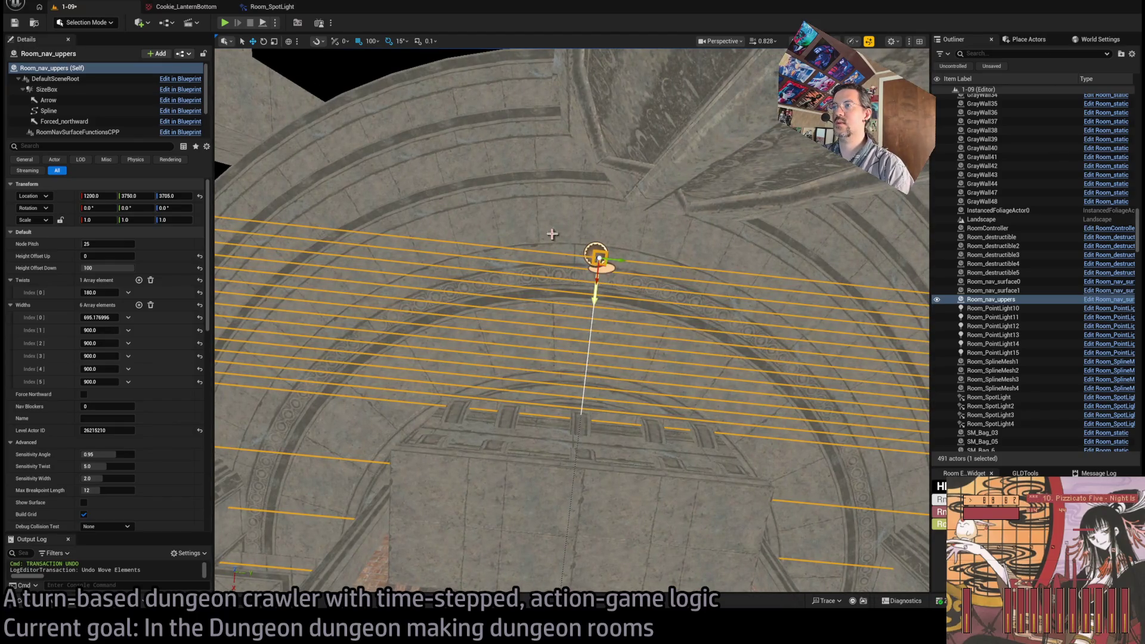
pyautogui.click(475, 260)
pyautogui.click(614, 260)
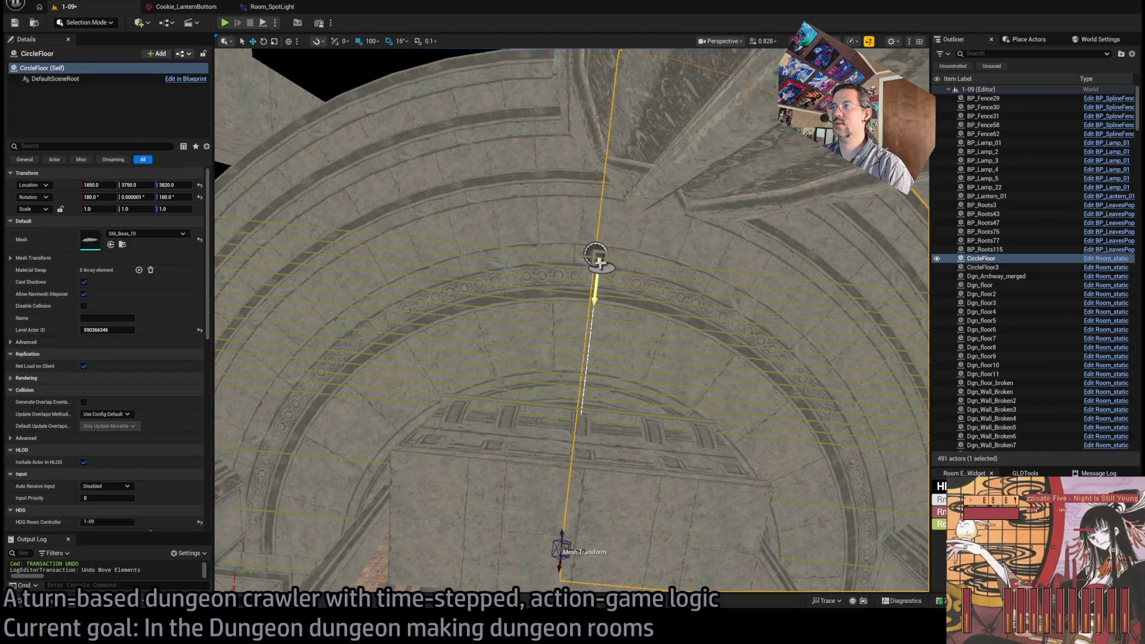
pyautogui.click(601, 260)
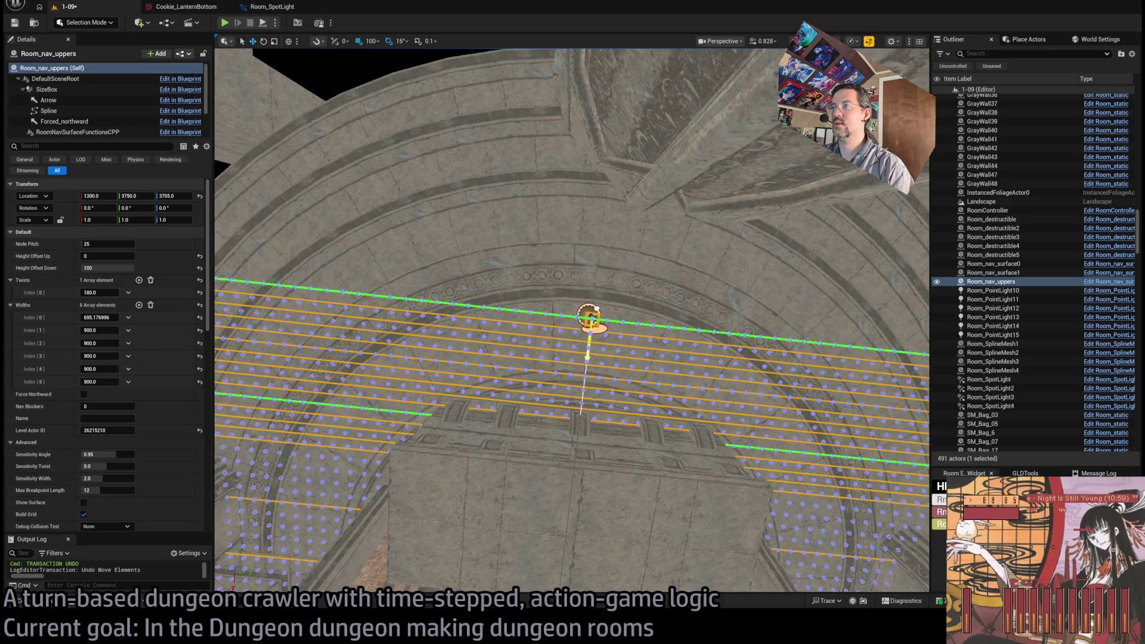
pyautogui.scroll(5, 571, 320)
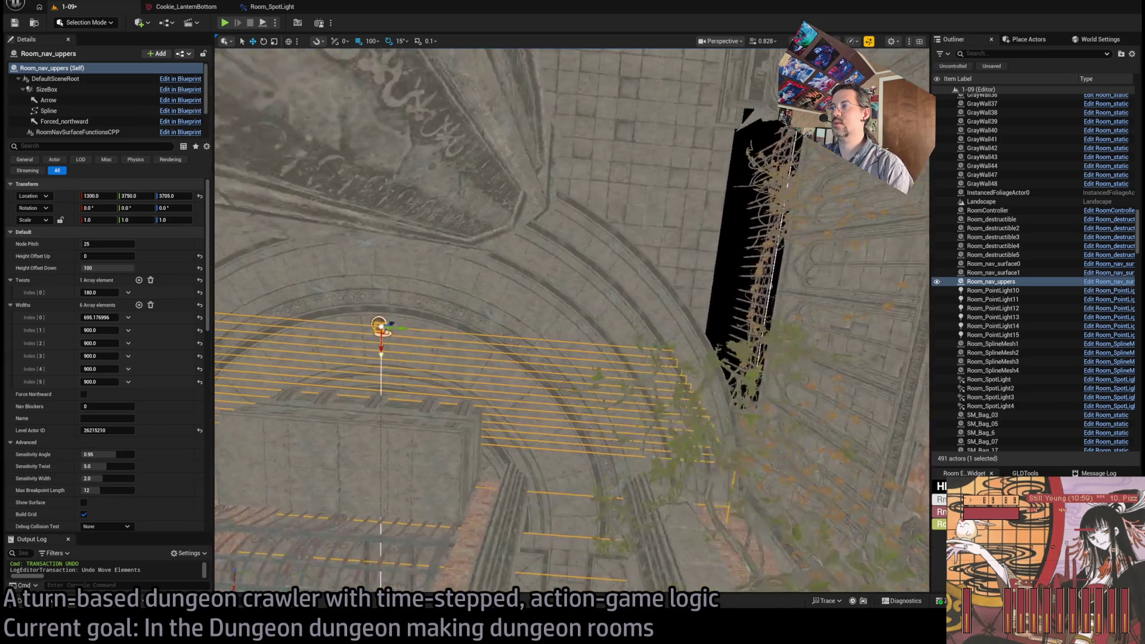
pyautogui.press('f')
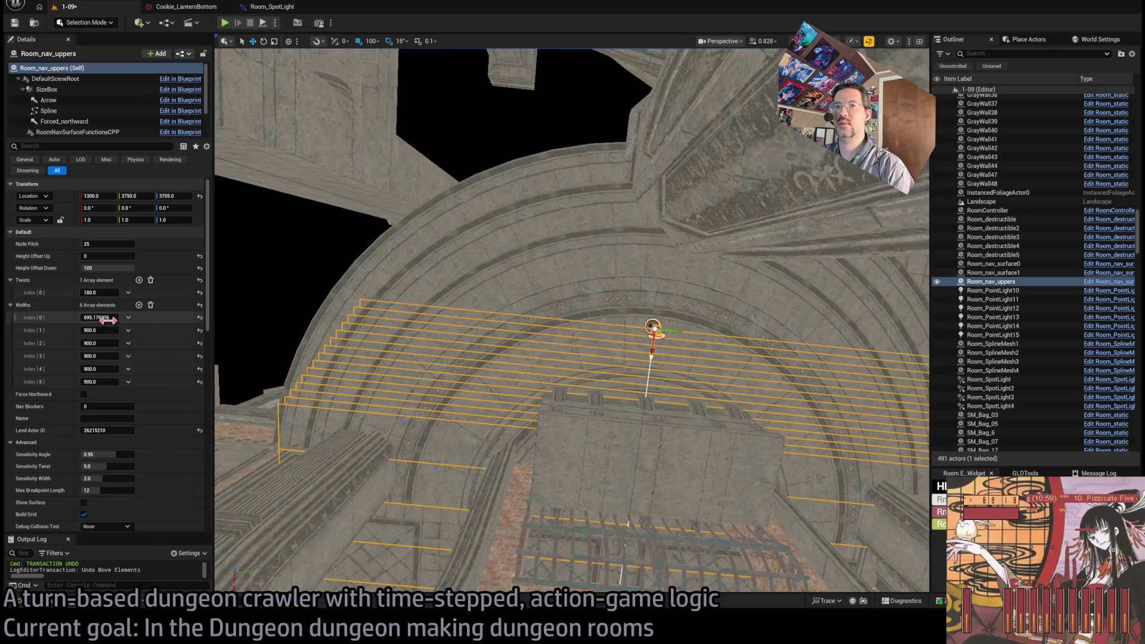
pyautogui.moveTo(99, 318); pyautogui.dragTo(119, 317)
pyautogui.scroll(5, 571, 320)
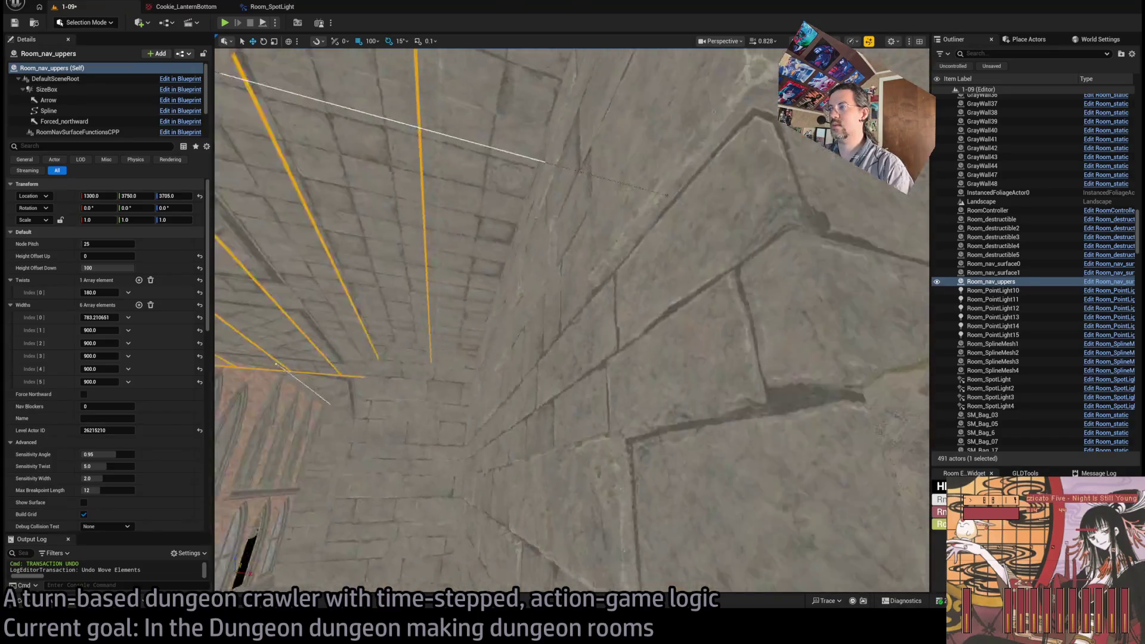
pyautogui.scroll(3, 567, 329)
pyautogui.click(516, 207)
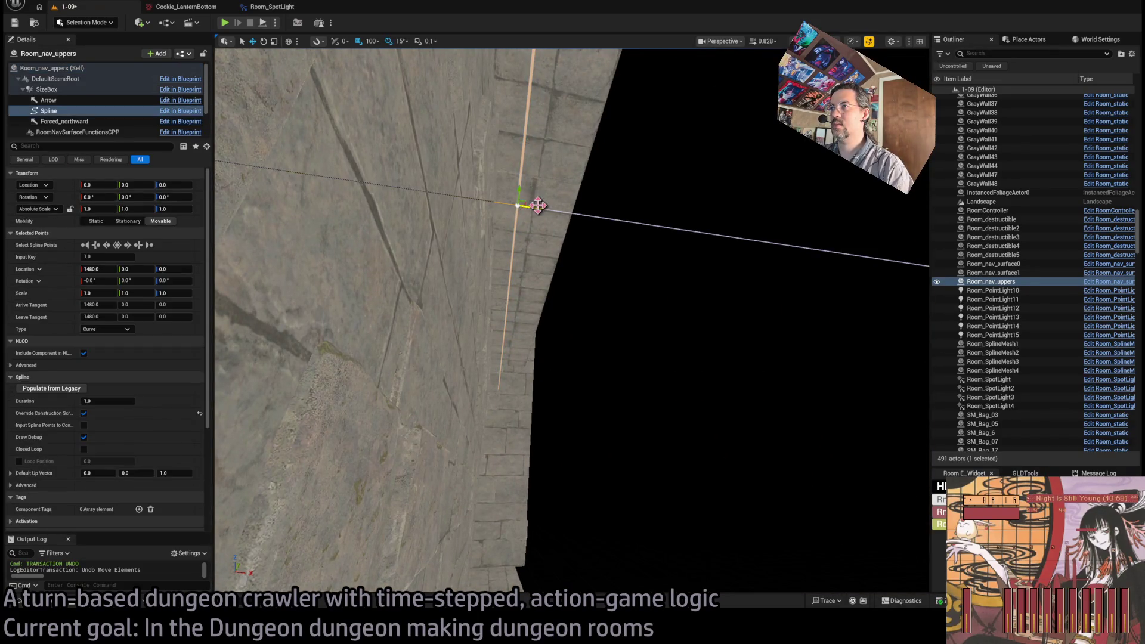
# Step: Inspect the orange ceiling grid, reselect Room_nav_uppers, and save level 1-09
pyautogui.scroll(-5, 625, 191)
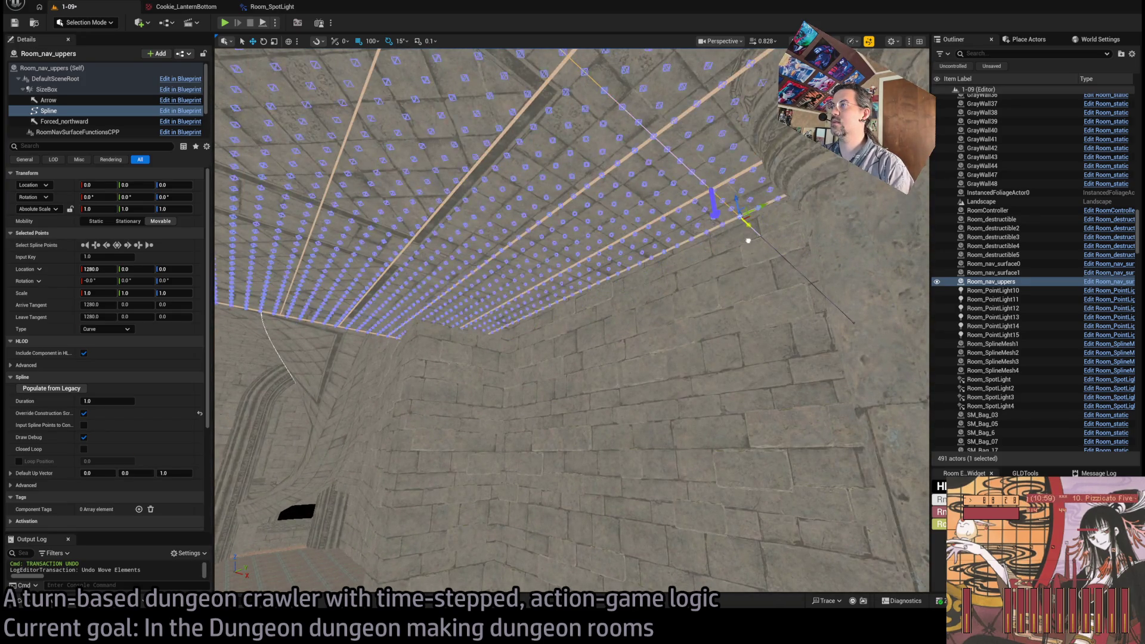
pyautogui.moveTo(748, 241)
pyautogui.mouseDown()
pyautogui.moveTo(655, 280)
pyautogui.moveTo(541, 381)
pyautogui.moveTo(547, 299)
pyautogui.moveTo(703, 258)
pyautogui.moveTo(642, 287)
pyautogui.moveTo(576, 343)
pyautogui.moveTo(566, 334)
pyautogui.moveTo(554, 357)
pyautogui.moveTo(536, 307)
pyautogui.moveTo(205, 353)
pyautogui.mouseUp()
pyautogui.click(641, 289)
pyautogui.click(633, 304)
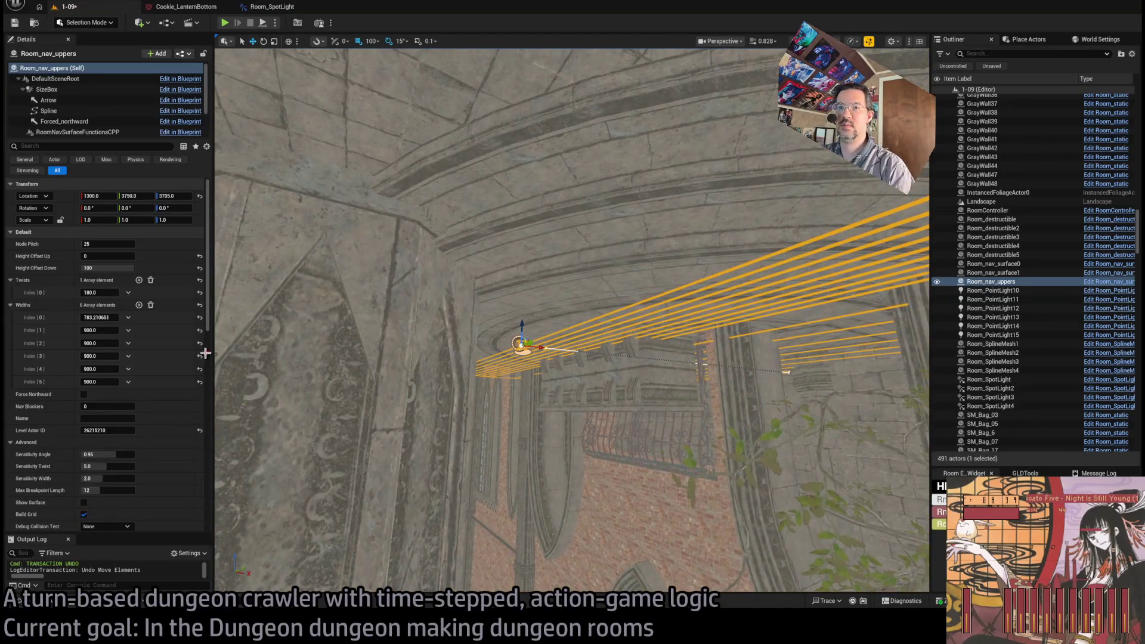
pyautogui.hotkey('ctrl', 's')
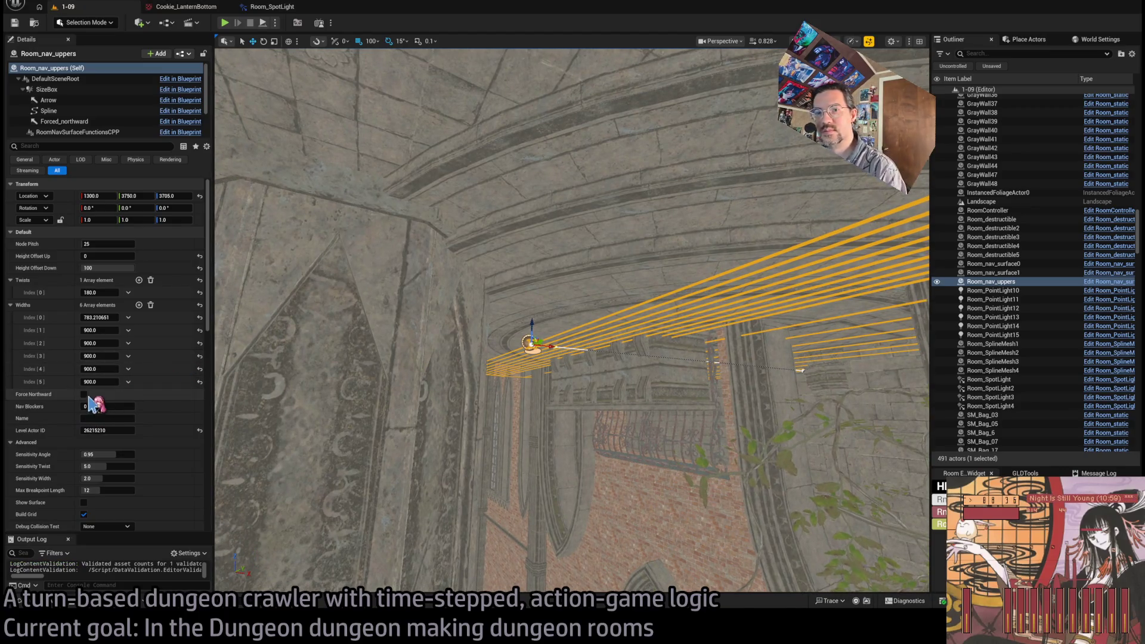
# Step: Enable Debug Show Grid on Room_nav_uppers, then run and stop a Play-in-Editor test
pyautogui.scroll(-5, 90, 494)
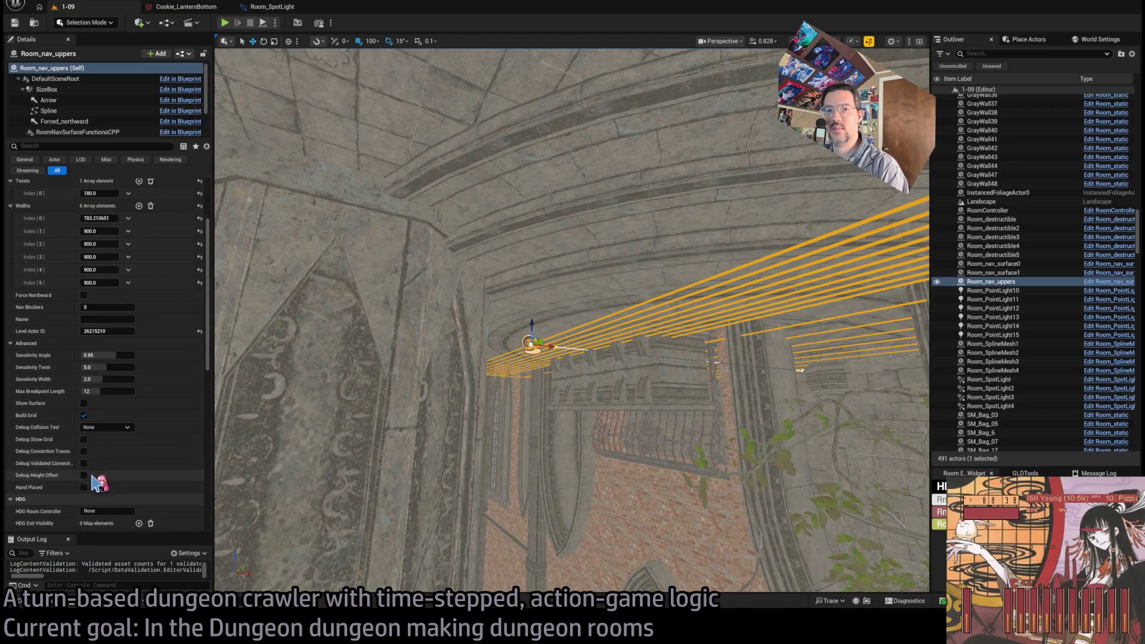
pyautogui.click(83, 438)
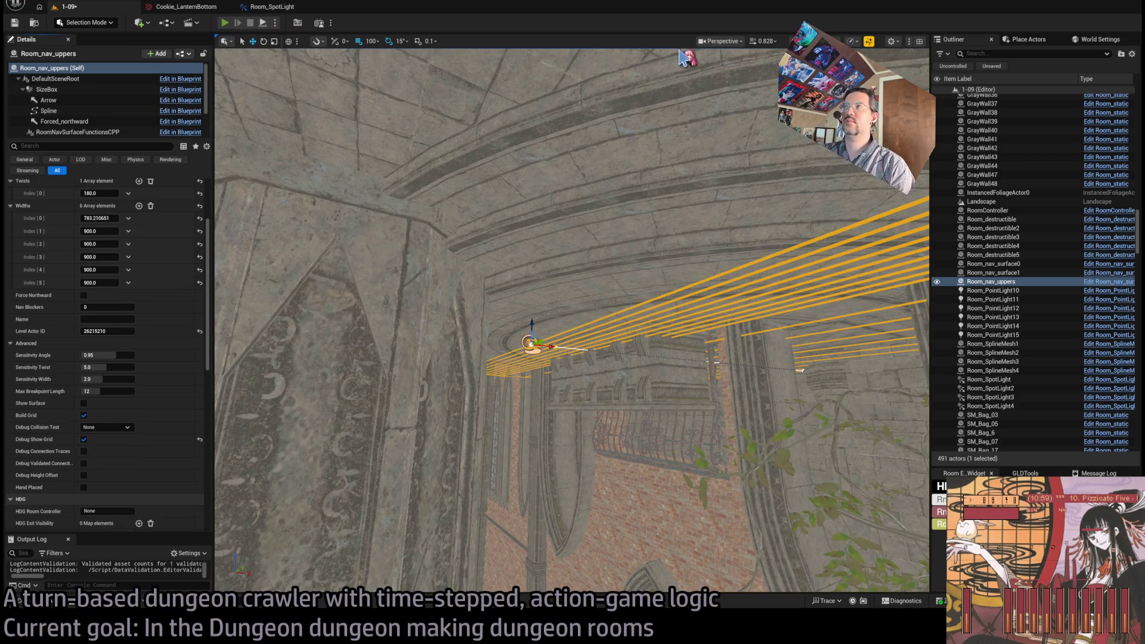
pyautogui.hotkey('alt', 'p')
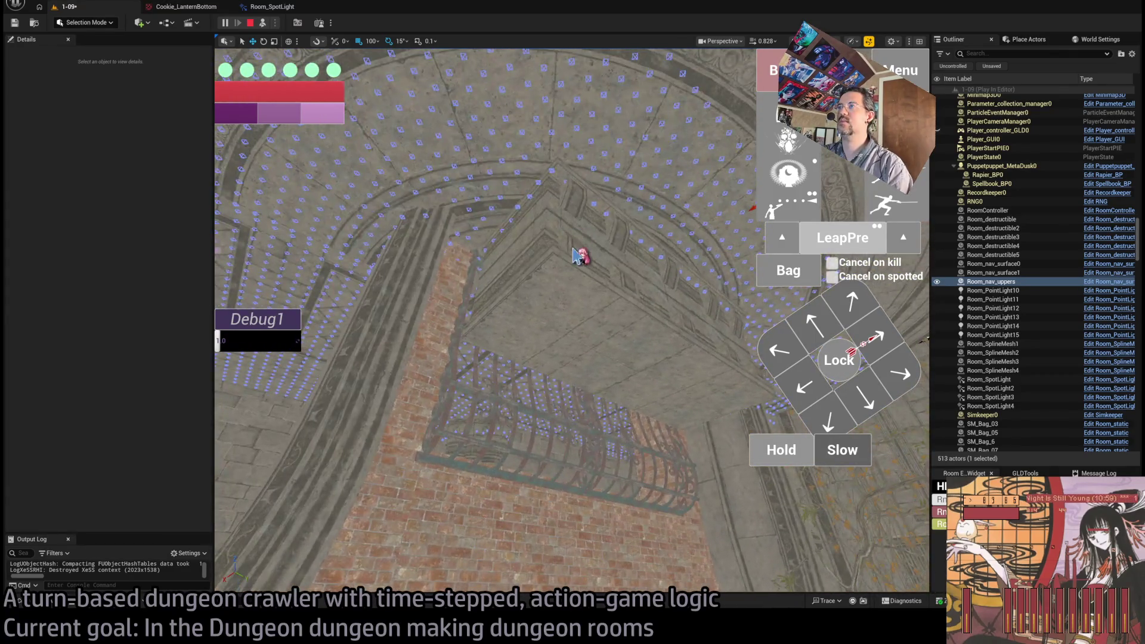
pyautogui.press('Escape')
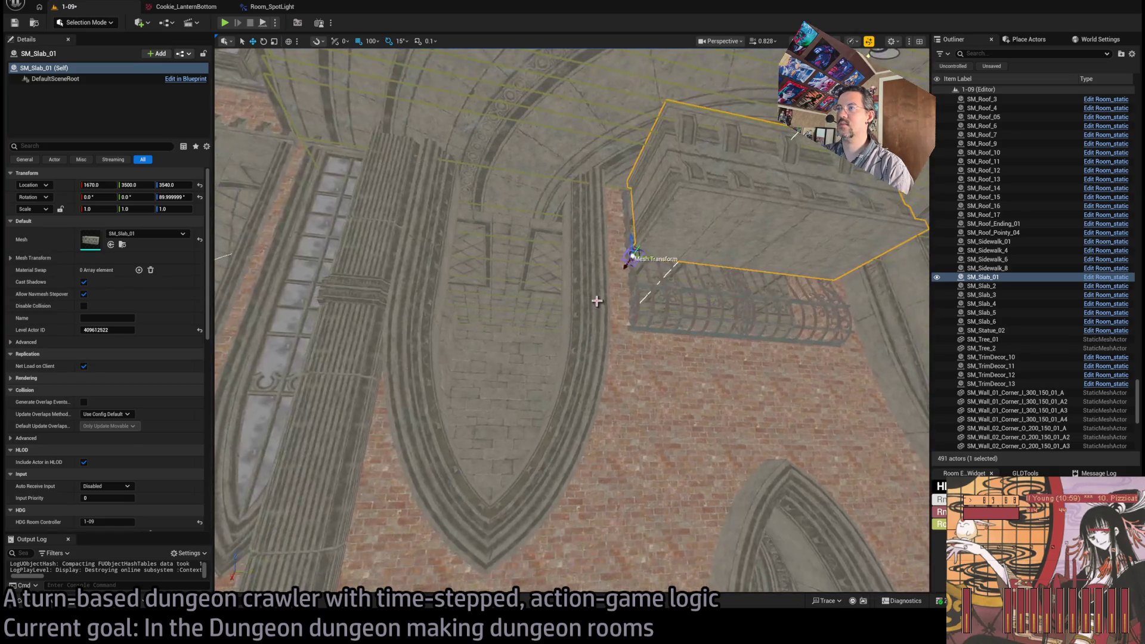
# Step: Select the nearby facade pieces, both window bars, corner decorations and gray wall pieces
pyautogui.keyDown('ctrl'); pyautogui.click(662, 329); pyautogui.keyUp('ctrl')
pyautogui.keyDown('ctrl'); pyautogui.click(746, 334); pyautogui.keyUp('ctrl')
pyautogui.keyDown('ctrl'); pyautogui.click(824, 313); pyautogui.keyUp('ctrl')
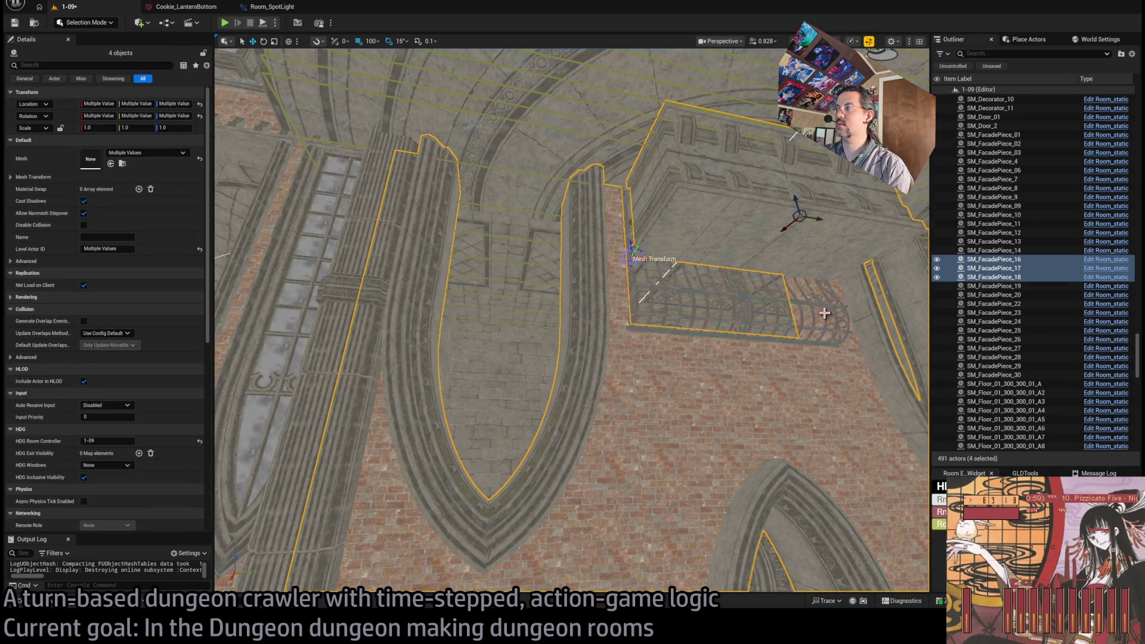
pyautogui.keyDown('ctrl'); pyautogui.click(737, 302); pyautogui.keyUp('ctrl')
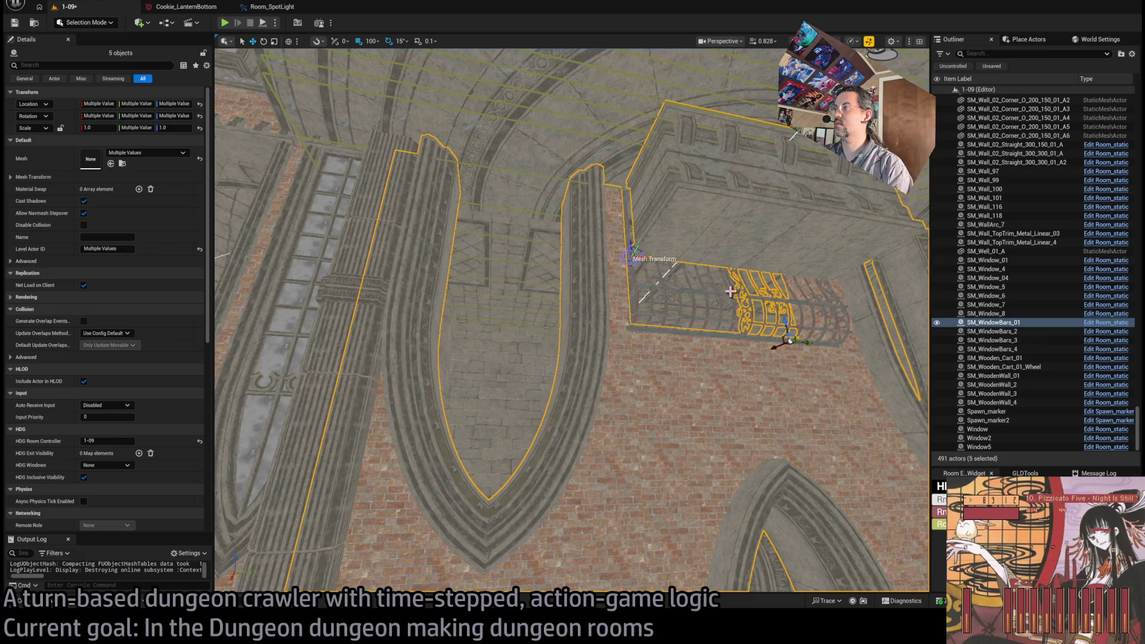
pyautogui.keyDown('ctrl'); pyautogui.click(731, 292); pyautogui.keyUp('ctrl')
pyautogui.keyDown('ctrl'); pyautogui.click(375, 257); pyautogui.keyUp('ctrl')
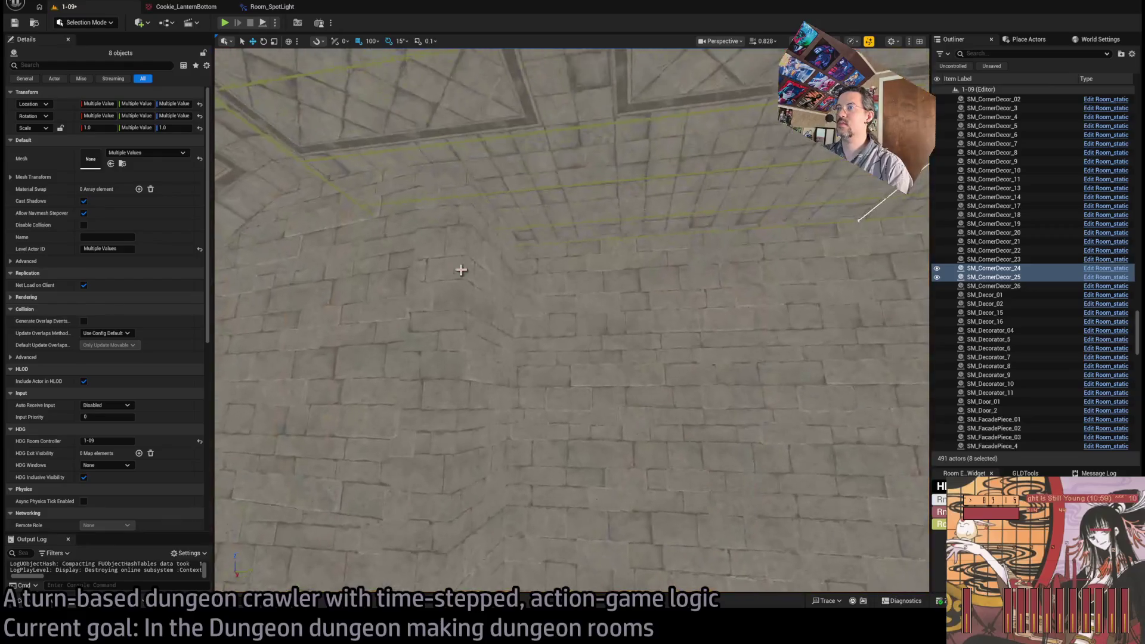
pyautogui.keyDown('ctrl'); pyautogui.click(539, 274); pyautogui.keyUp('ctrl')
pyautogui.keyDown('ctrl'); pyautogui.click(547, 294); pyautogui.keyUp('ctrl')
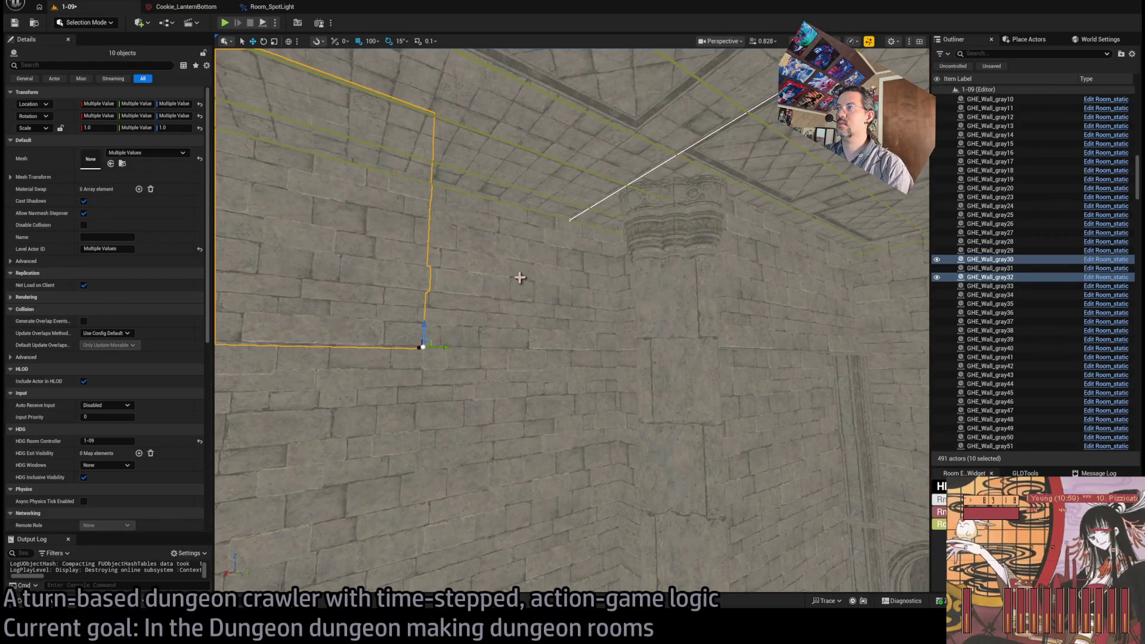
pyautogui.keyDown('ctrl'); pyautogui.click(614, 281); pyautogui.keyUp('ctrl')
pyautogui.keyDown('ctrl'); pyautogui.click(685, 274); pyautogui.keyUp('ctrl')
pyautogui.keyDown('ctrl'); pyautogui.click(744, 272); pyautogui.keyUp('ctrl')
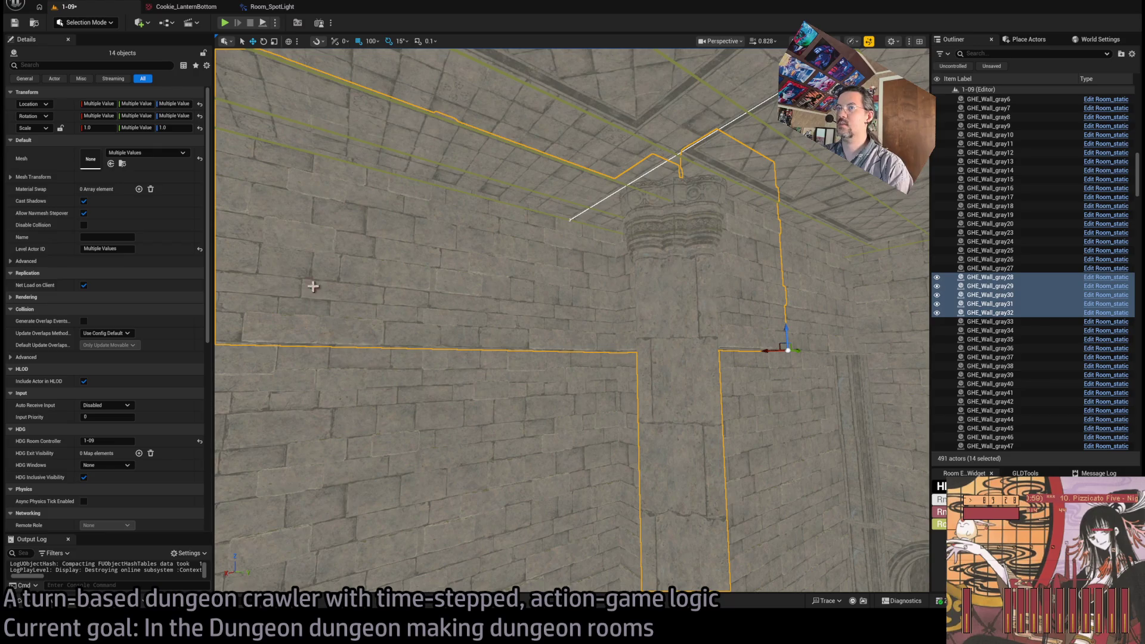
# Step: Select the big columns and more facade pieces, then pick the BP_Roots76 ivy
pyautogui.moveTo(261, 240); pyautogui.dragTo(280, 251)
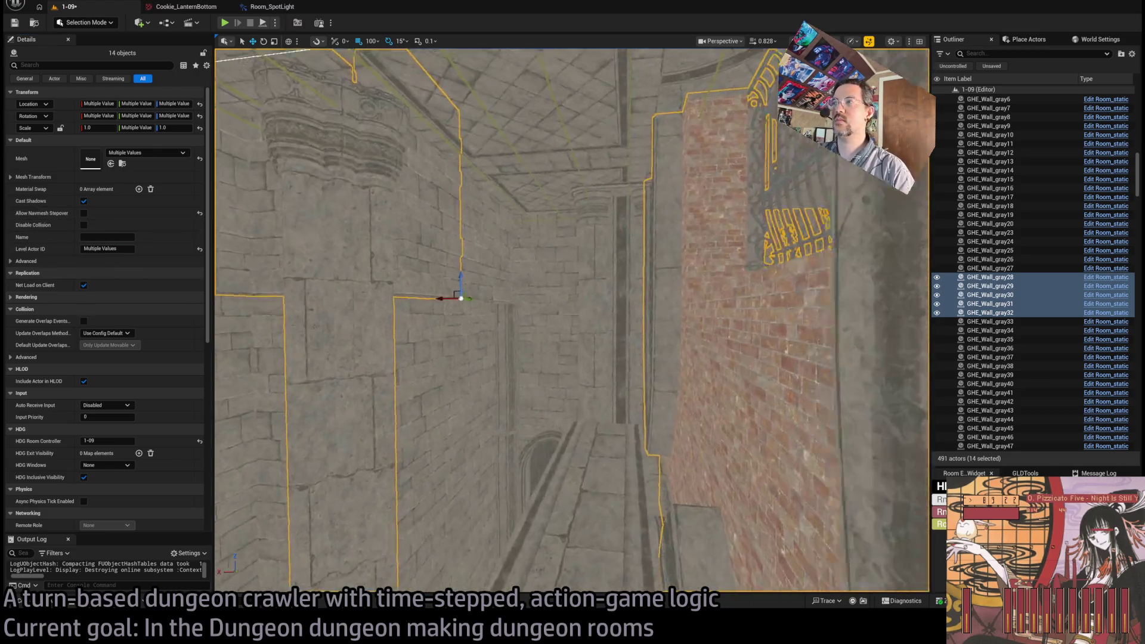
pyautogui.click(475, 253)
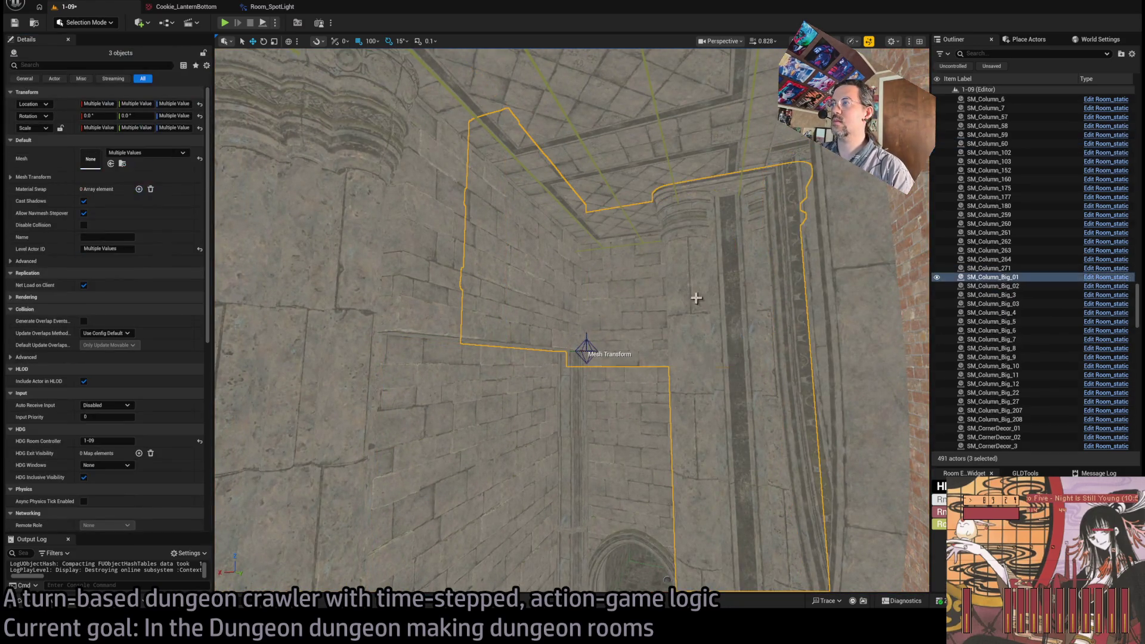
pyautogui.moveTo(749, 276); pyautogui.dragTo(698, 255)
pyautogui.keyDown('ctrl'); pyautogui.click(698, 255); pyautogui.keyUp('ctrl')
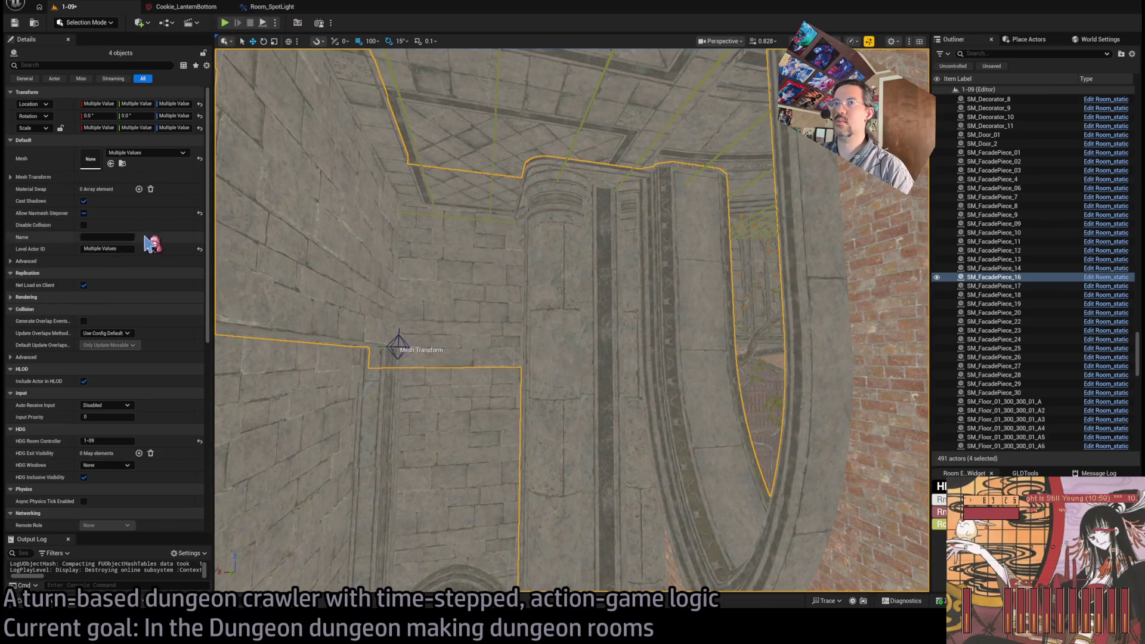
pyautogui.click(84, 213)
pyautogui.moveTo(468, 248); pyautogui.dragTo(467, 248)
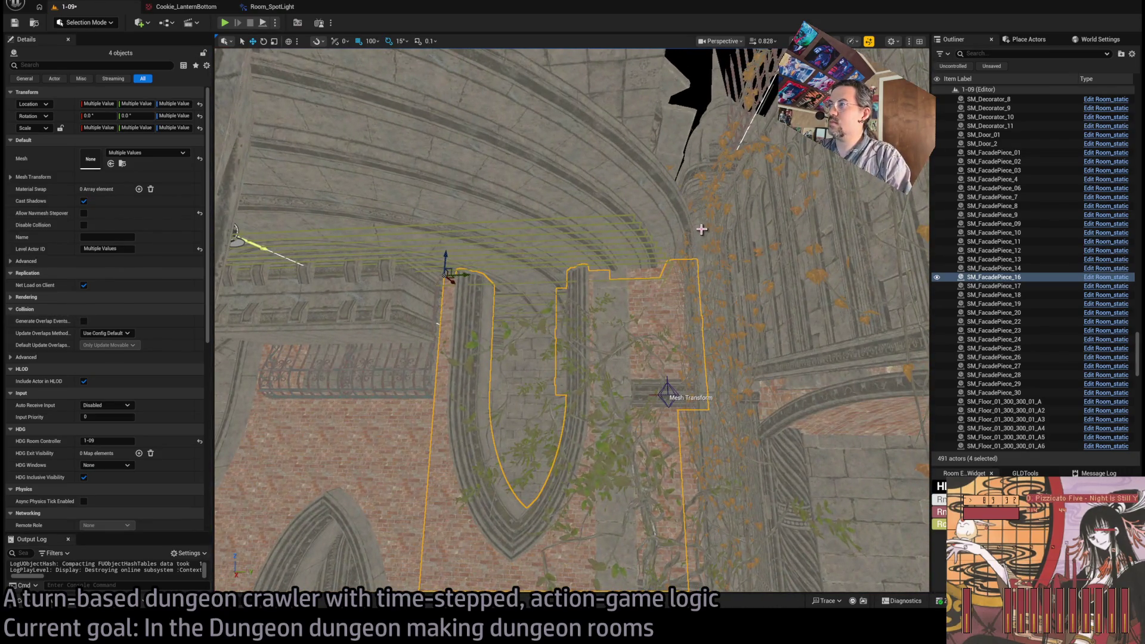
pyautogui.click(704, 222)
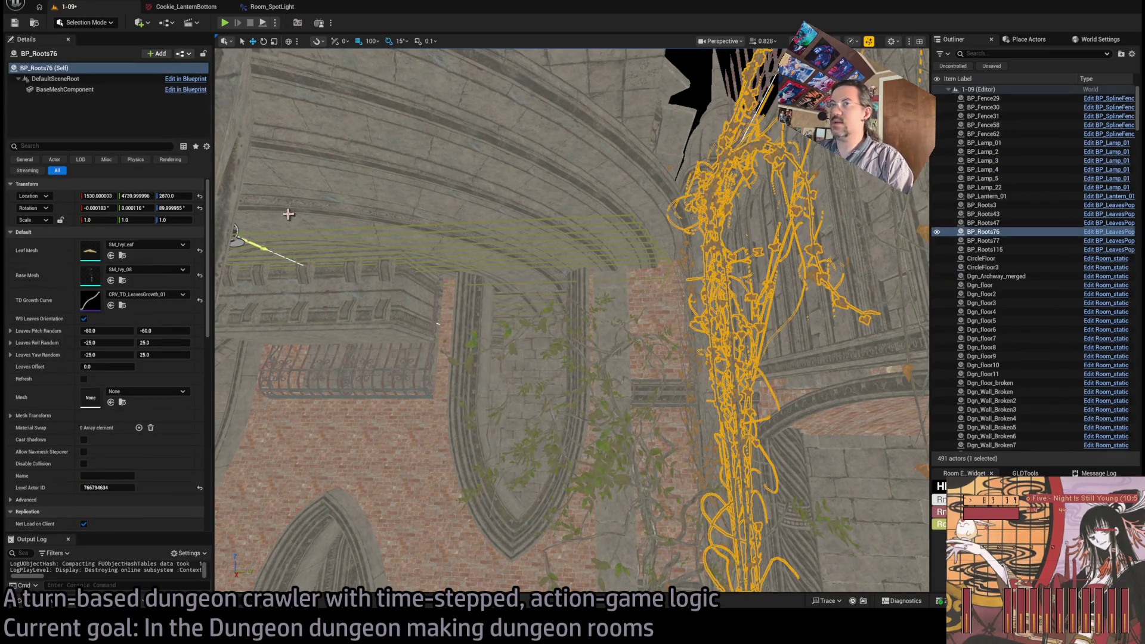
# Step: Open the ivy's leaves growth curve, then close the ivy editors and return to level 1-09
pyautogui.doubleClick(88, 304)
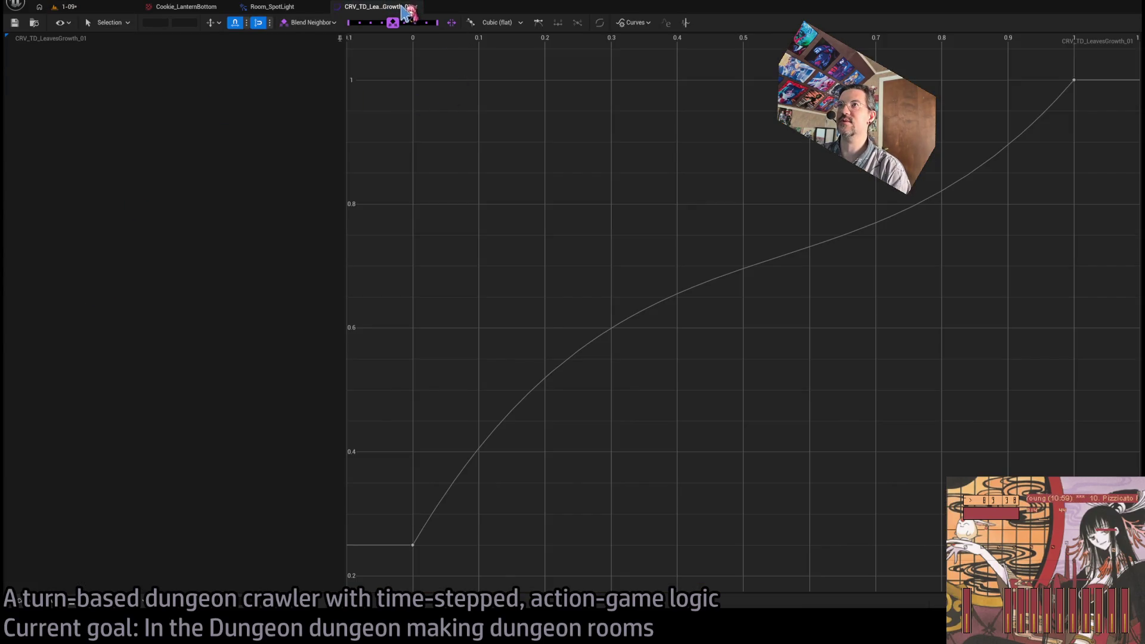
pyautogui.click(415, 7)
pyautogui.click(98, 10)
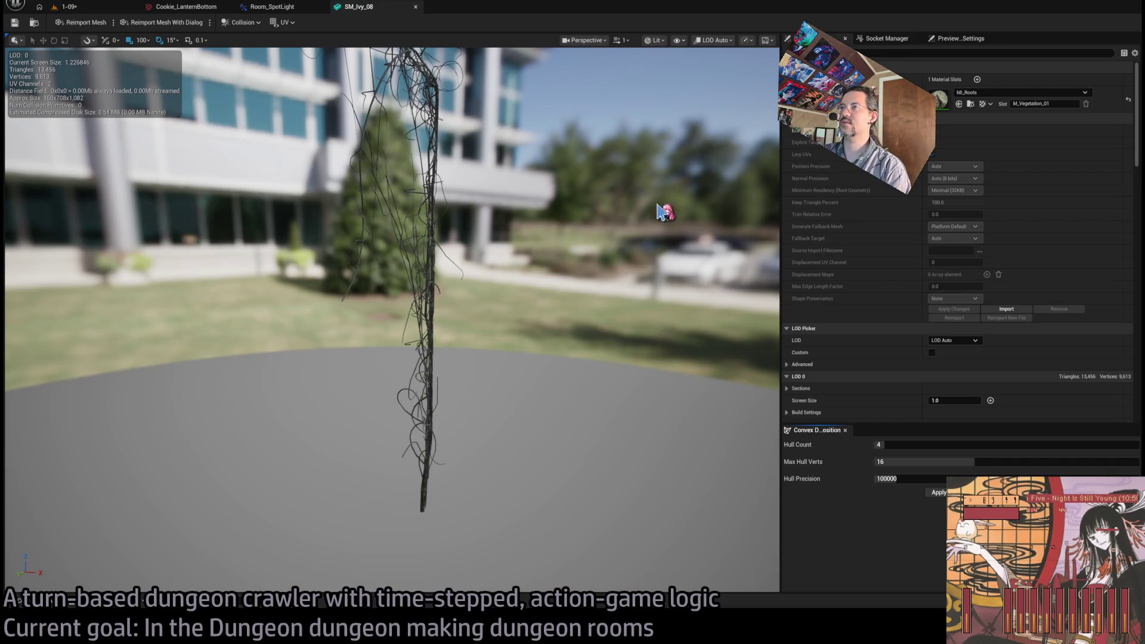
pyautogui.middleClick(365, 8)
pyautogui.click(68, 6)
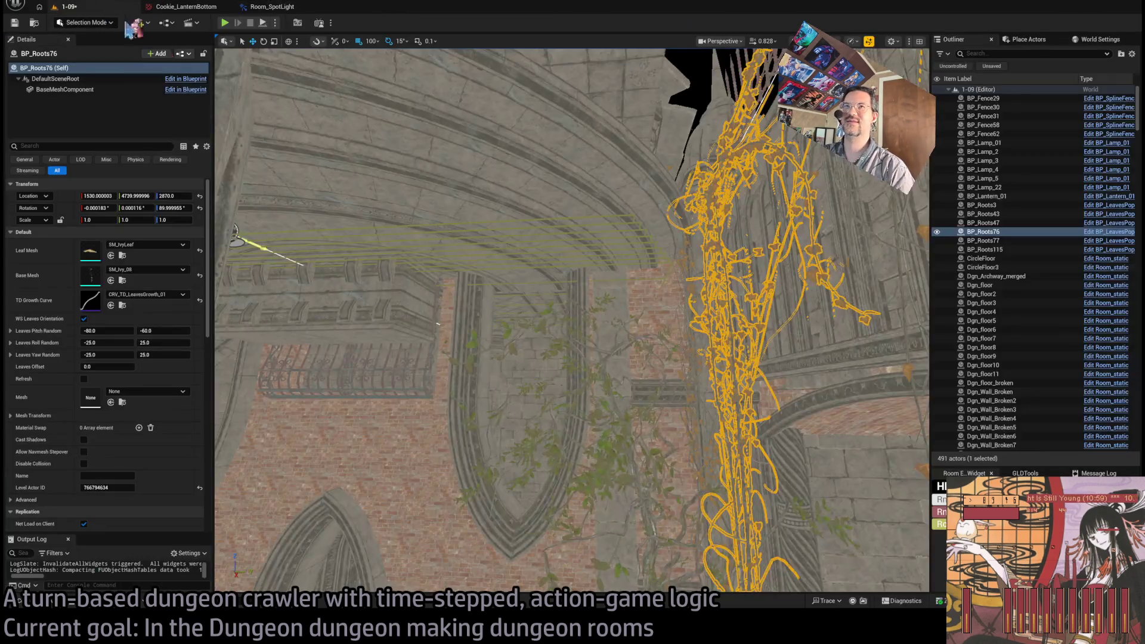
# Step: Look across the arched ceiling and open the Content Drawer on Base_classes > Room_actors
pyautogui.scroll(3, 562, 212)
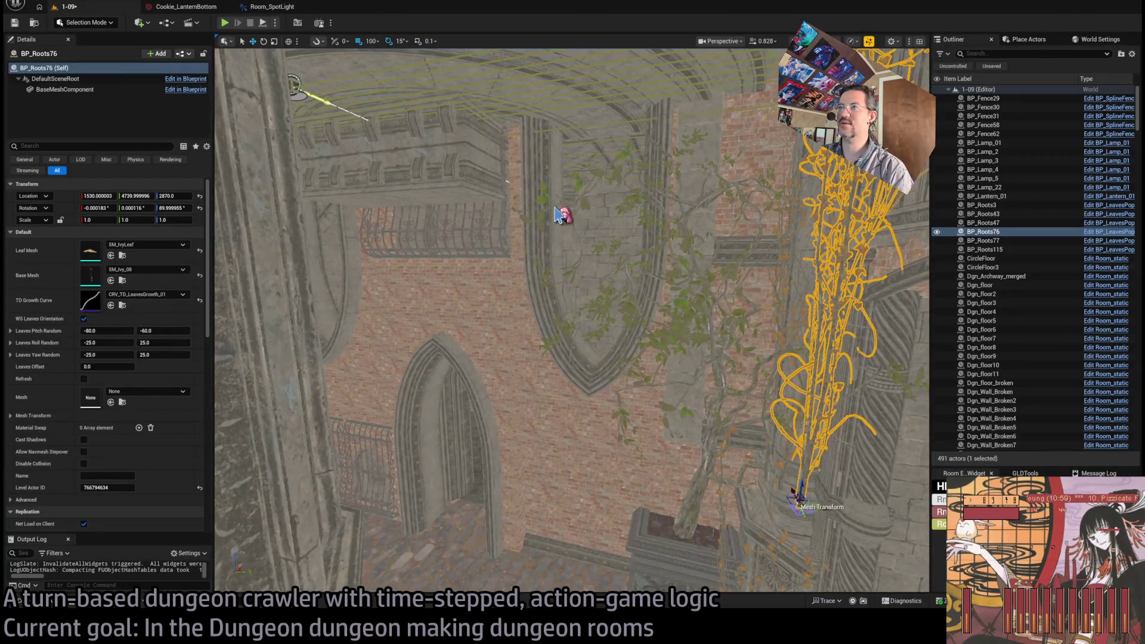
pyautogui.scroll(2, 553, 186)
pyautogui.moveTo(587, 191)
pyautogui.mouseDown()
pyautogui.moveTo(587, 155)
pyautogui.moveTo(563, 125)
pyautogui.moveTo(604, 203)
pyautogui.mouseUp()
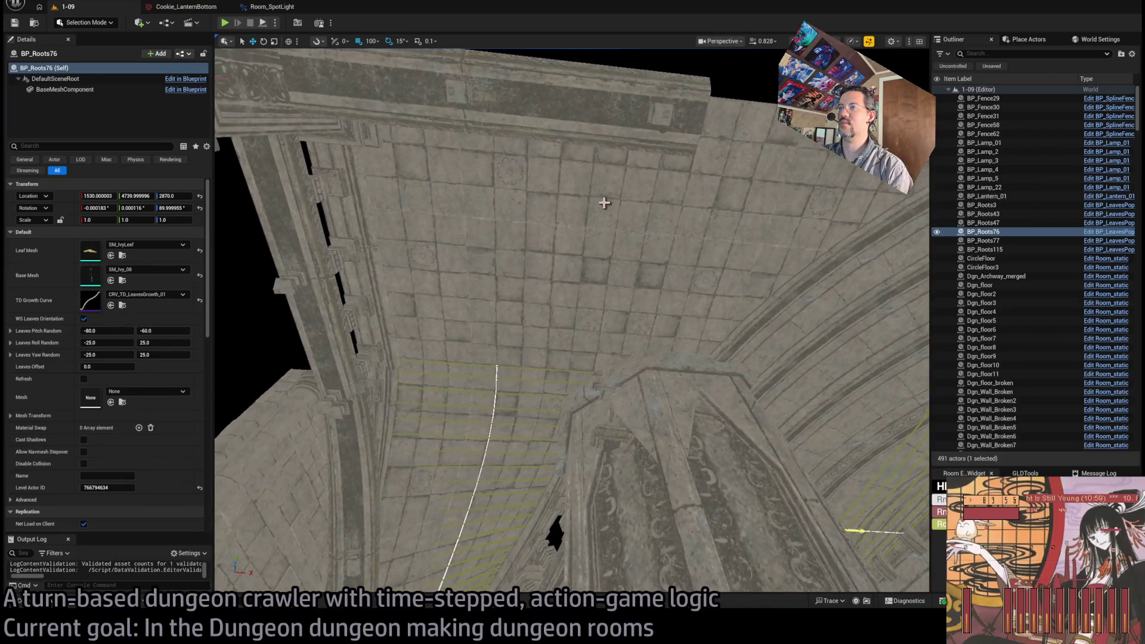
pyautogui.moveTo(625, 314); pyautogui.dragTo(621, 299)
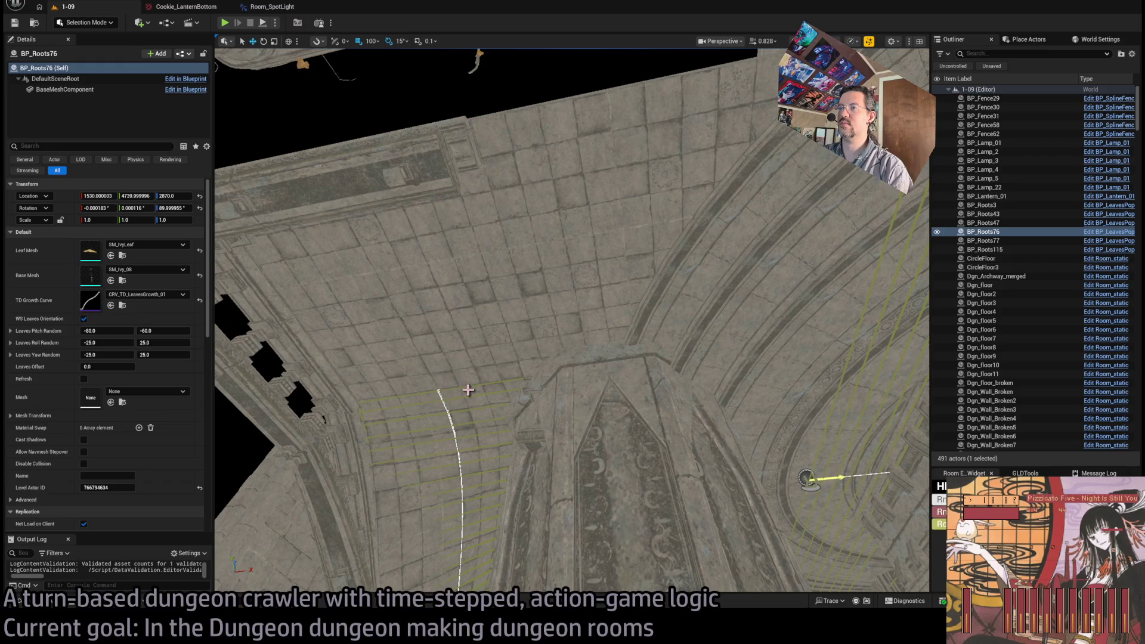
pyautogui.hotkey('ctrl', 'space')
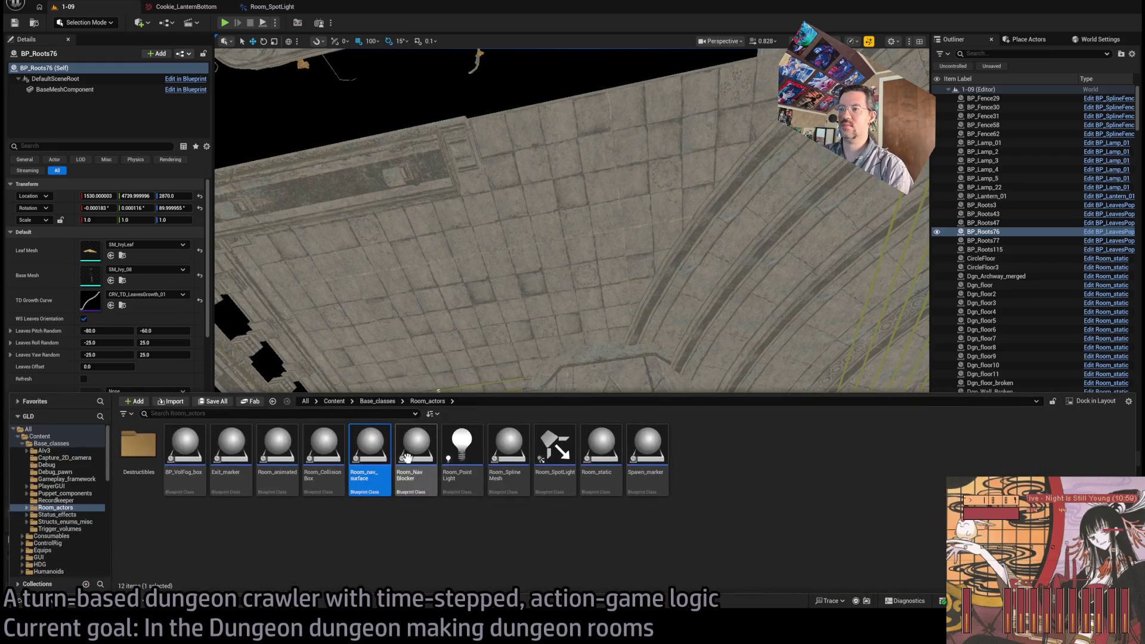
# Step: Place a new Room_nav_surface in the room and stretch its spline end to X 1200
pyautogui.moveTo(371, 450)
pyautogui.mouseDown()
pyautogui.moveTo(308, 346)
pyautogui.moveTo(289, 277)
pyautogui.mouseUp()
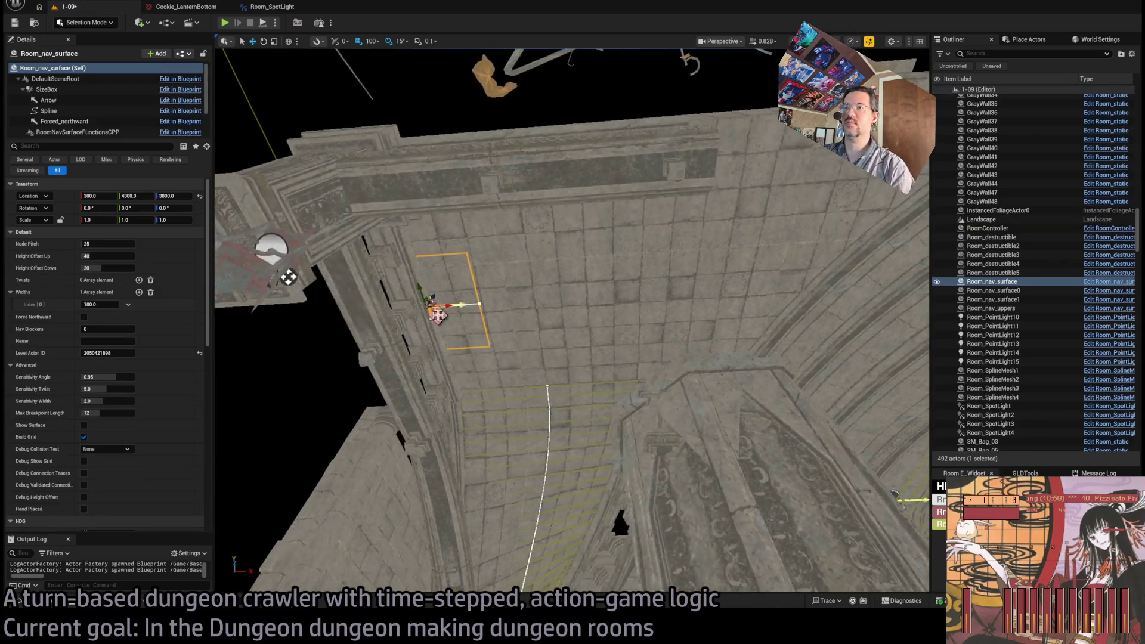
pyautogui.click(479, 304)
pyautogui.scroll(5, 412, 375)
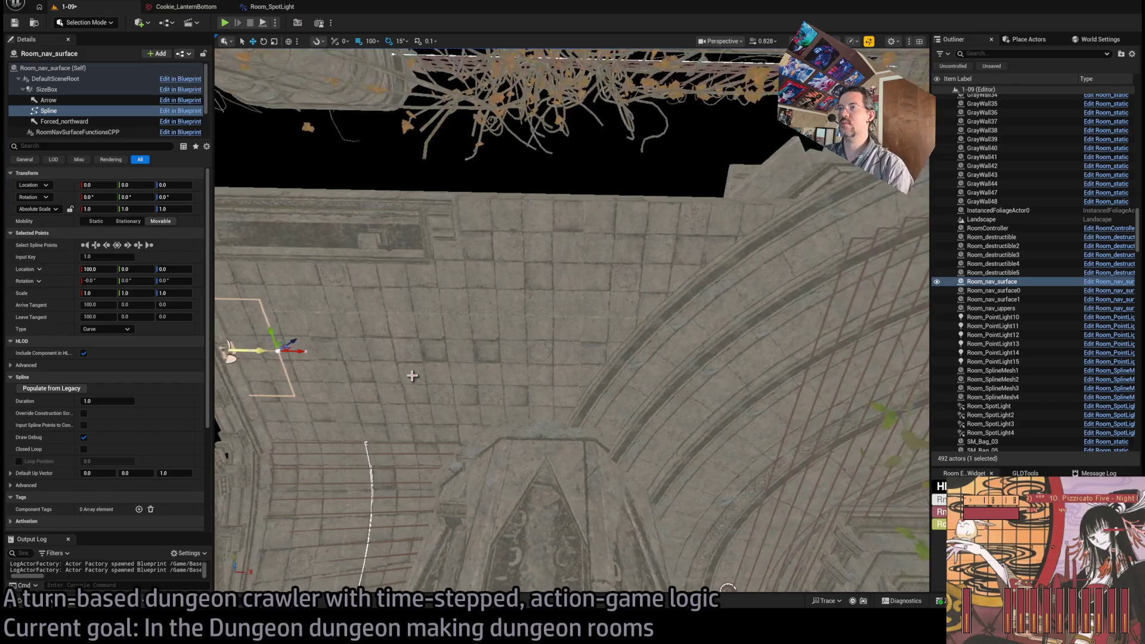
pyautogui.moveTo(291, 345); pyautogui.dragTo(892, 398)
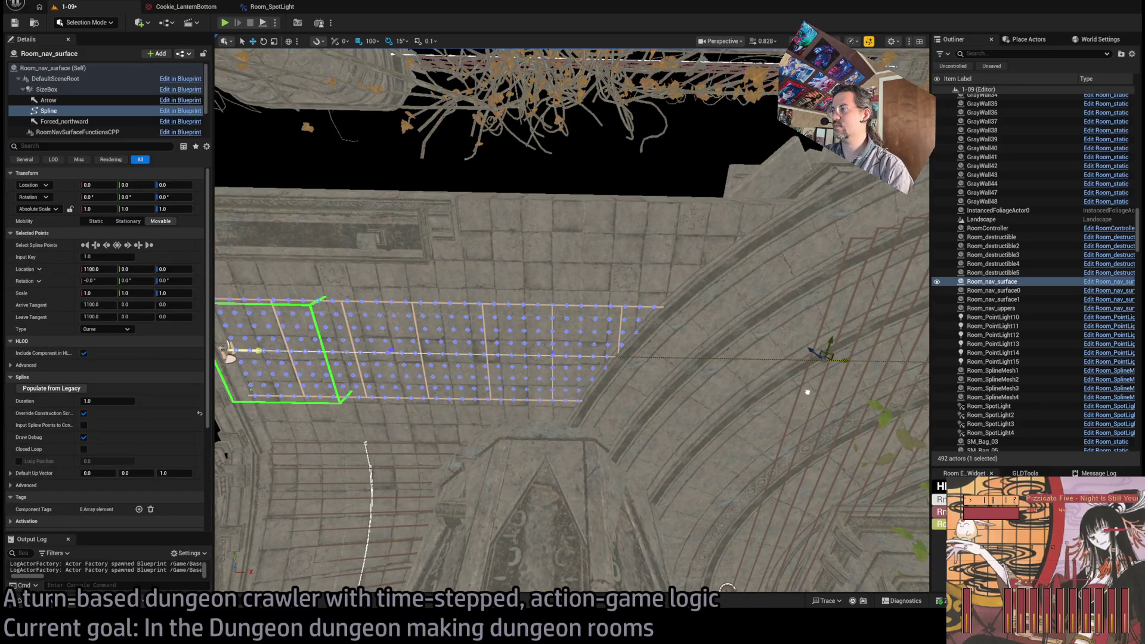
pyautogui.moveTo(791, 391); pyautogui.dragTo(399, 314)
# Step: Reselect the new nav surface and set its Widths Index[0] to 200
pyautogui.click(425, 386)
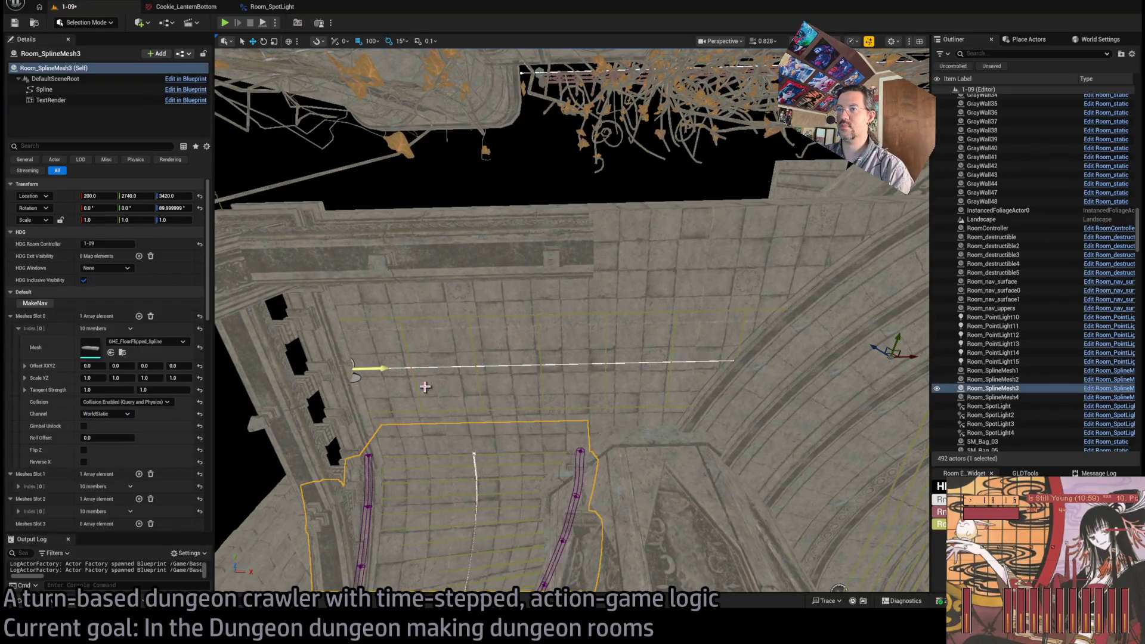
pyautogui.click(410, 369)
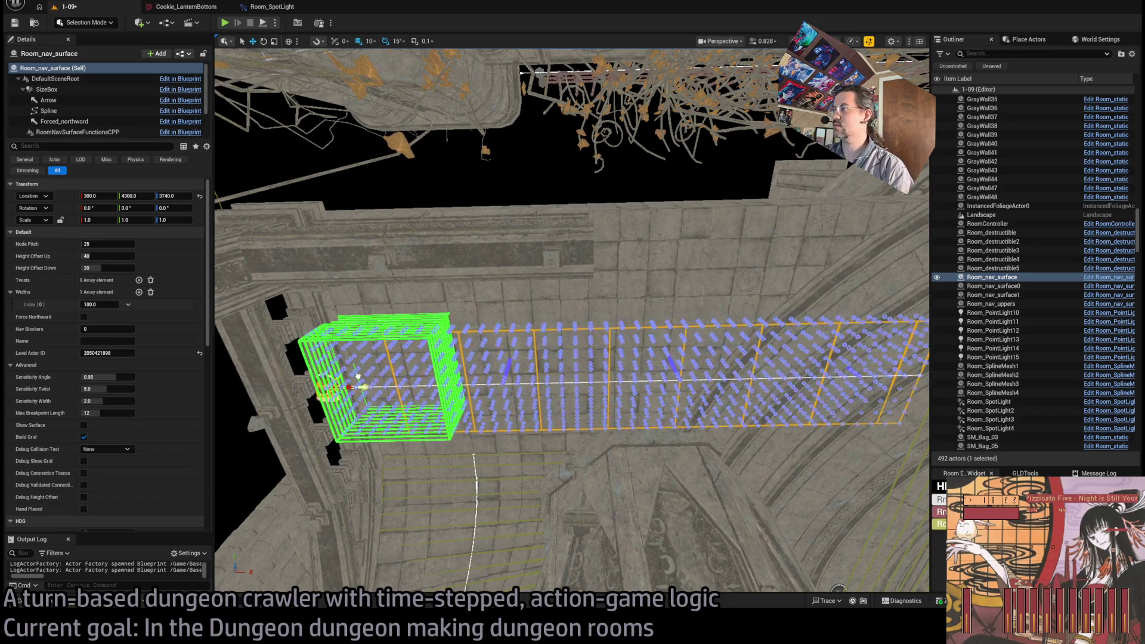
pyautogui.moveTo(410, 369)
pyautogui.mouseDown()
pyautogui.moveTo(410, 197)
pyautogui.moveTo(424, 186)
pyautogui.mouseUp()
pyautogui.moveTo(398, 340)
pyautogui.mouseDown()
pyautogui.moveTo(396, 295)
pyautogui.moveTo(396, 321)
pyautogui.mouseUp()
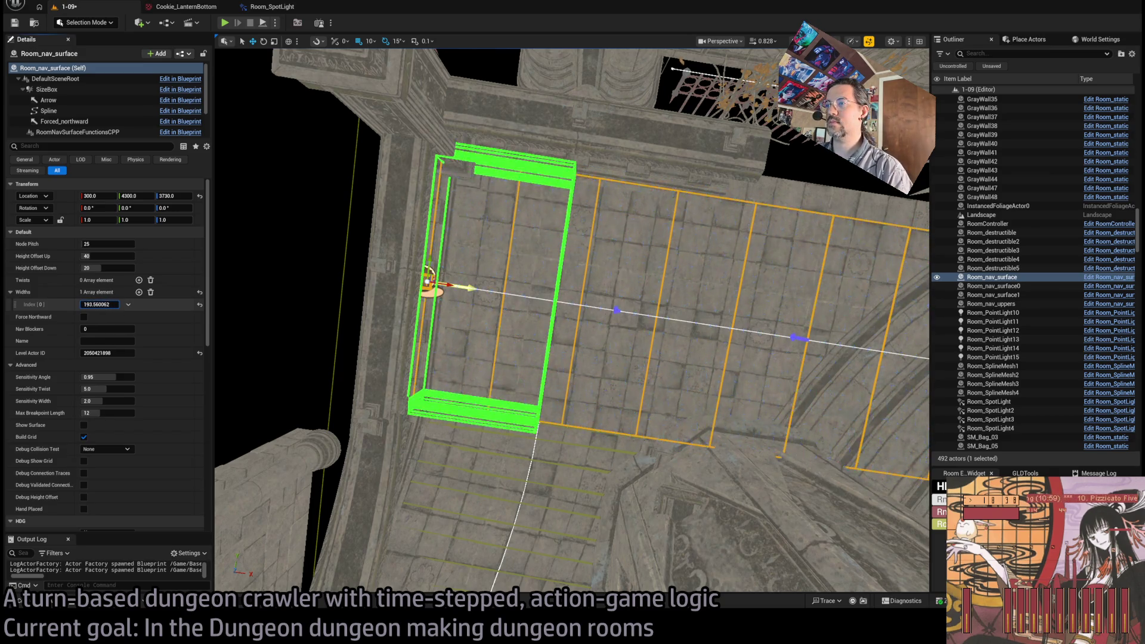
pyautogui.write('200')
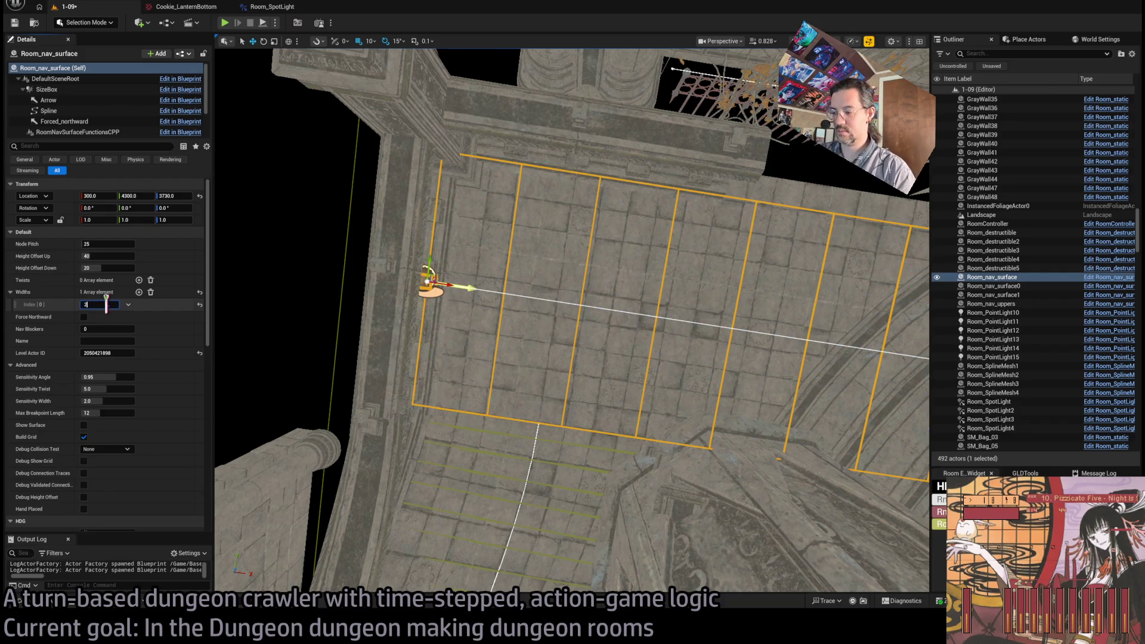
pyautogui.press('Return')
pyautogui.moveTo(418, 310)
pyautogui.mouseDown()
pyautogui.moveTo(411, 286)
pyautogui.moveTo(320, 256)
pyautogui.moveTo(370, 302)
pyautogui.moveTo(516, 337)
pyautogui.mouseUp()
pyautogui.click(516, 337)
# Step: Turn off Allow Navmesh Stepover on balcony railings GHE_Railing_spline6 and 7
pyautogui.keyDown('ctrl'); pyautogui.click(363, 326); pyautogui.keyUp('ctrl')
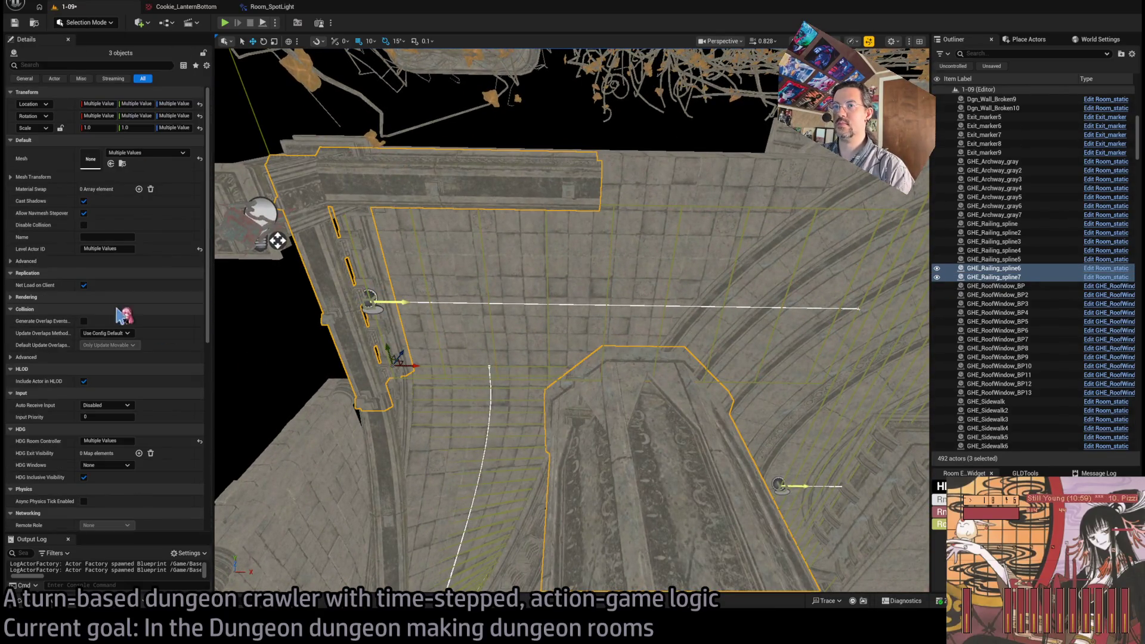
pyautogui.keyDown('ctrl'); pyautogui.click(377, 460); pyautogui.keyUp('ctrl')
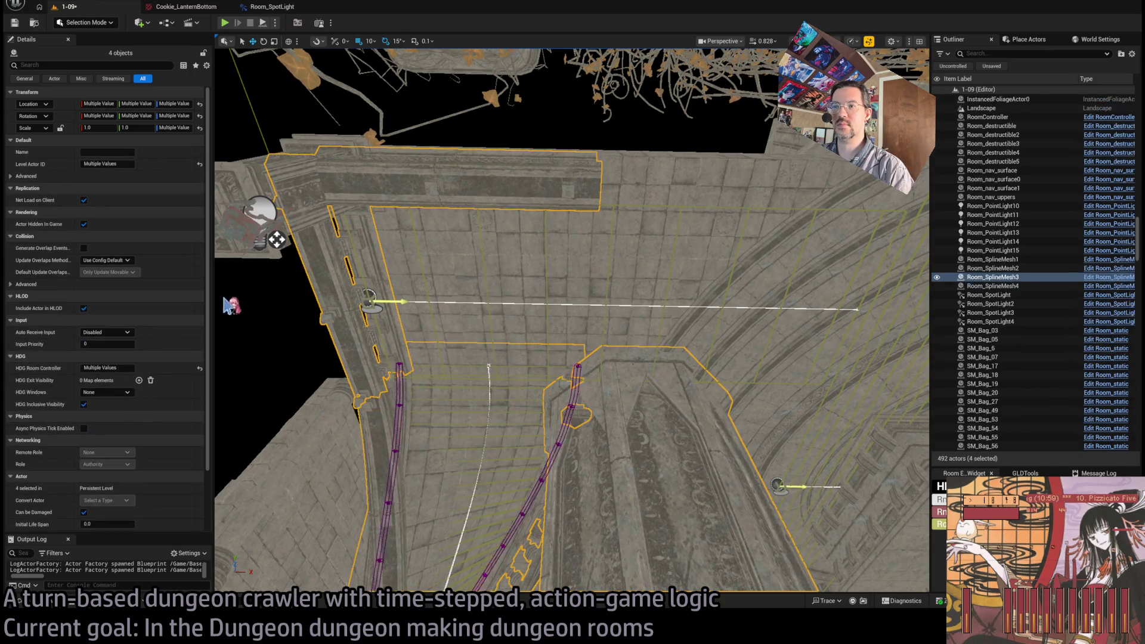
pyautogui.keyDown('ctrl'); pyautogui.click(387, 421); pyautogui.keyUp('ctrl')
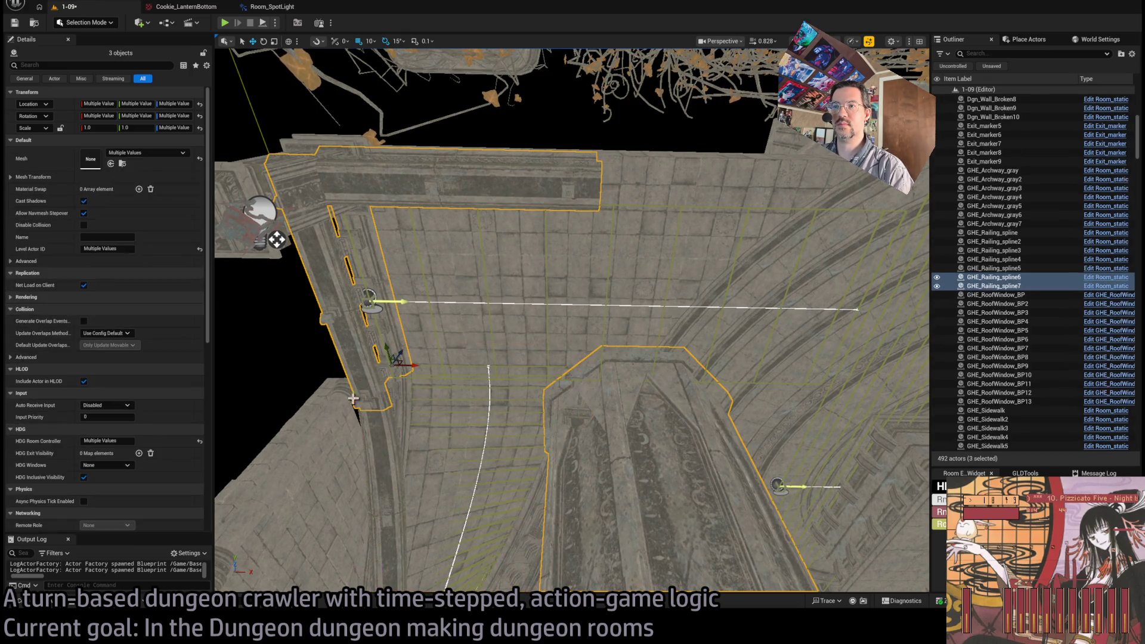
pyautogui.click(85, 213)
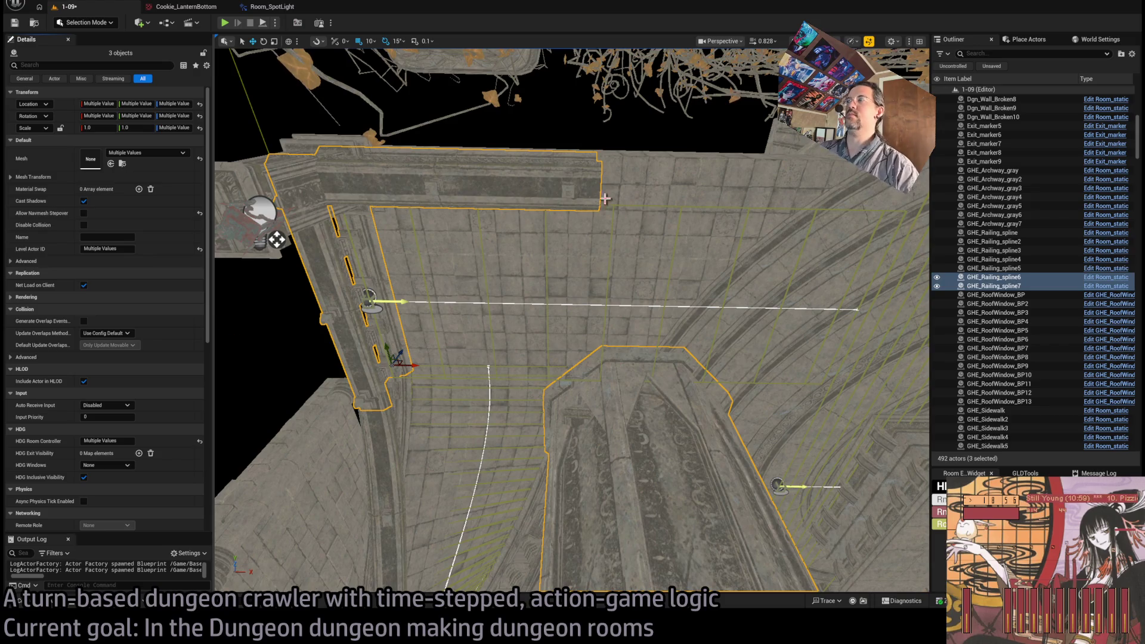
# Step: Alt-drag GHE_Railing_spline7 500 units along X to create GHE_Railing_spline8
pyautogui.click(311, 224)
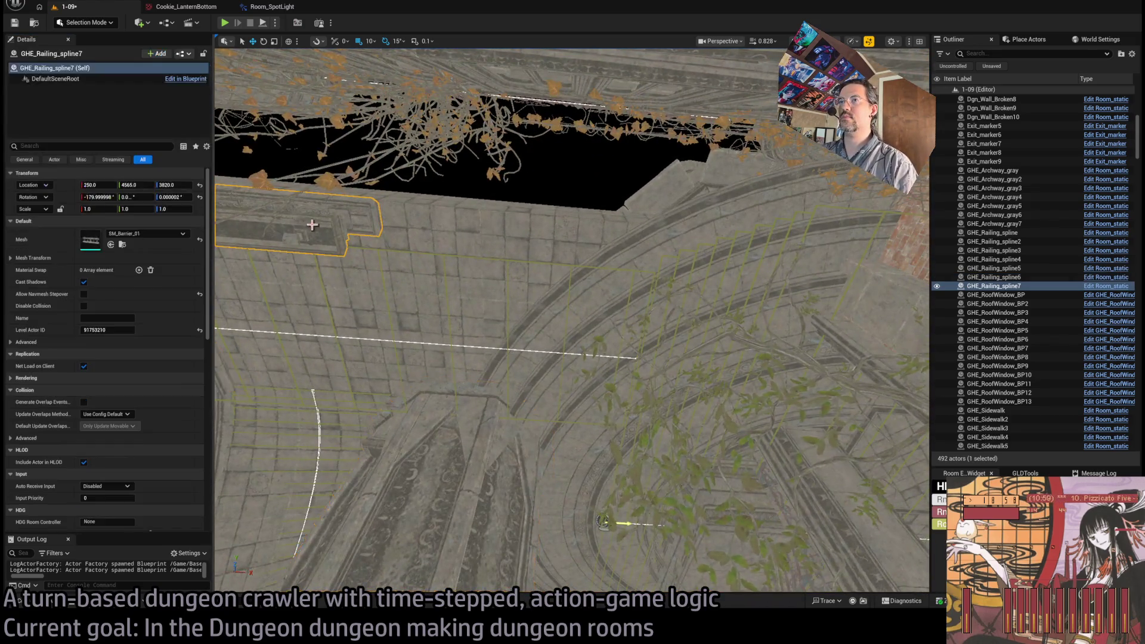
pyautogui.moveTo(311, 225); pyautogui.dragTo(459, 255)
pyautogui.moveTo(274, 272)
pyautogui.mouseDown()
pyautogui.moveTo(511, 251)
pyautogui.moveTo(506, 263)
pyautogui.moveTo(537, 292)
pyautogui.moveTo(274, 263)
pyautogui.moveTo(294, 279)
pyautogui.moveTo(298, 353)
pyautogui.moveTo(332, 438)
pyautogui.moveTo(498, 319)
pyautogui.moveTo(460, 332)
pyautogui.moveTo(480, 312)
pyautogui.mouseUp()
pyautogui.click(294, 279)
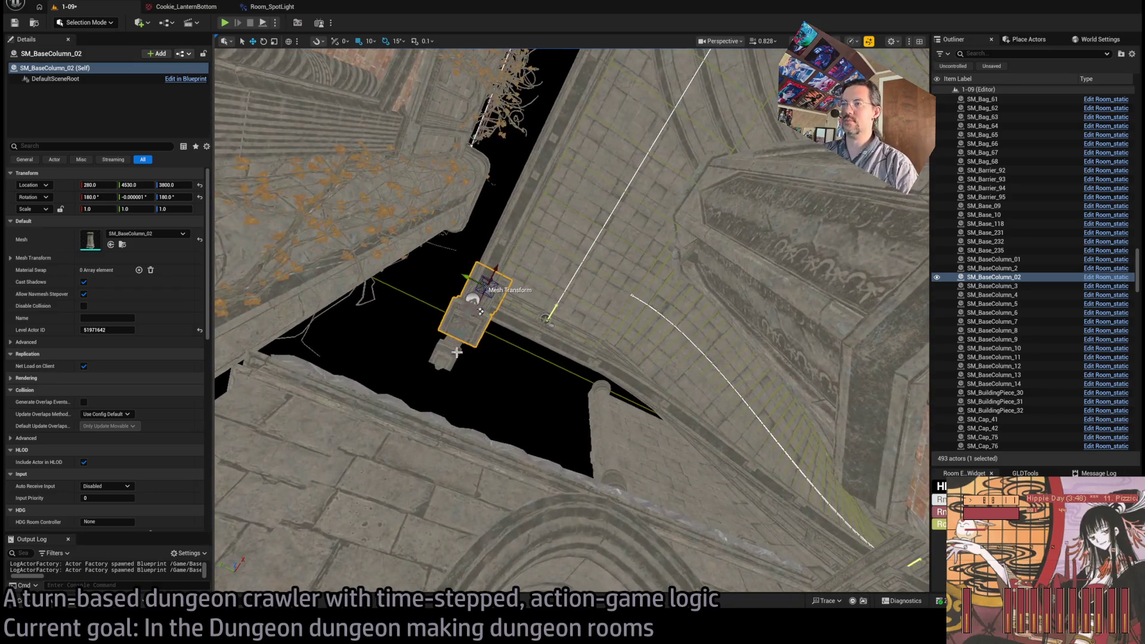
# Step: Duplicate columns SM_BaseColumn_02 and 14 to X 1200 as SM_BaseColumn_15 and 16, then save
pyautogui.keyDown('ctrl'); pyautogui.click(447, 355); pyautogui.keyUp('ctrl')
pyautogui.moveTo(447, 355)
pyautogui.mouseDown()
pyautogui.moveTo(391, 294)
pyautogui.moveTo(315, 391)
pyautogui.moveTo(340, 347)
pyautogui.moveTo(415, 363)
pyautogui.moveTo(432, 327)
pyautogui.mouseUp()
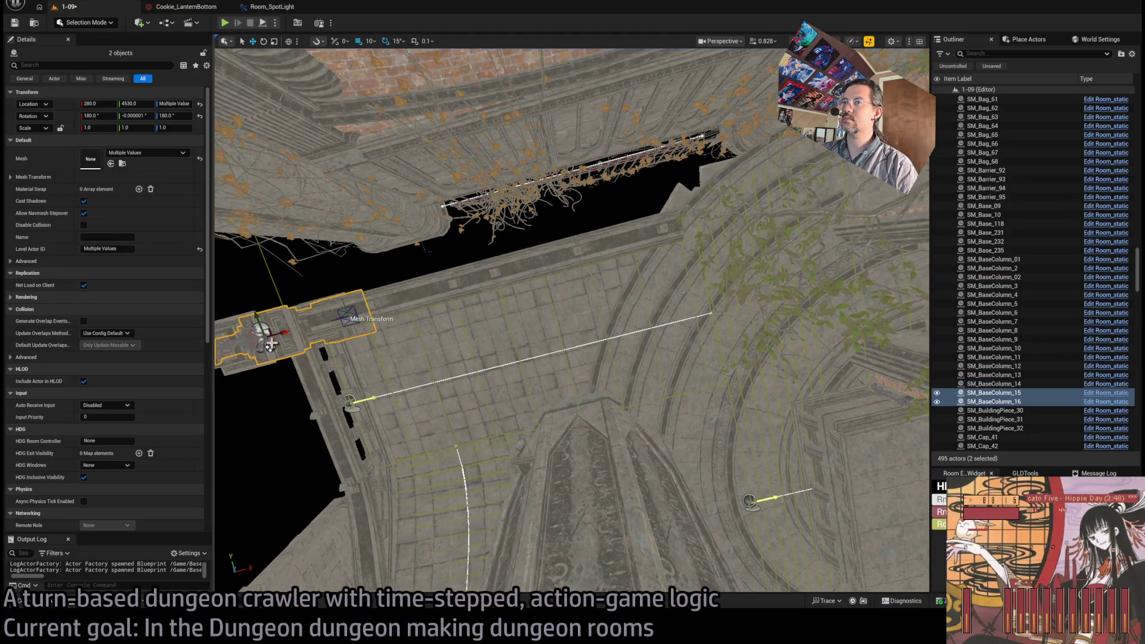
pyautogui.hotkey('ctrl', 'z')
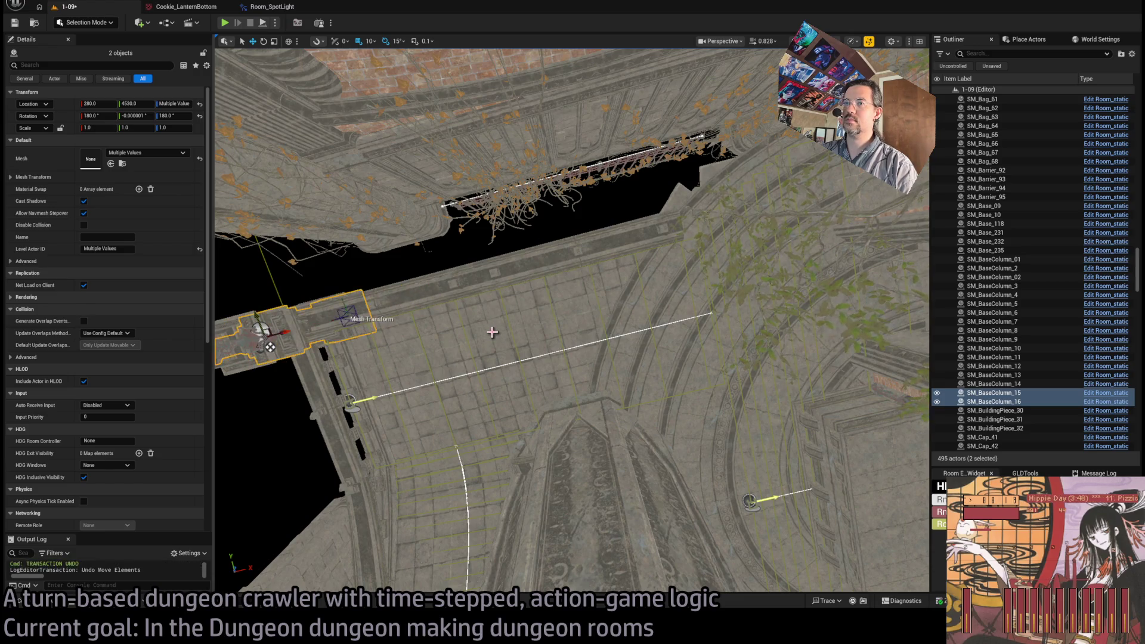
pyautogui.moveTo(587, 306)
pyautogui.mouseDown()
pyautogui.moveTo(537, 334)
pyautogui.moveTo(491, 324)
pyautogui.mouseUp()
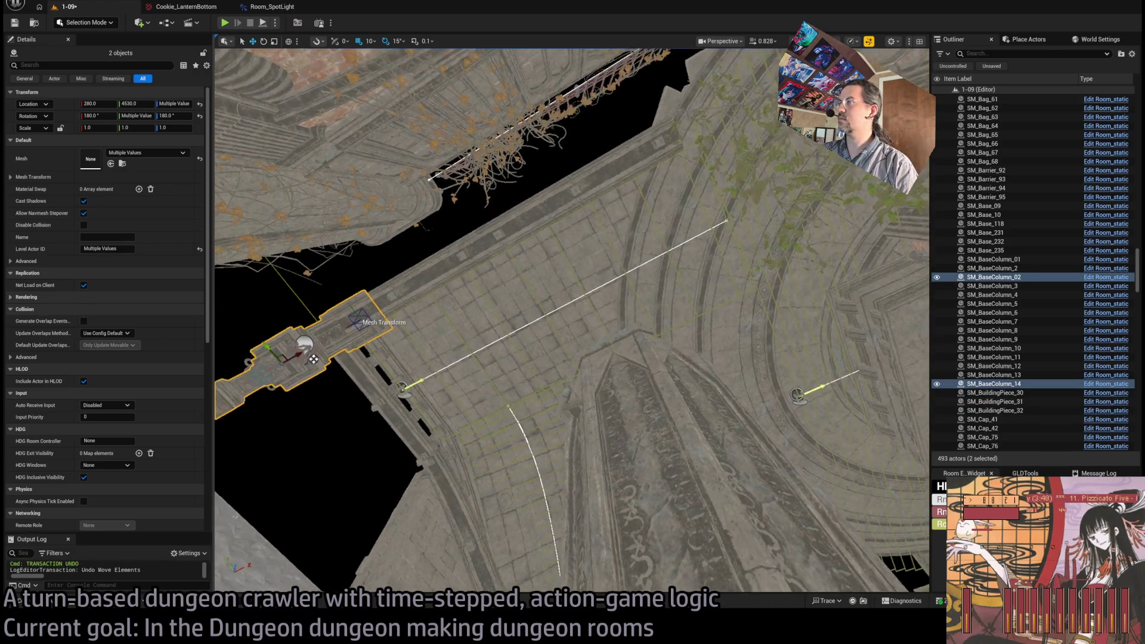
pyautogui.hotkey('ctrl', 'z')
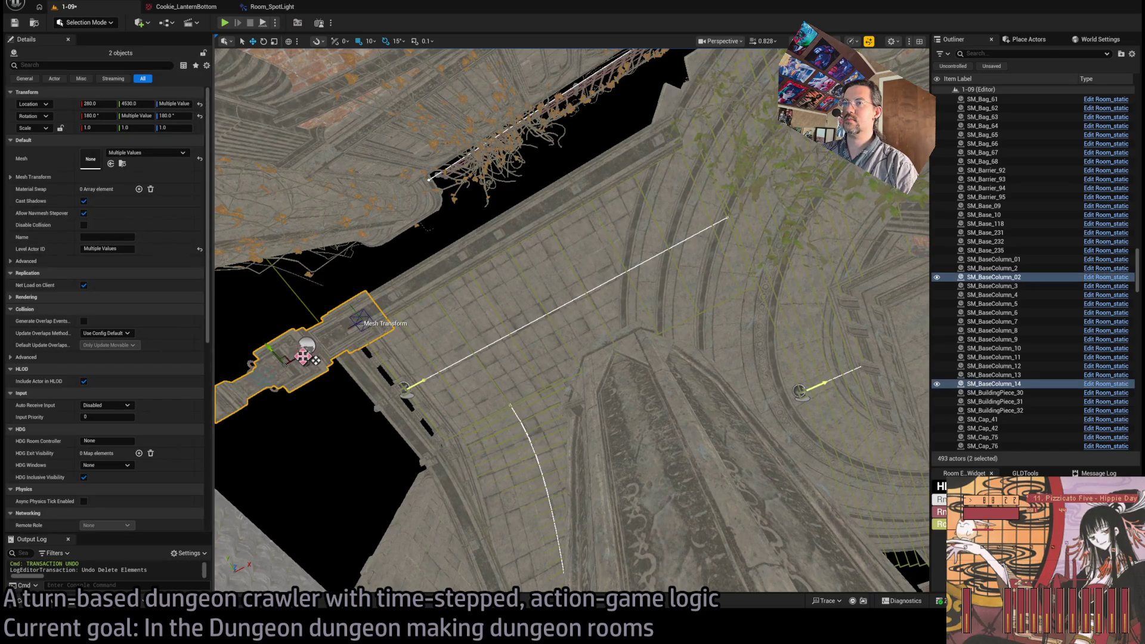
pyautogui.moveTo(303, 356)
pyautogui.mouseDown()
pyautogui.moveTo(312, 293)
pyautogui.moveTo(799, 256)
pyautogui.moveTo(787, 241)
pyautogui.moveTo(532, 444)
pyautogui.mouseUp()
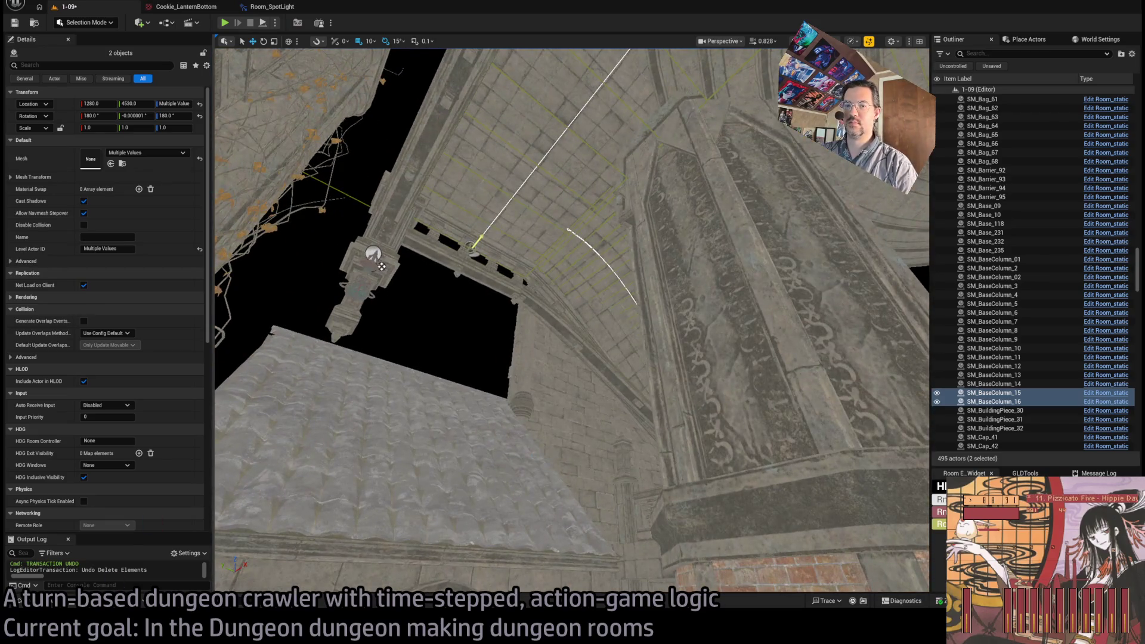
pyautogui.hotkey('ctrl', 's')
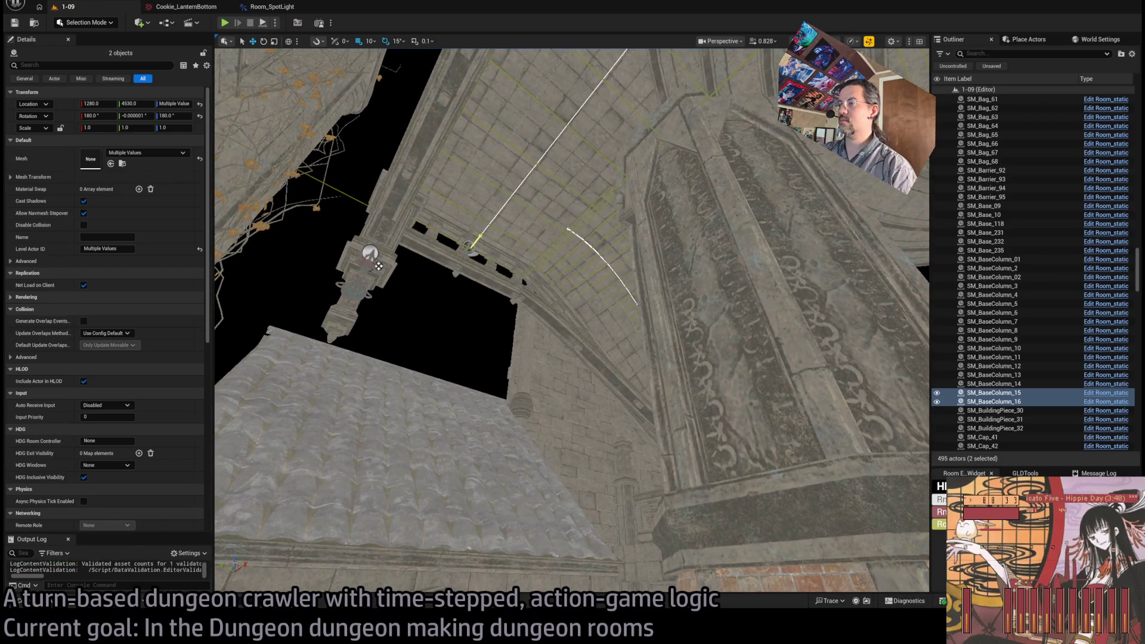
# Step: Look along the vaulted ceiling toward the exit path and select the player spawn marker
pyautogui.moveTo(468, 290); pyautogui.dragTo(483, 274)
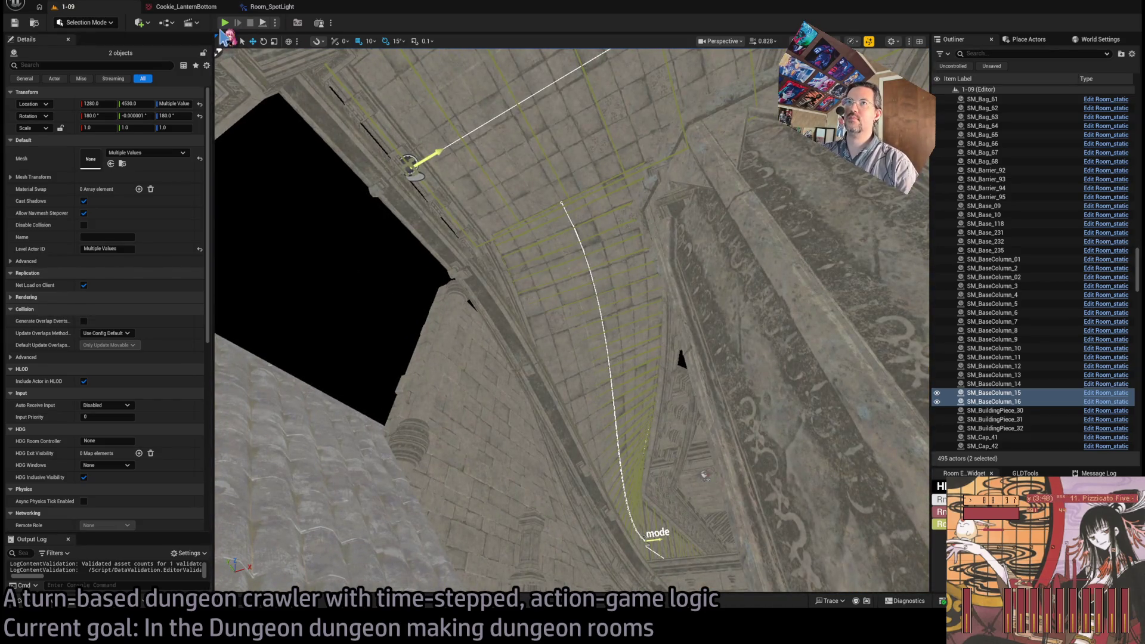
pyautogui.moveTo(268, 89)
pyautogui.mouseDown()
pyautogui.moveTo(664, 298)
pyautogui.moveTo(803, 251)
pyautogui.mouseUp()
pyautogui.click(664, 298)
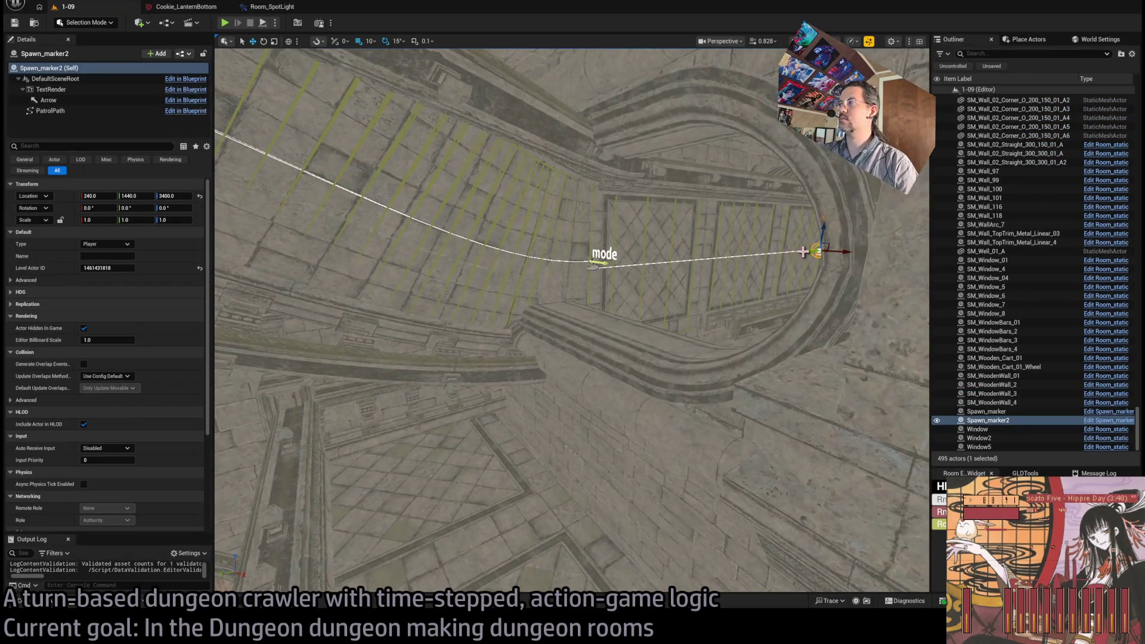
# Step: Move Spawn_marker2 to 270, 3100, 3400 near the exit path, then play-test and stop
pyautogui.moveTo(423, 294); pyautogui.dragTo(594, 310)
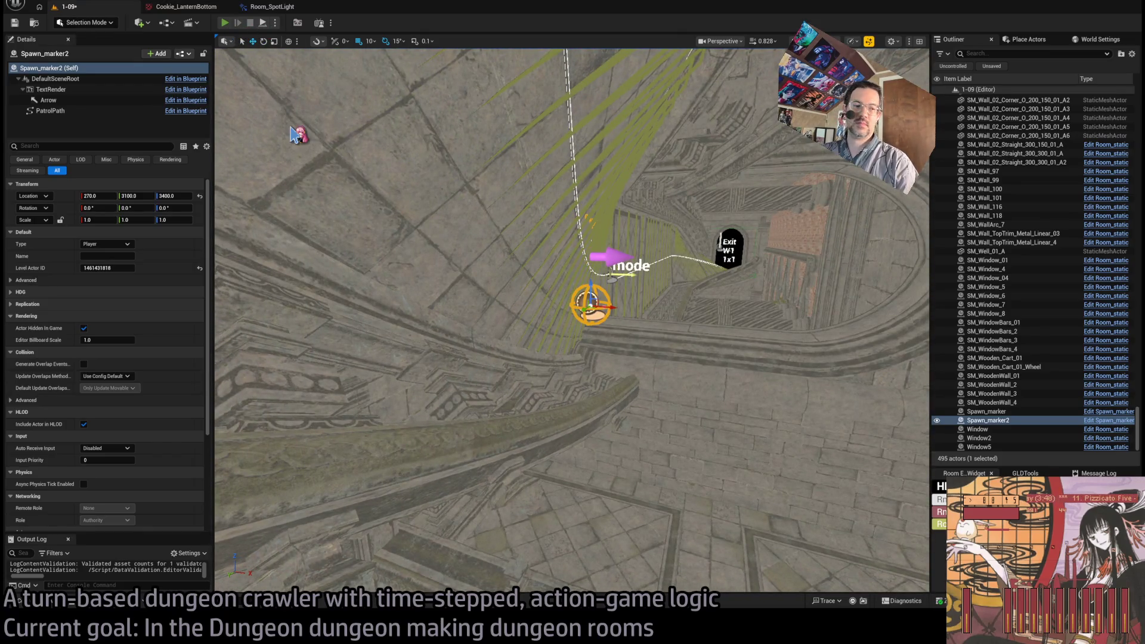
pyautogui.hotkey('alt', 'p')
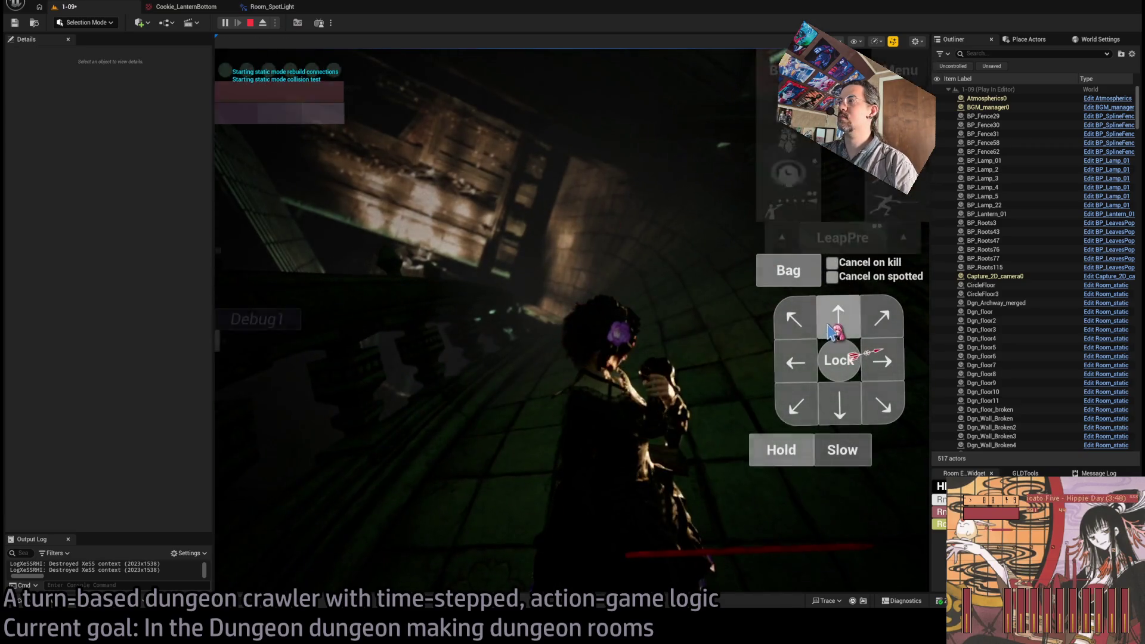
pyautogui.click(828, 326)
pyautogui.click(828, 326)
pyautogui.click(829, 326)
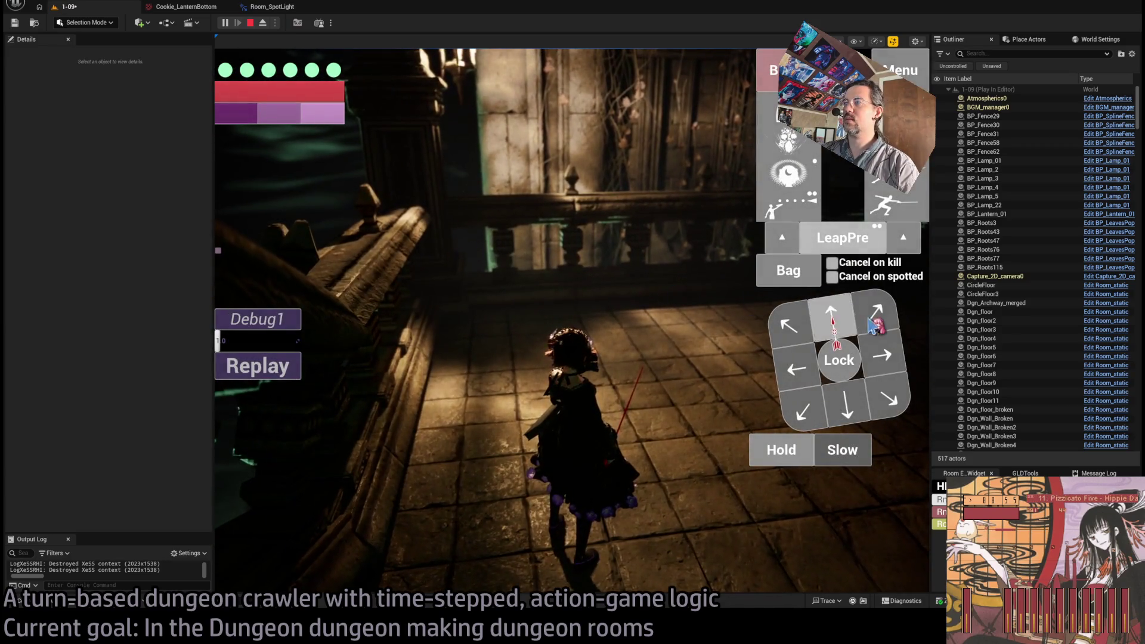
pyautogui.press('Escape')
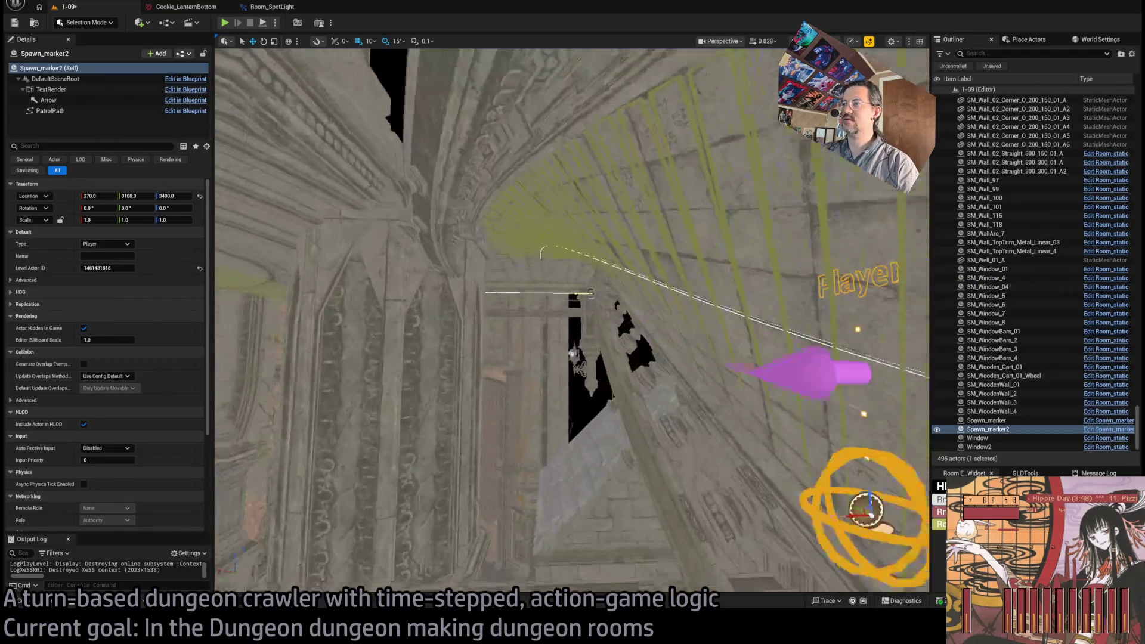
# Step: Give the balcony nav surface a Twists index 0 value of 180 and save the level
pyautogui.click(723, 340)
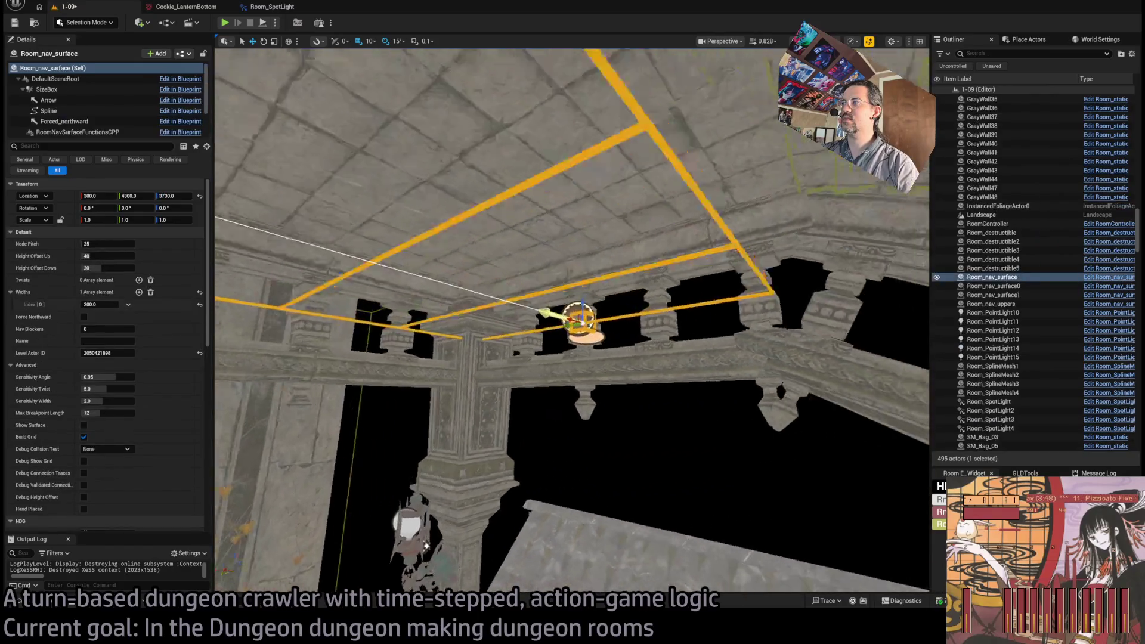
pyautogui.press('f')
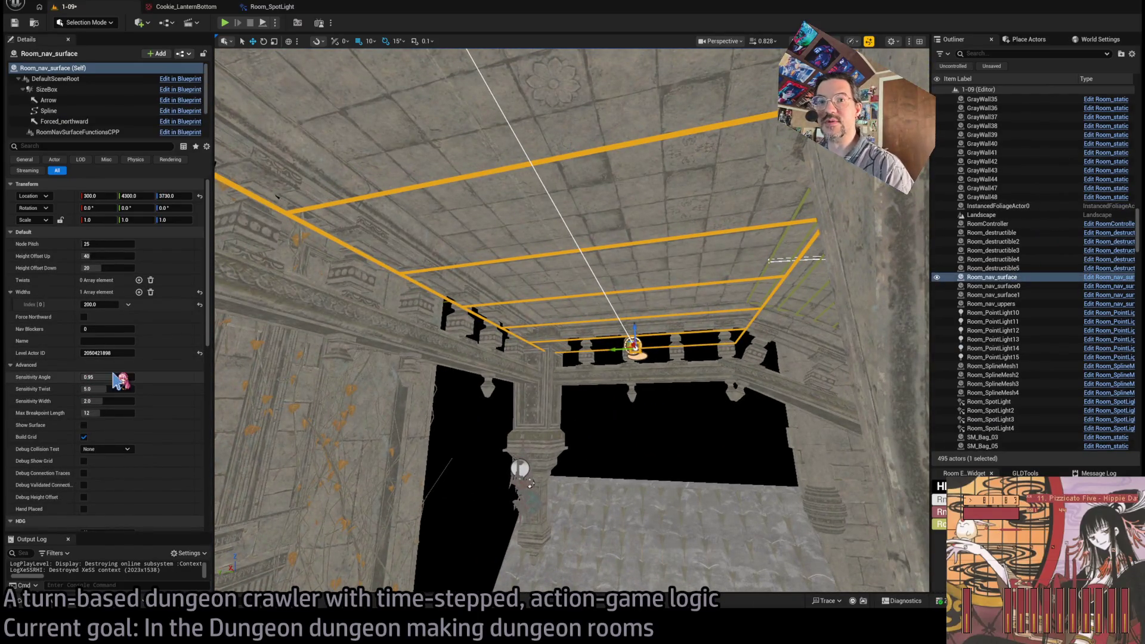
pyautogui.click(99, 304)
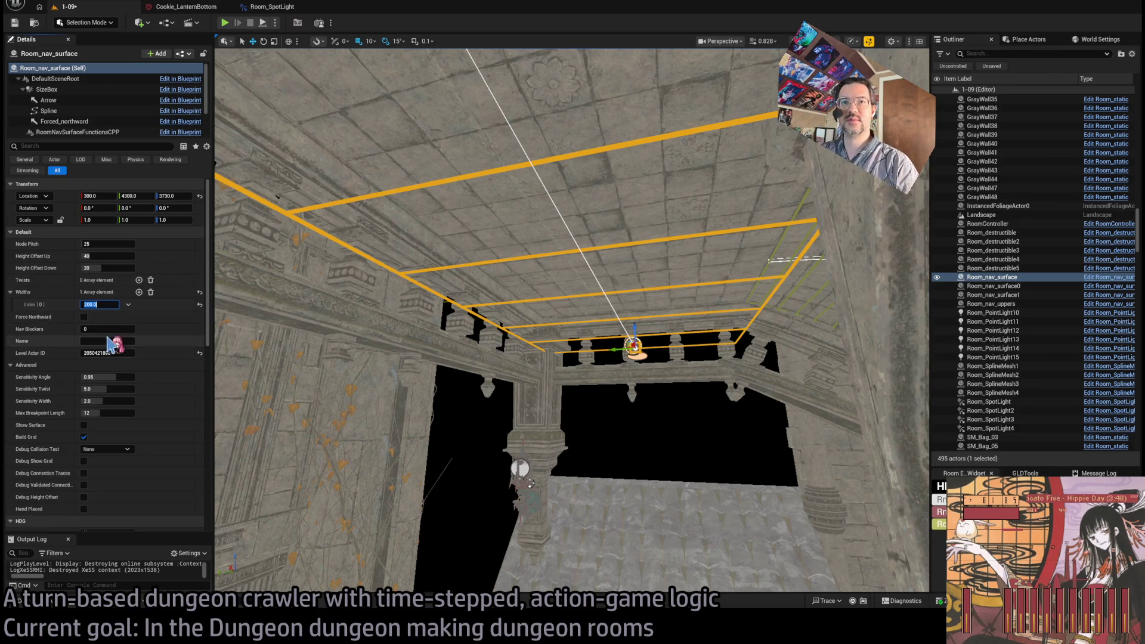
pyautogui.click(138, 280)
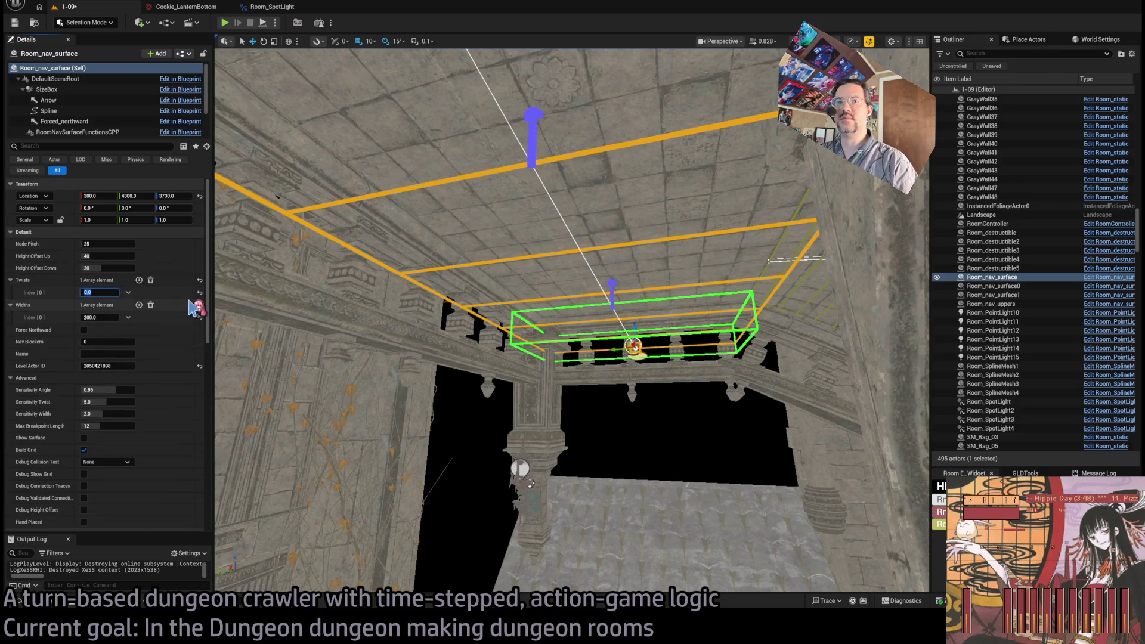
pyautogui.write('180')
pyautogui.press('Return')
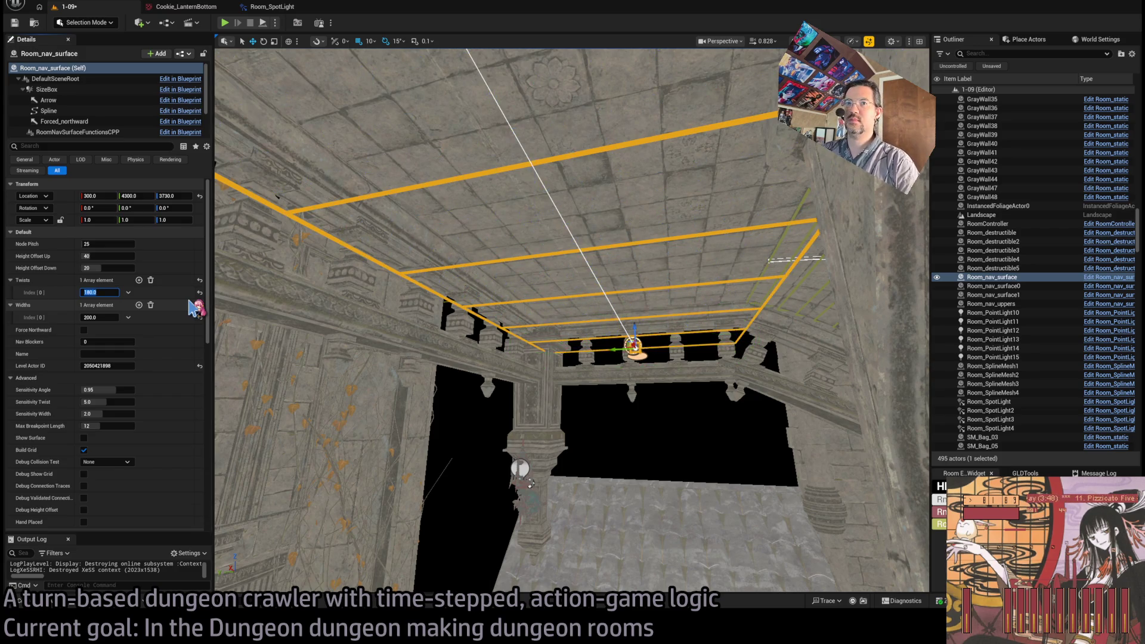
pyautogui.moveTo(353, 327); pyautogui.dragTo(367, 313)
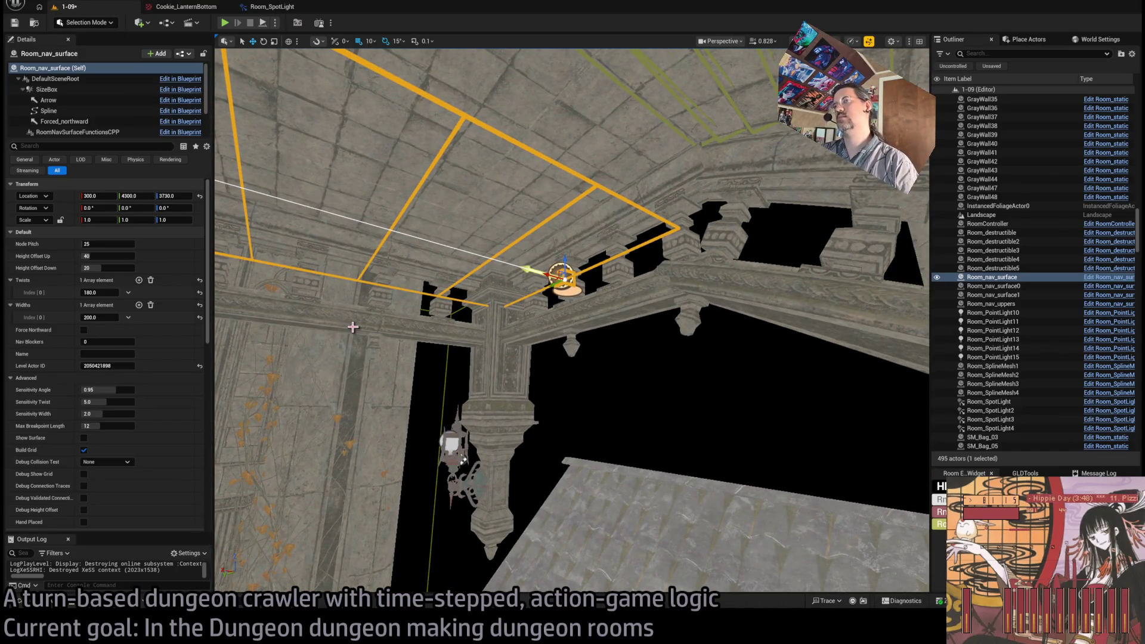
pyautogui.hotkey('ctrl', 's')
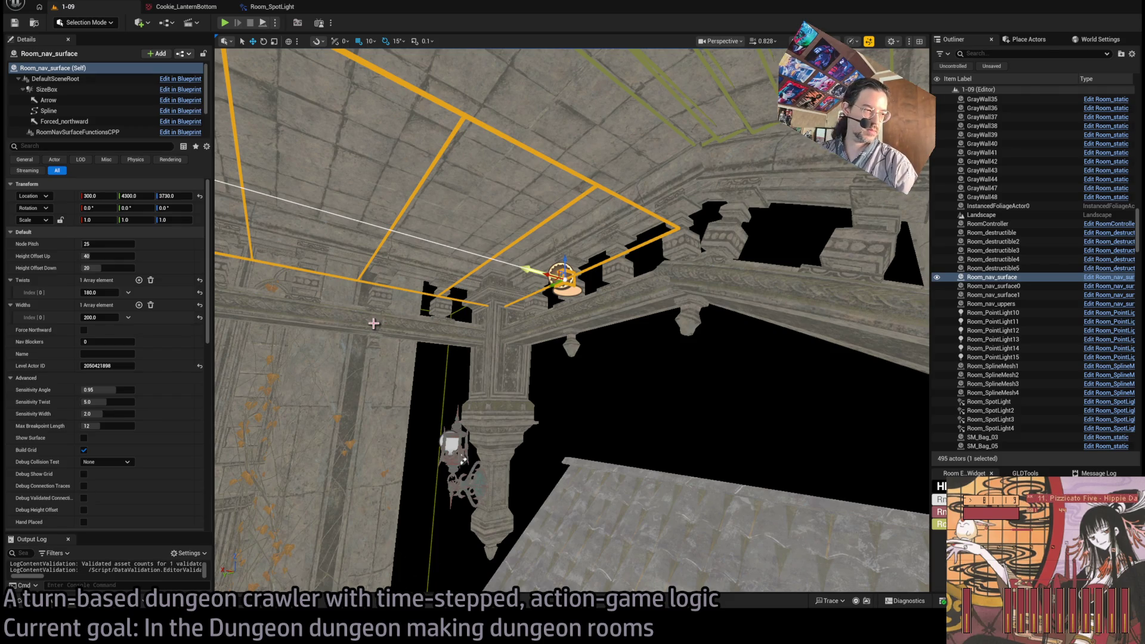
# Step: Raise Room_nav_surface's Height Offset Down, turn on Debug Show Grid, and start a play test
pyautogui.moveTo(577, 346); pyautogui.dragTo(543, 343)
pyautogui.moveTo(243, 305); pyautogui.dragTo(234, 81)
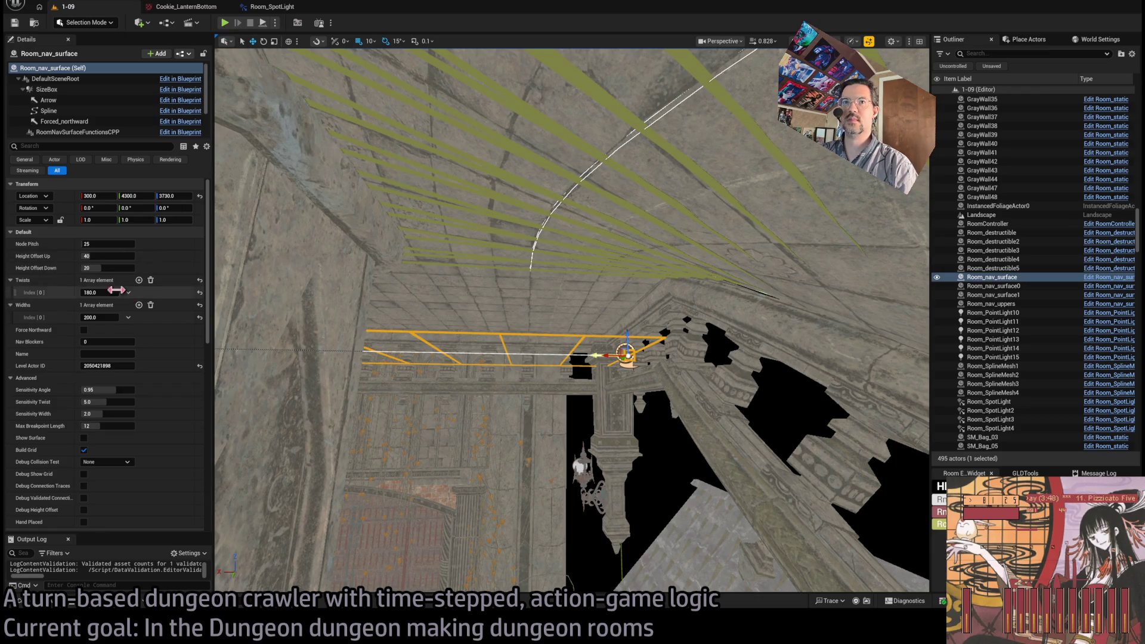
pyautogui.moveTo(549, 354); pyautogui.dragTo(518, 348)
pyautogui.write('15')
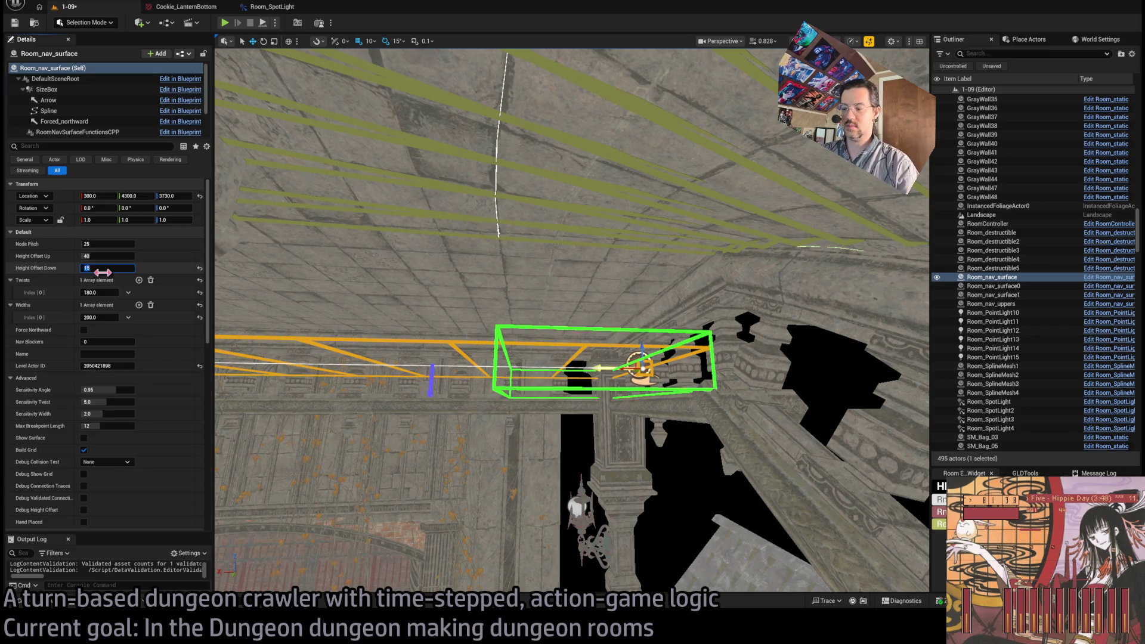
pyautogui.press('Return')
pyautogui.scroll(-5, 166, 405)
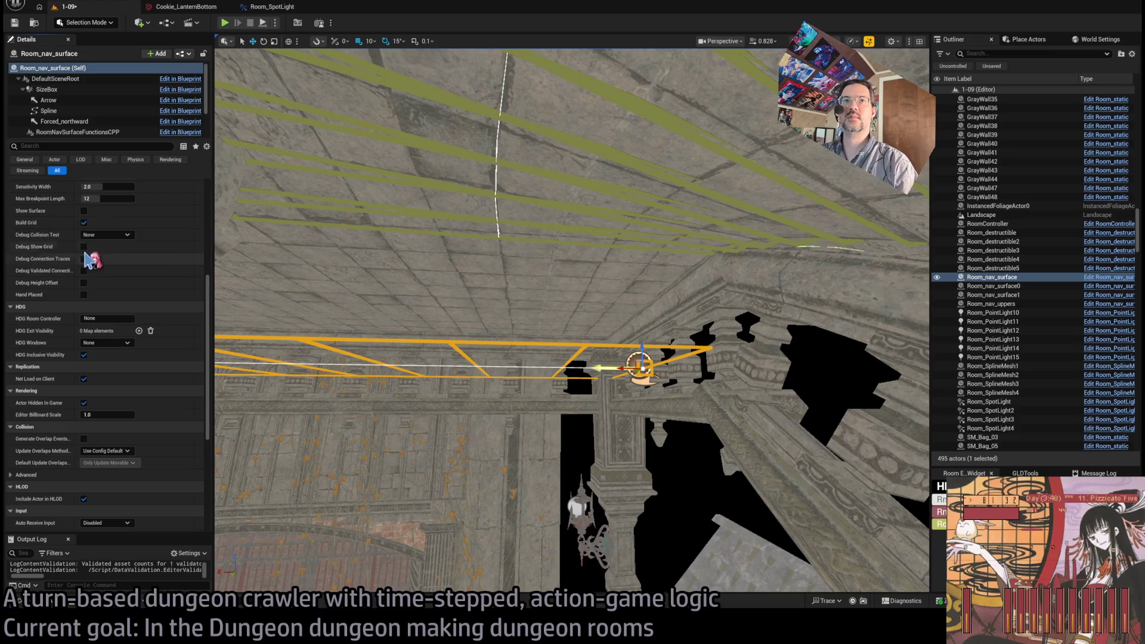
pyautogui.click(84, 246)
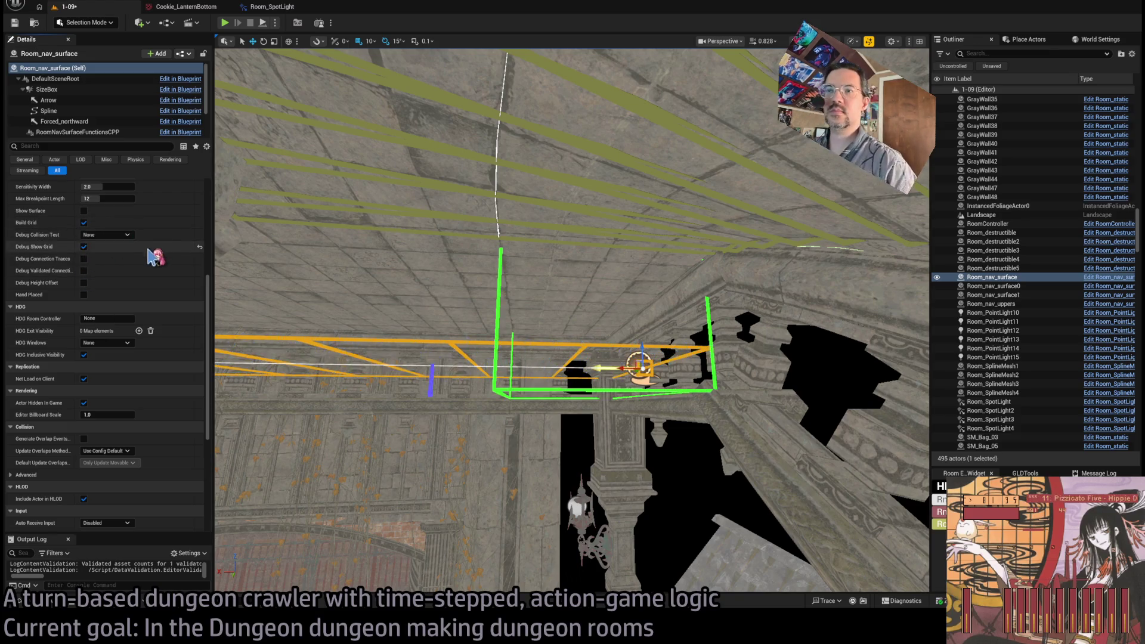
pyautogui.hotkey('alt', 'p')
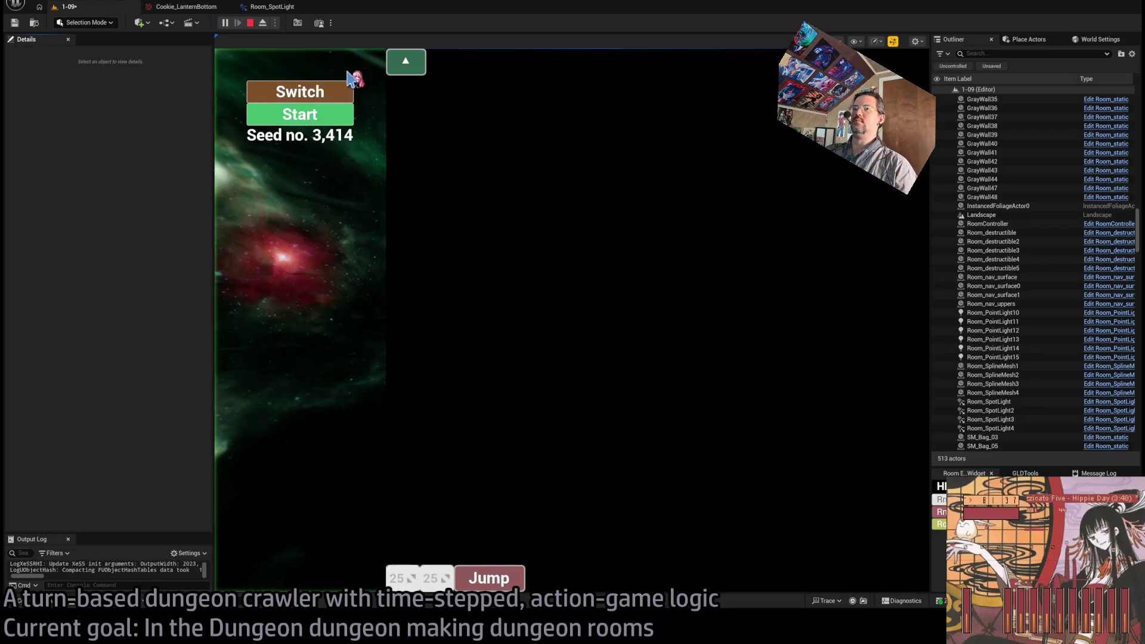
# Step: Walk the character across the nav grid using direction picks and Go! moves, then stop the play test
pyautogui.click(332, 113)
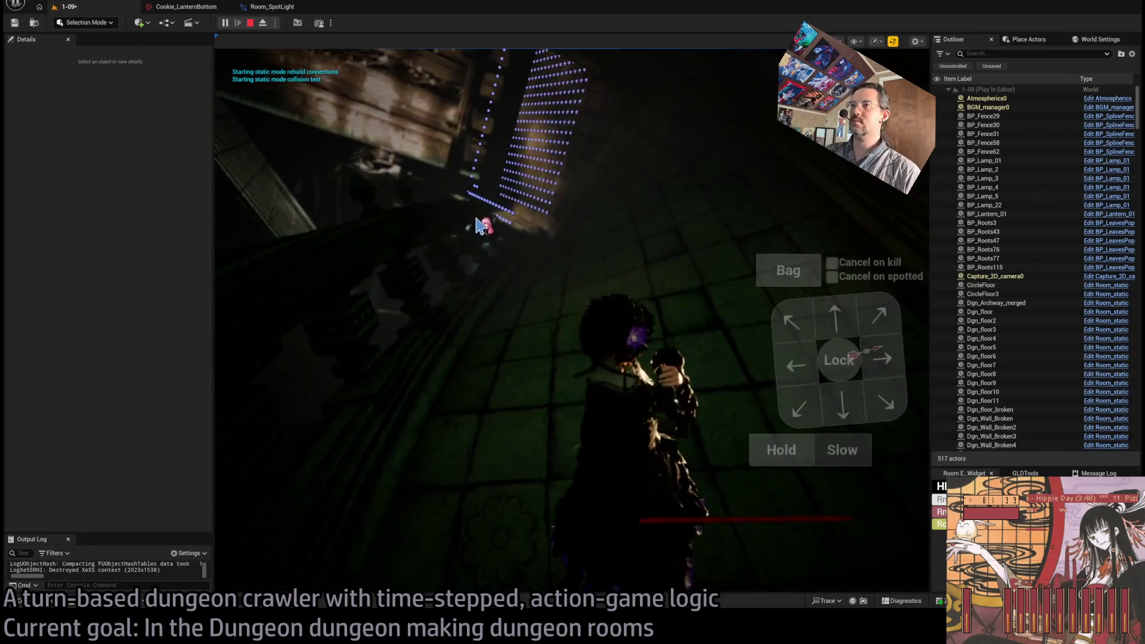
pyautogui.click(300, 412)
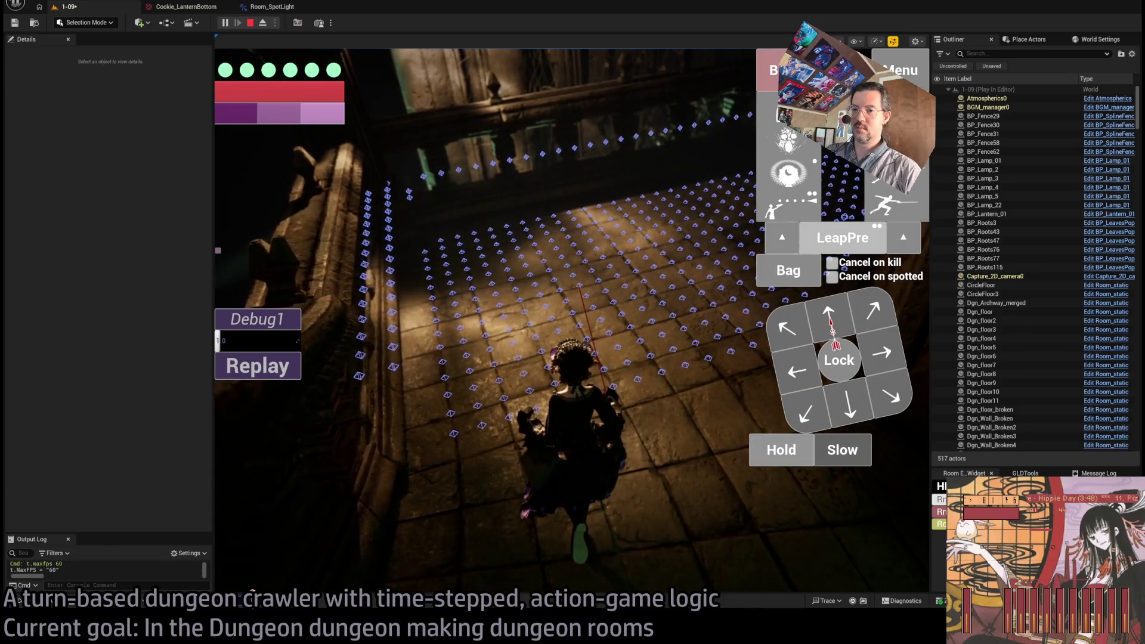
pyautogui.click(871, 310)
pyautogui.click(255, 417)
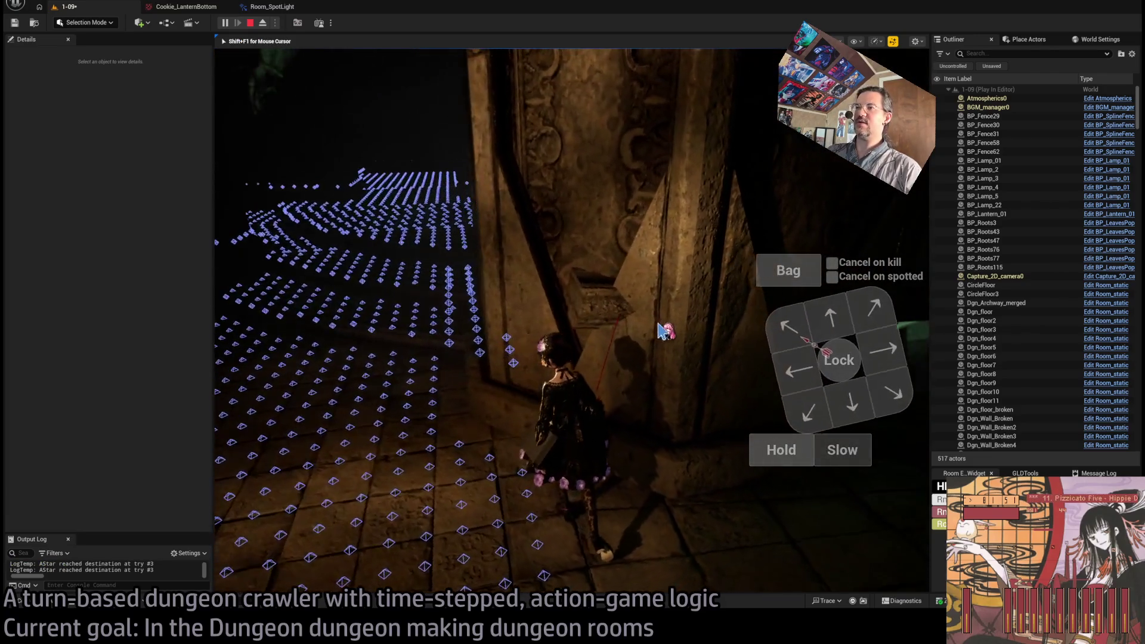
pyautogui.moveTo(599, 298); pyautogui.dragTo(685, 368)
pyautogui.click(793, 347)
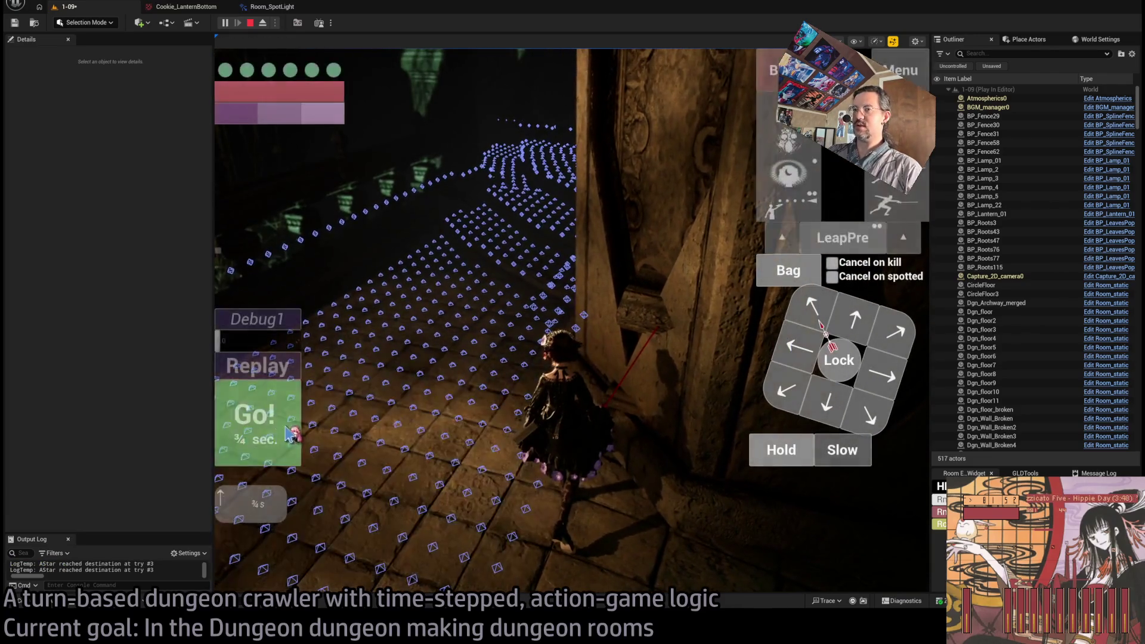
pyautogui.press('Escape')
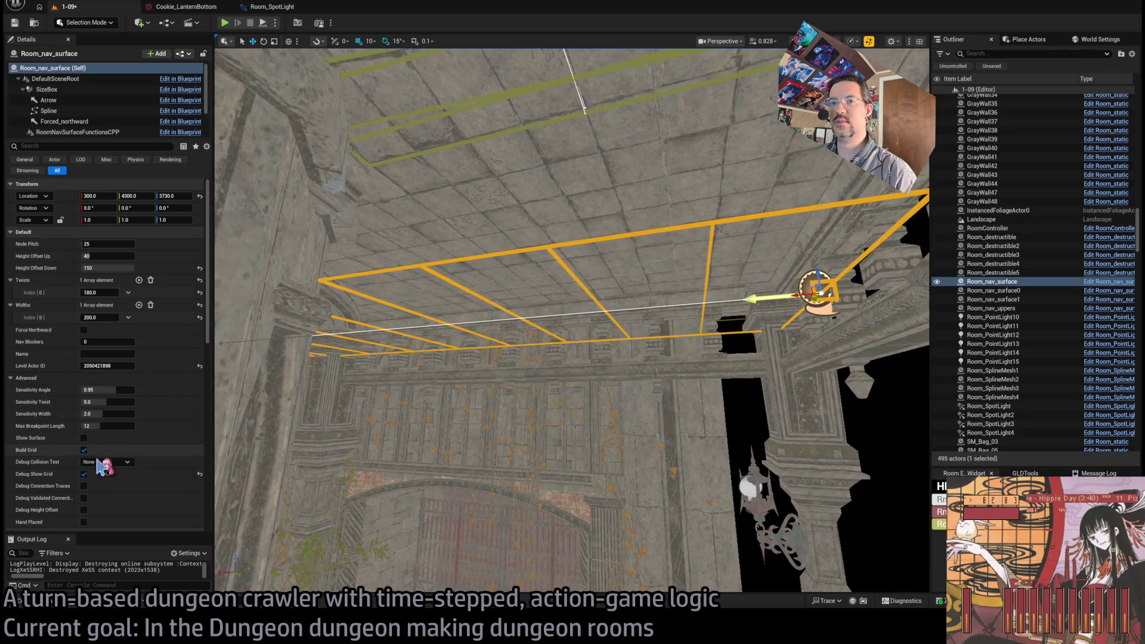
# Step: Turn on Debug Show Grid and Show Surface for Room_nav_surface
pyautogui.click(84, 475)
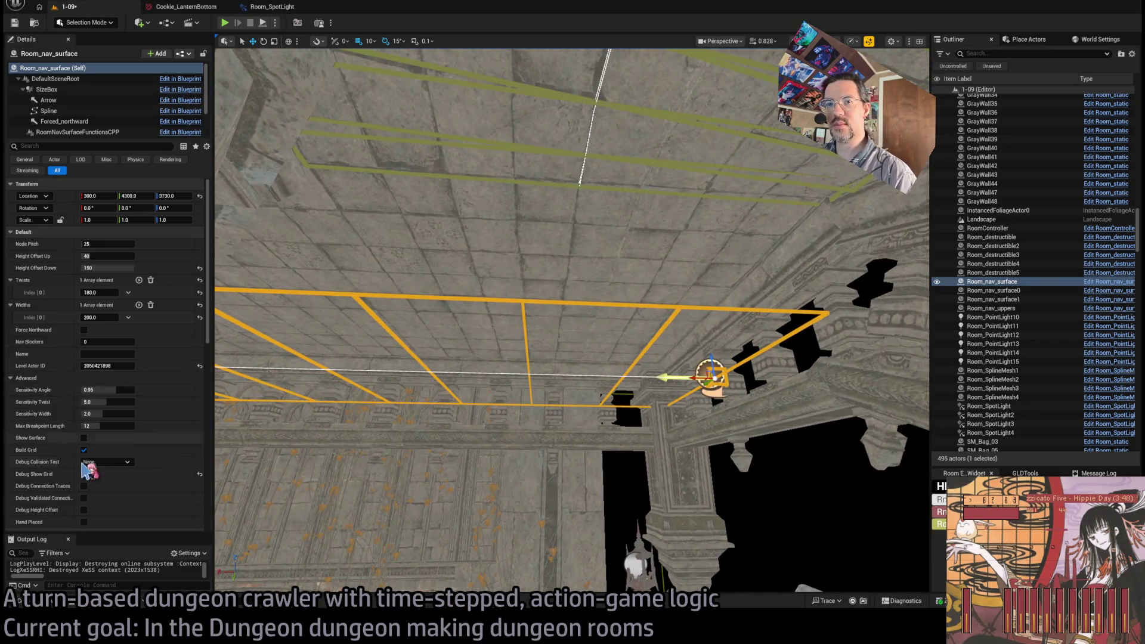
pyautogui.scroll(-2, 89, 485)
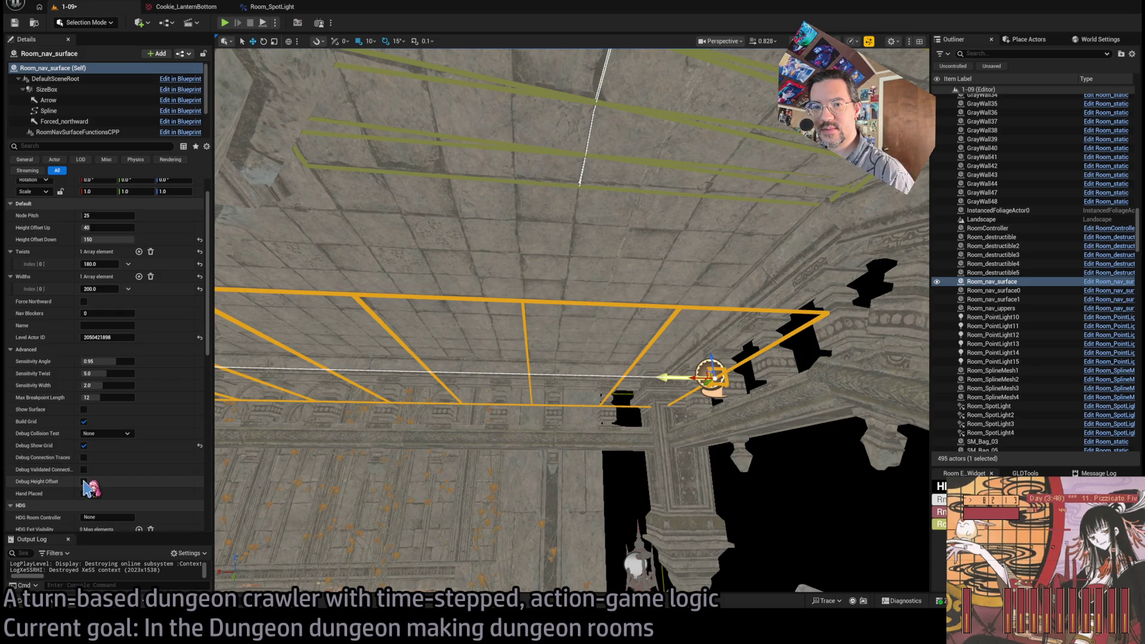
pyautogui.click(84, 409)
# Step: Widen Room_nav_surface by setting Widths index 0 from 200 to 220
pyautogui.moveTo(423, 213); pyautogui.dragTo(439, 396)
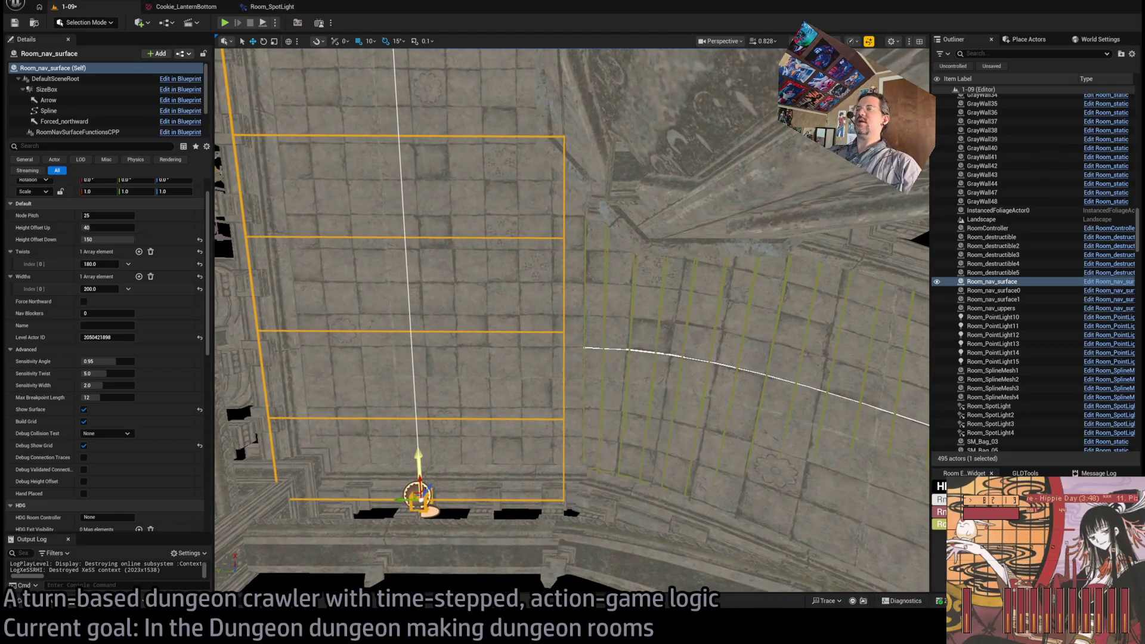
pyautogui.moveTo(100, 289); pyautogui.dragTo(111, 288)
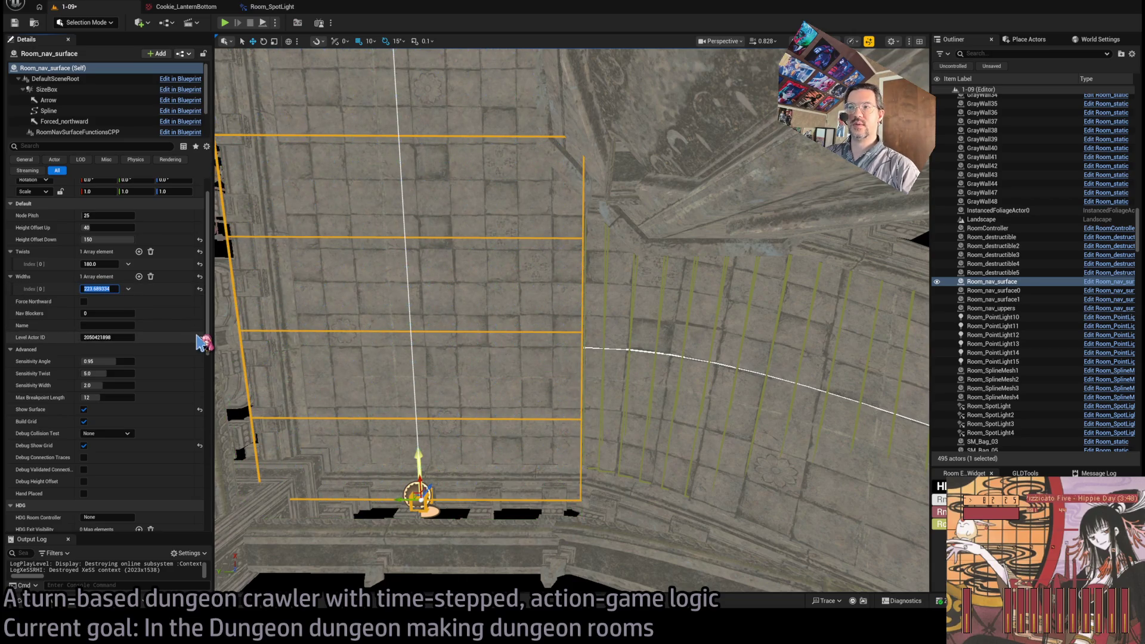
pyautogui.write('0')
pyautogui.press('Return')
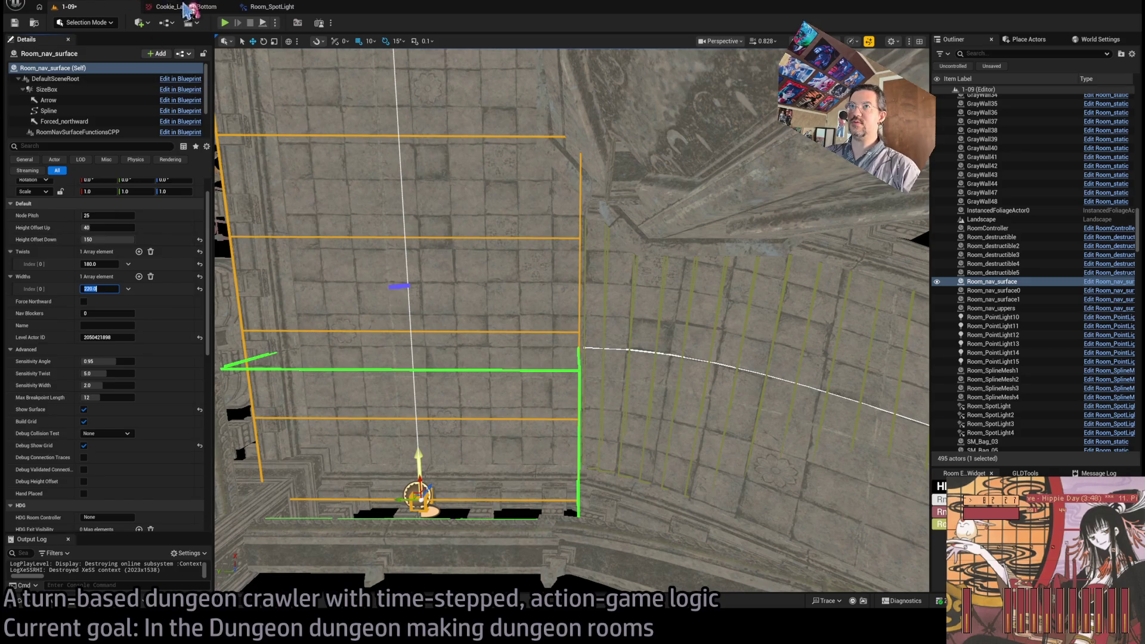
# Step: Play the level again and walk the character along the curved stone ledge with queued moves
pyautogui.hotkey('alt', 'p')
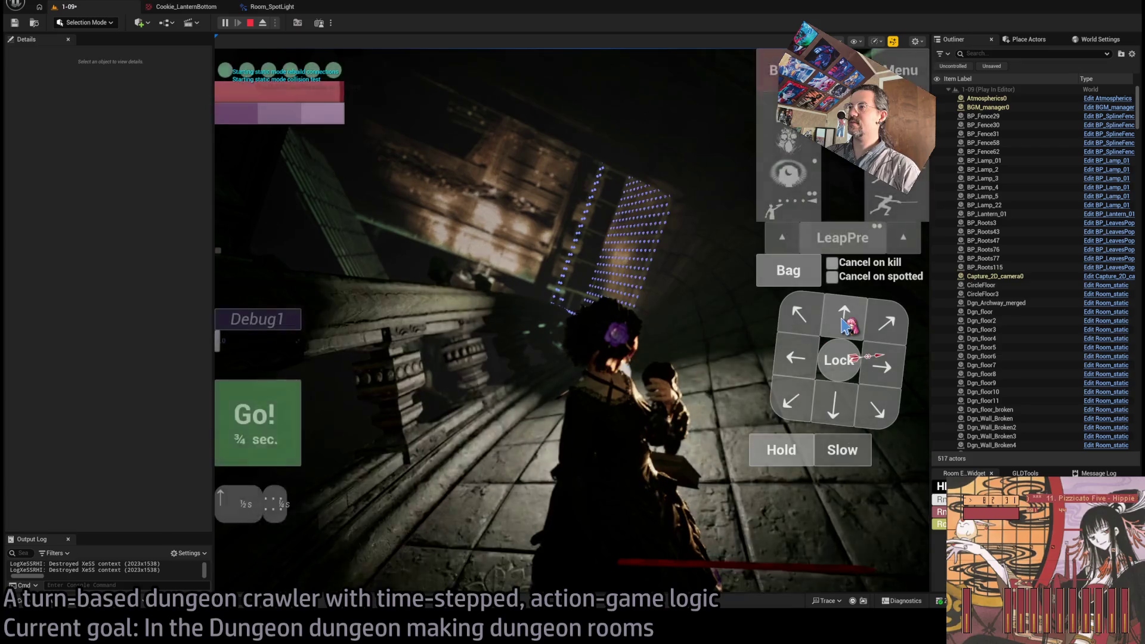
pyautogui.click(291, 425)
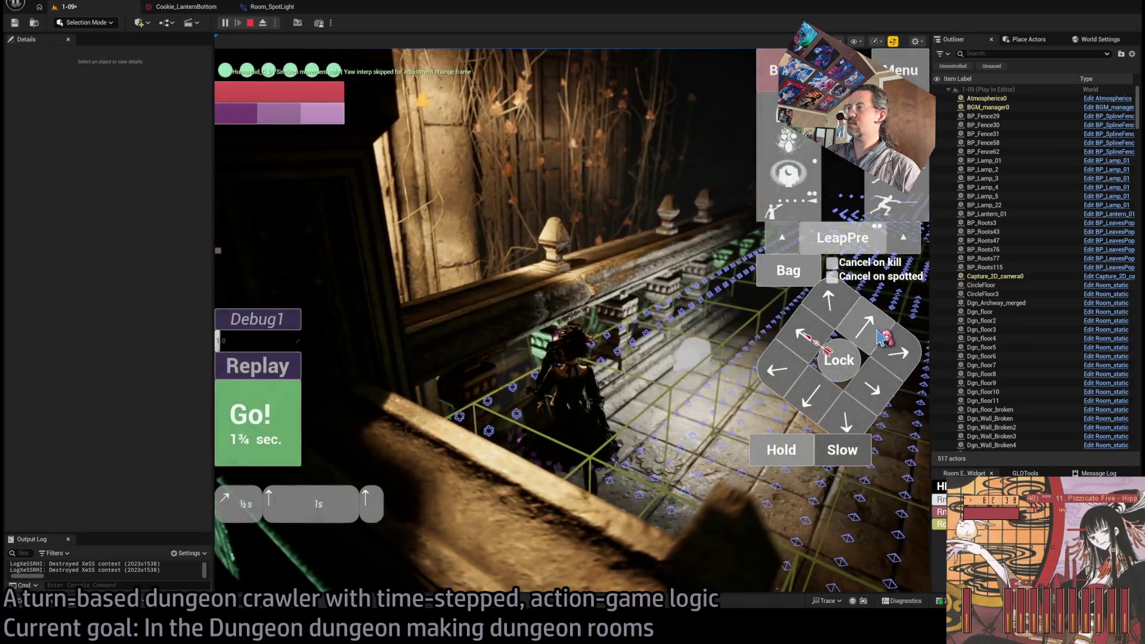
pyautogui.doubleClick(876, 334)
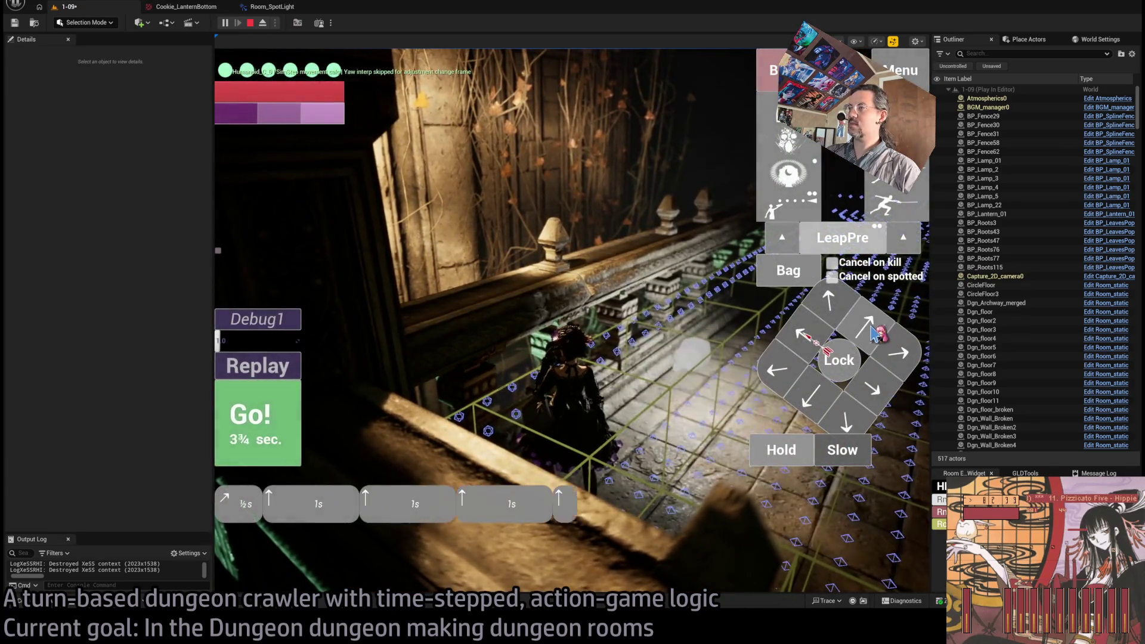
pyautogui.click(279, 425)
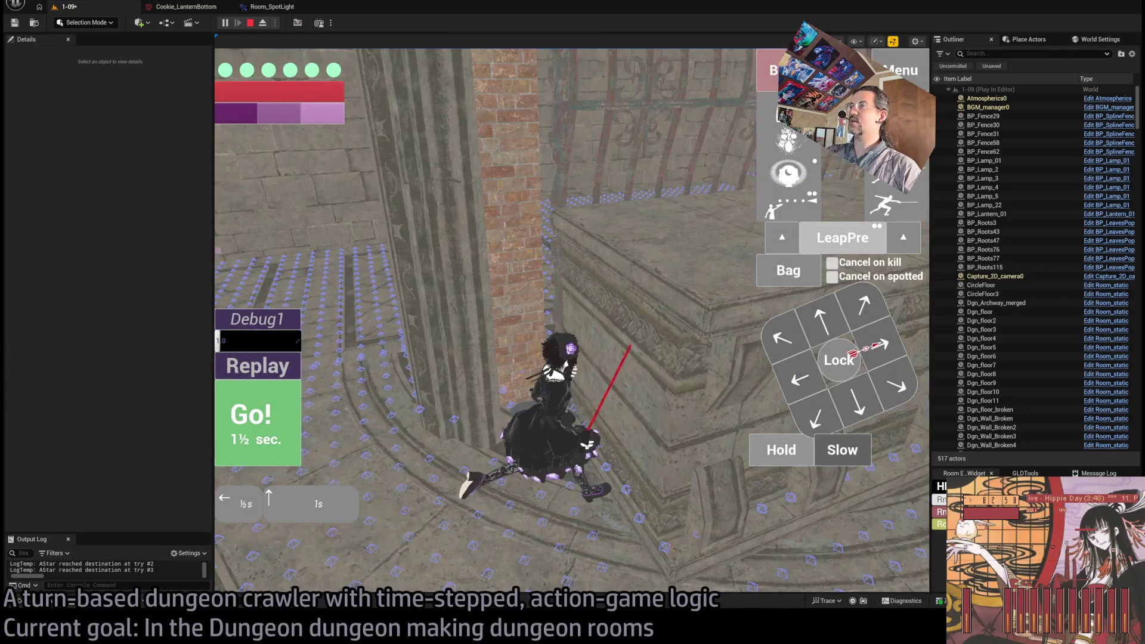
pyautogui.click(278, 423)
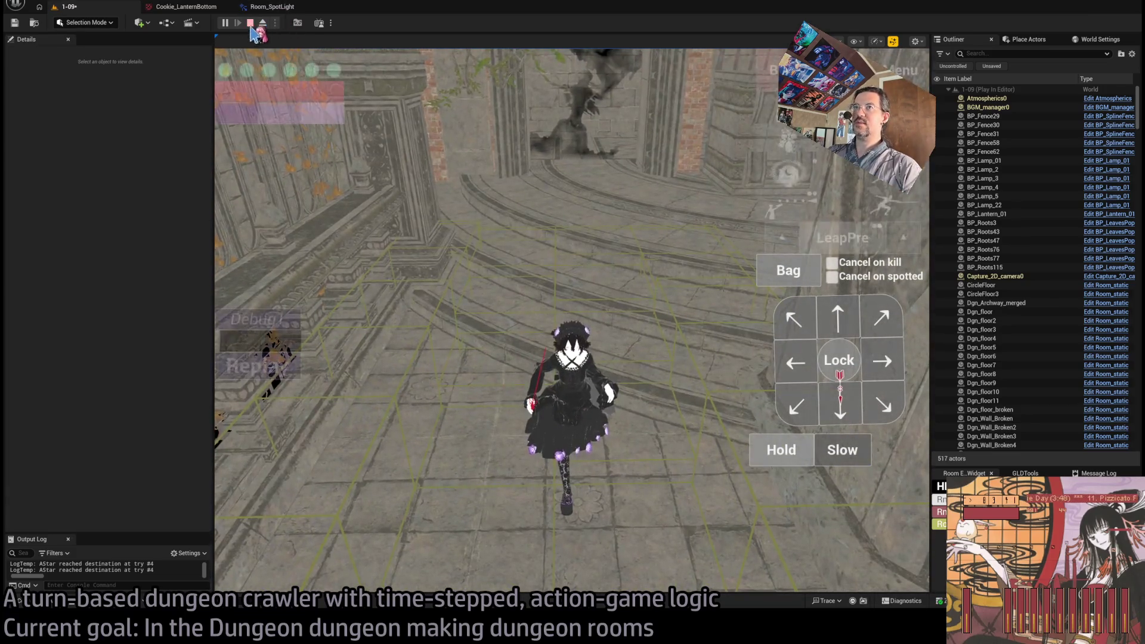
# Step: Stop the play test, frame the nav surface outline, and save level 1-09
pyautogui.click(251, 24)
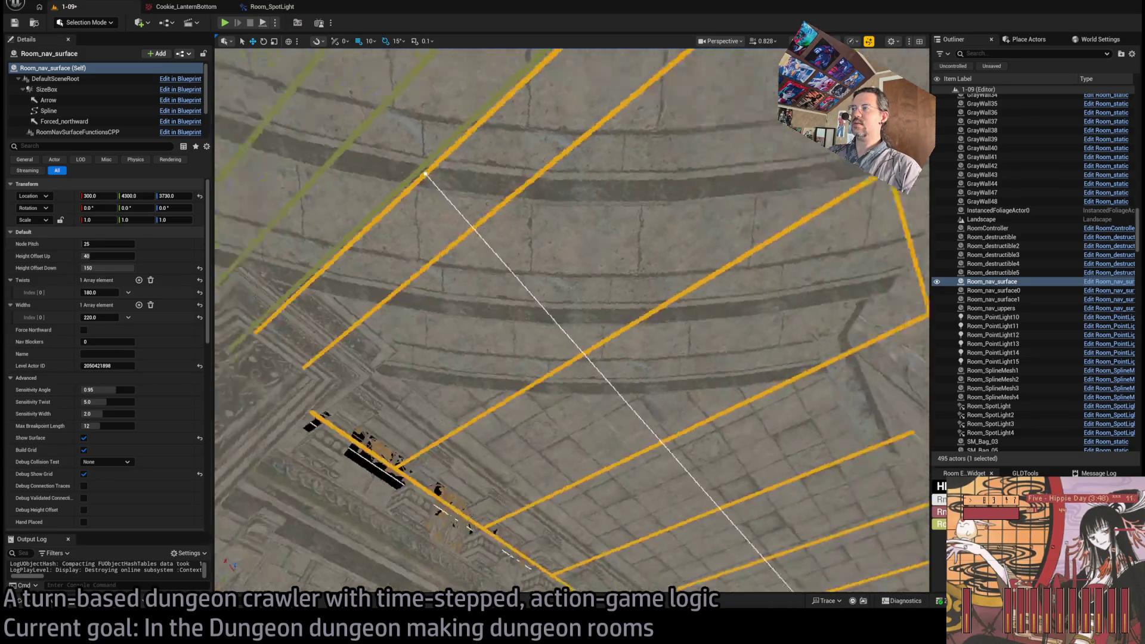
pyautogui.press('f')
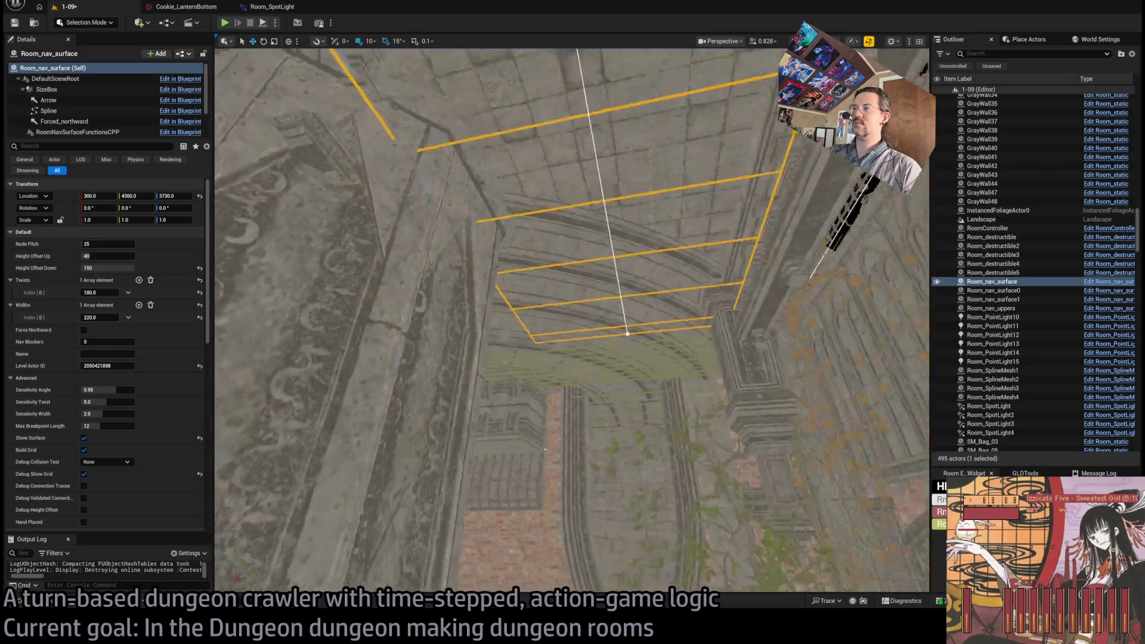
pyautogui.hotkey('ctrl', 's')
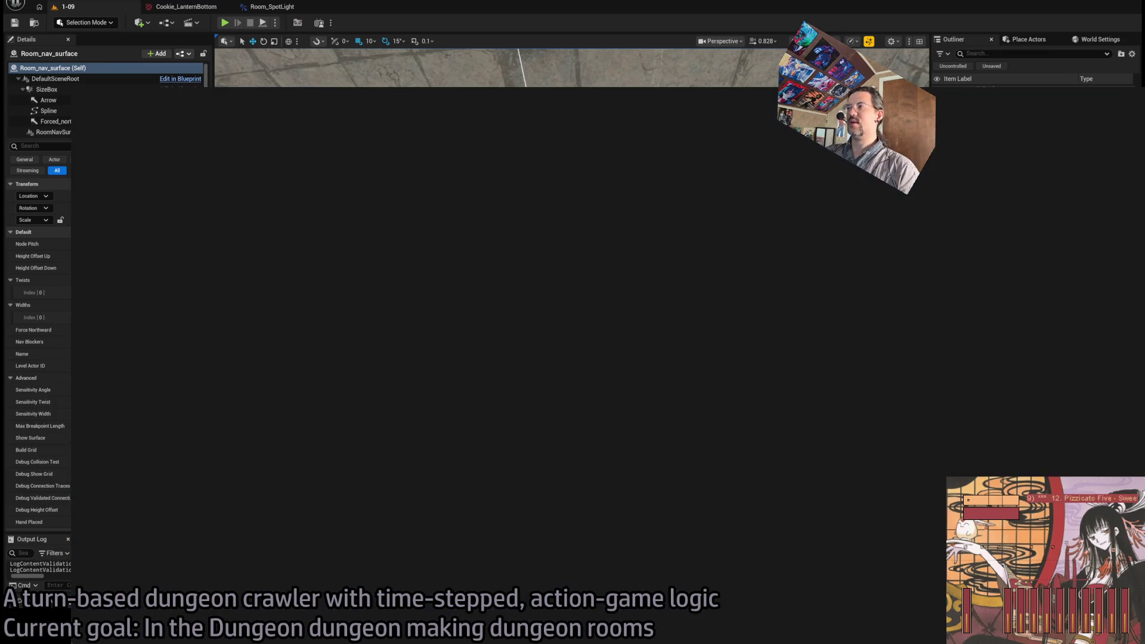
# Step: Go from the editor to the YouTube BRB screen playlist, then to Twitch's Following page
pyautogui.hotkey('alt', 'Tab')
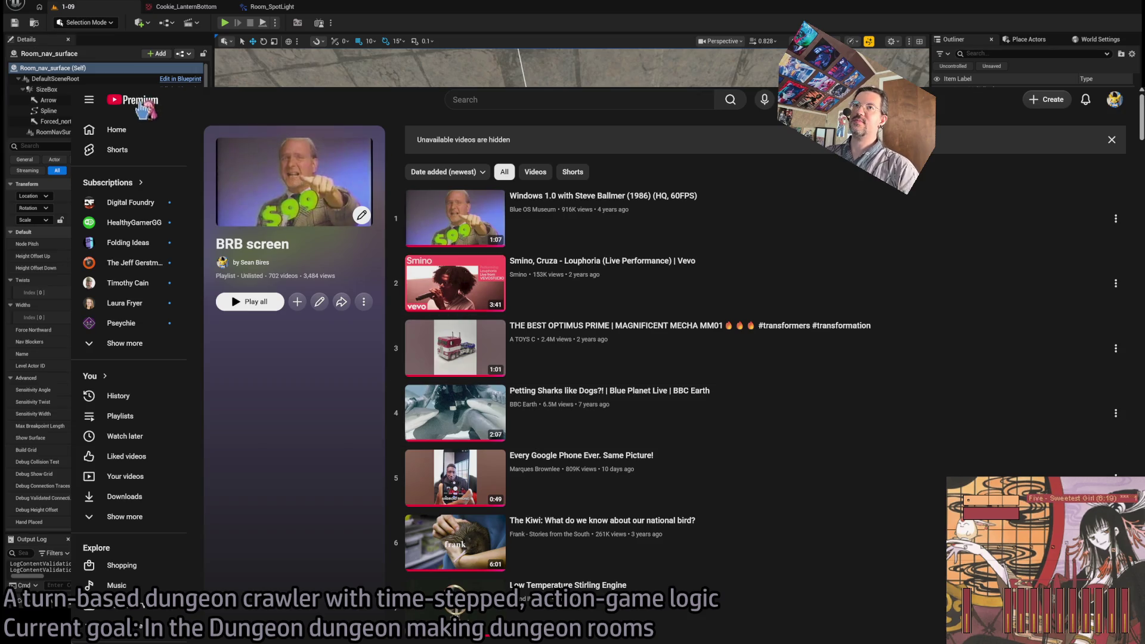
pyautogui.hotkey('ctrl', 'Tab')
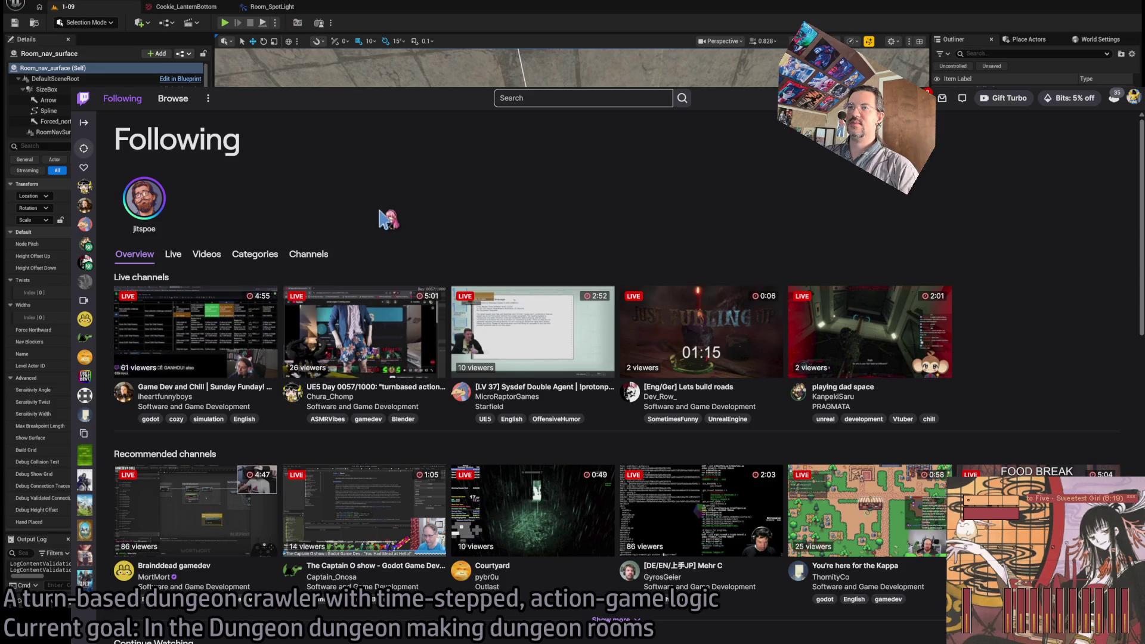
# Step: Open a followed channel's live stream, mute it, then close it to reach the YouTube home feed
pyautogui.click(380, 390)
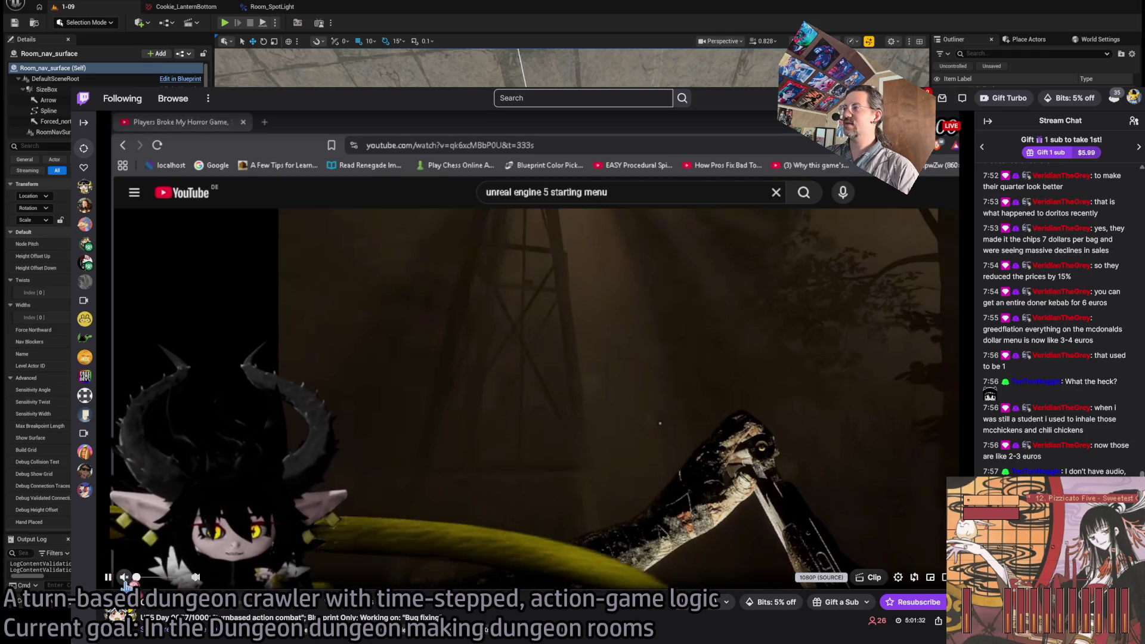
pyautogui.click(125, 579)
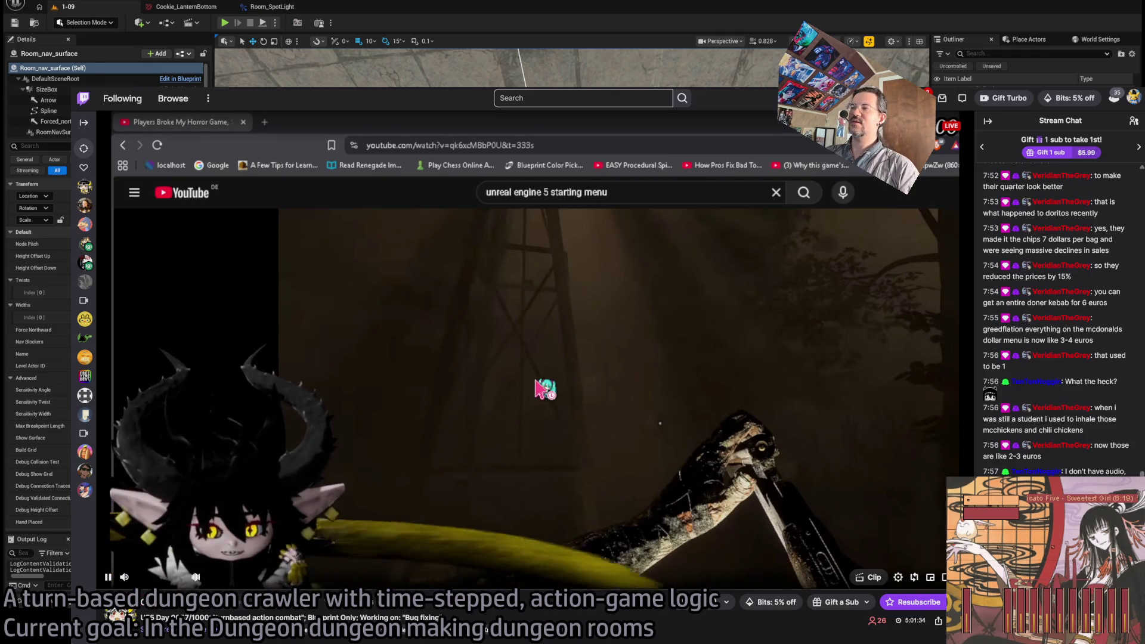
pyautogui.hotkey('ctrl', 'w')
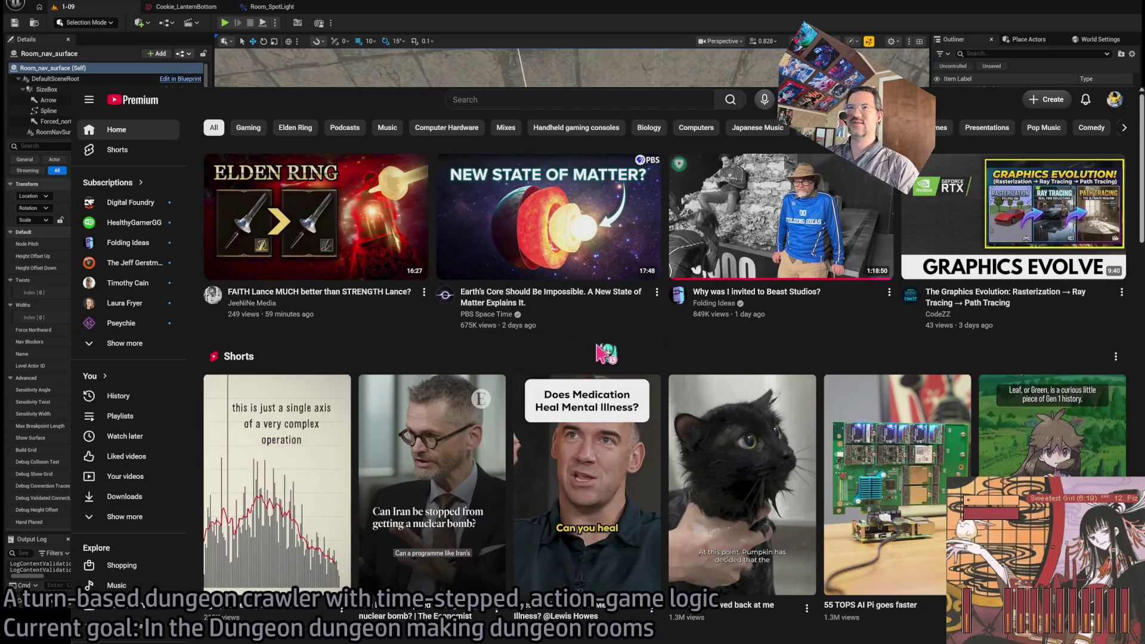
# Step: Browse the home feed, scrub 'When FromSoftware Mapped an Entire Planet' to about 1:53, then go back to the BRB playlist
pyautogui.scroll(-1, 650, 355)
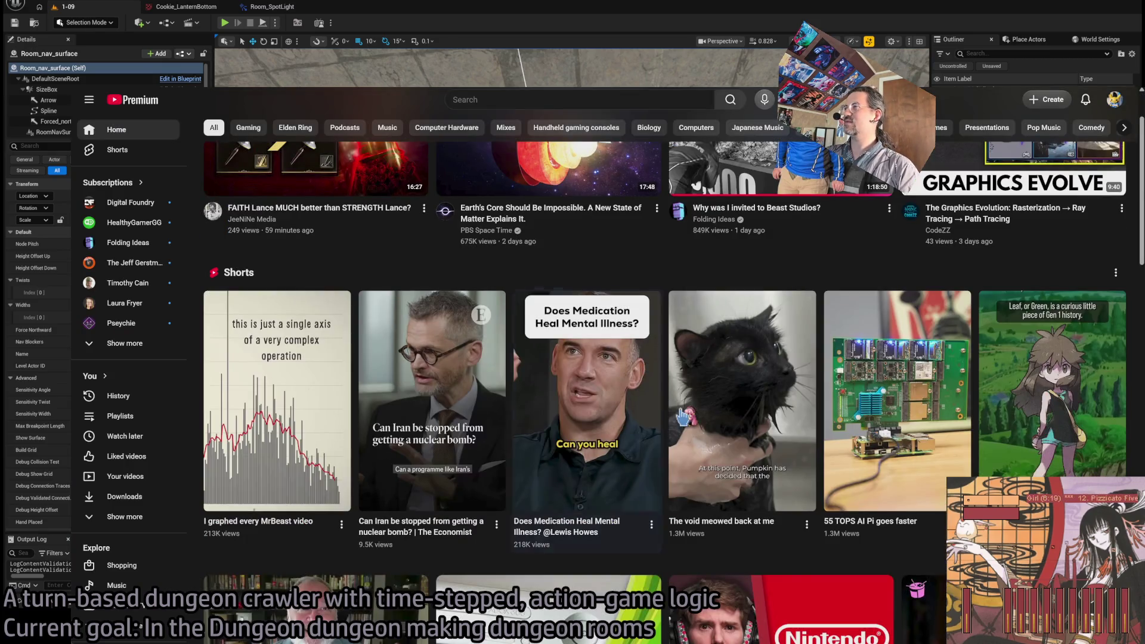
pyautogui.scroll(1, 685, 417)
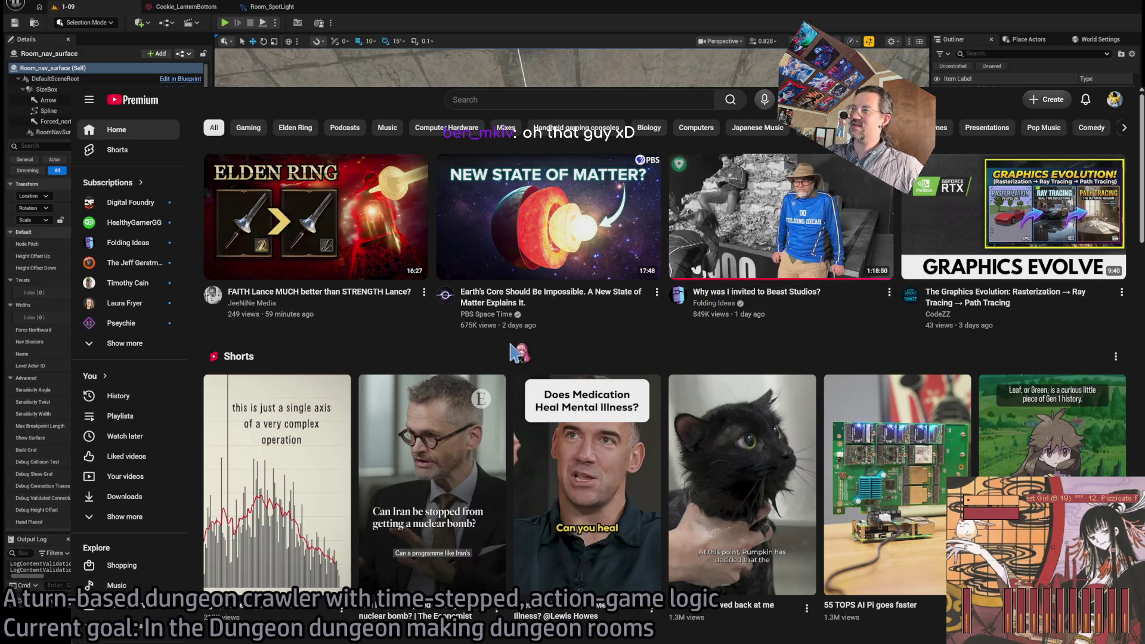
pyautogui.scroll(-3, 511, 352)
pyautogui.scroll(-12, 510, 353)
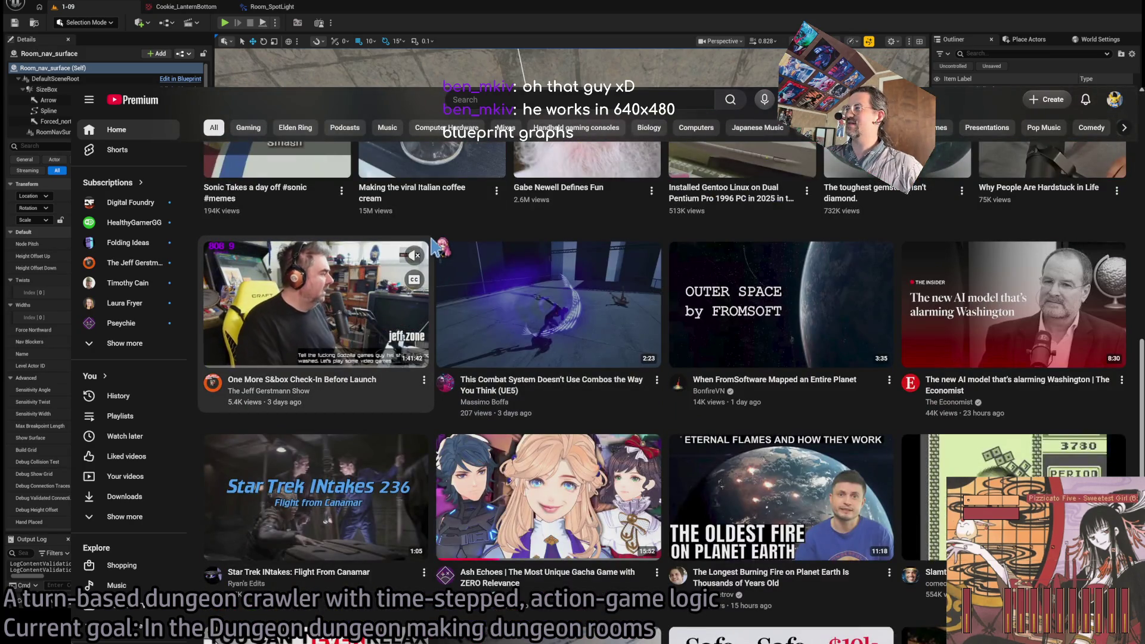
pyautogui.scroll(-1, 434, 244)
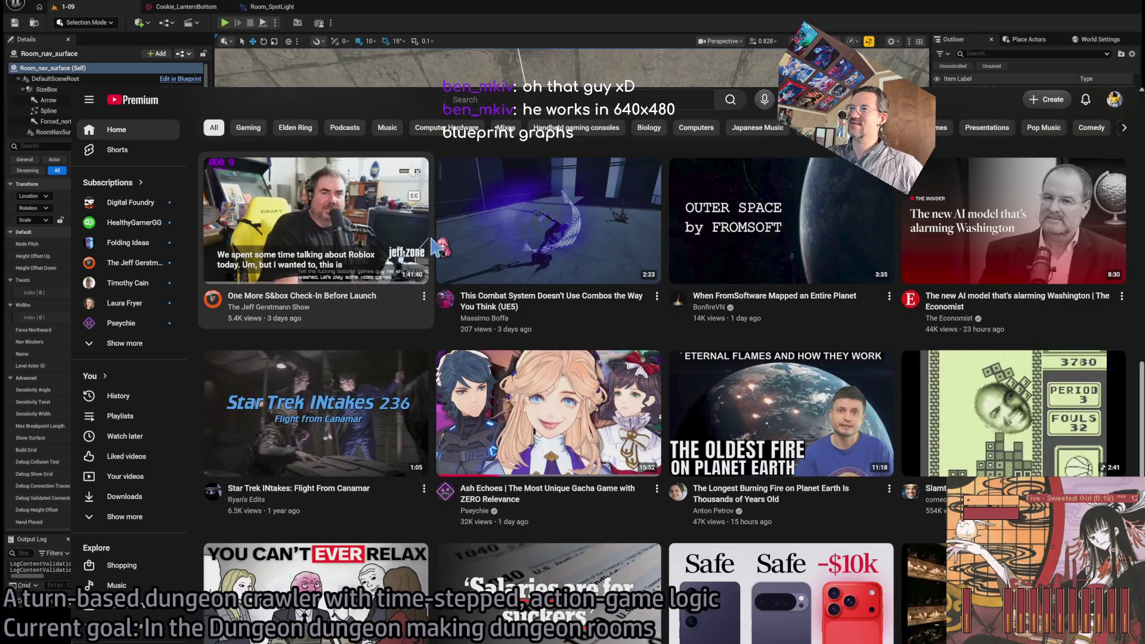
pyautogui.scroll(1, 434, 244)
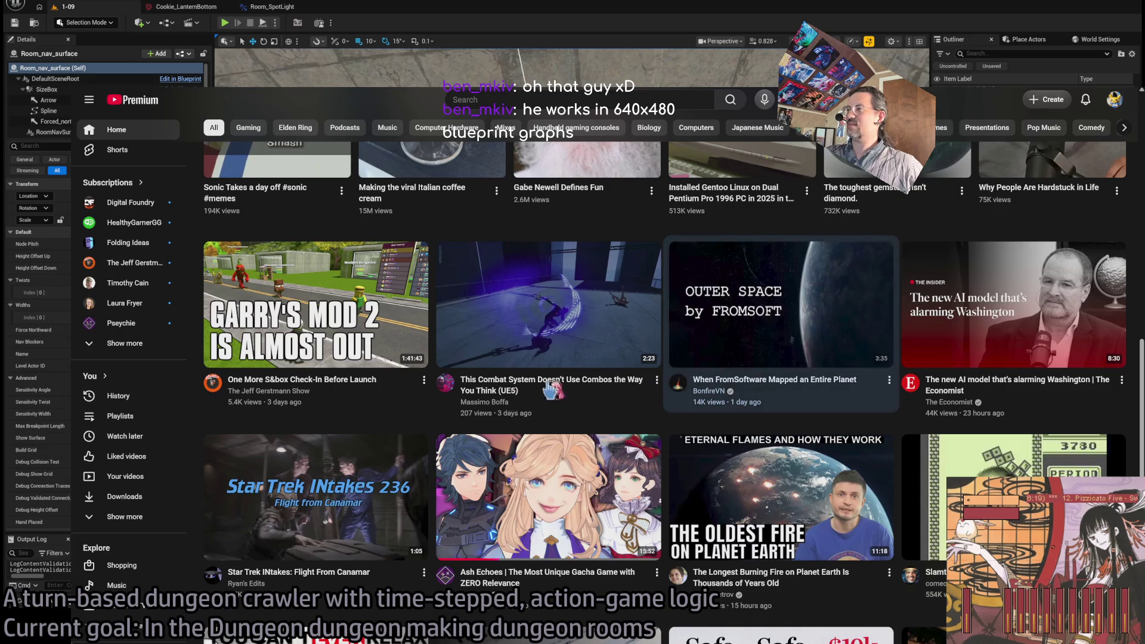
pyautogui.click(828, 325)
pyautogui.click(209, 562)
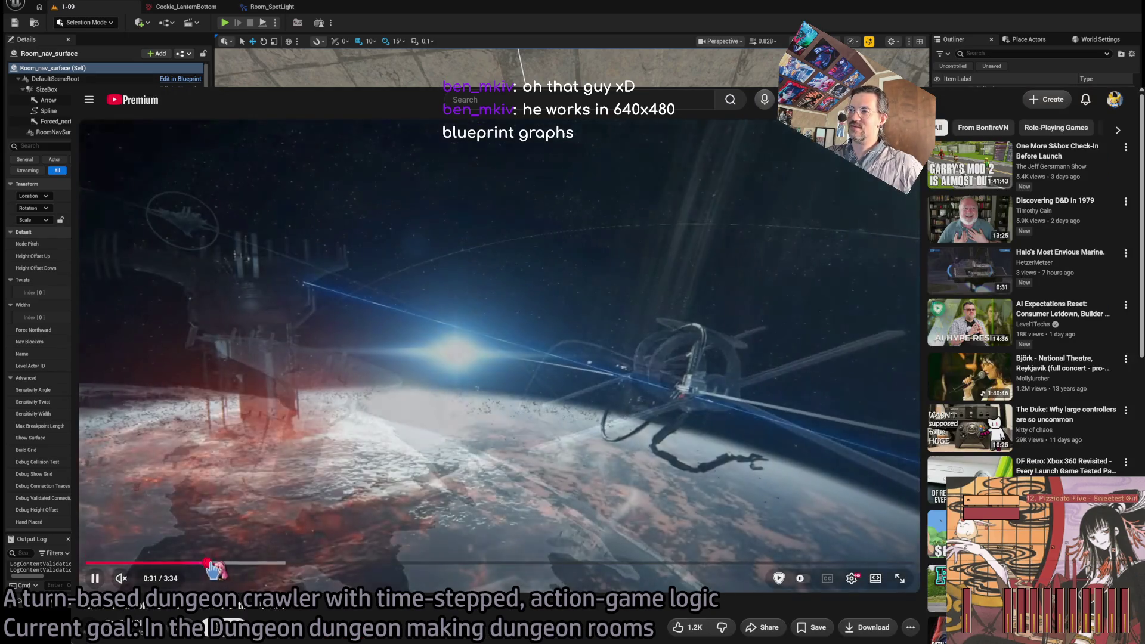
pyautogui.moveTo(353, 564); pyautogui.dragTo(522, 562)
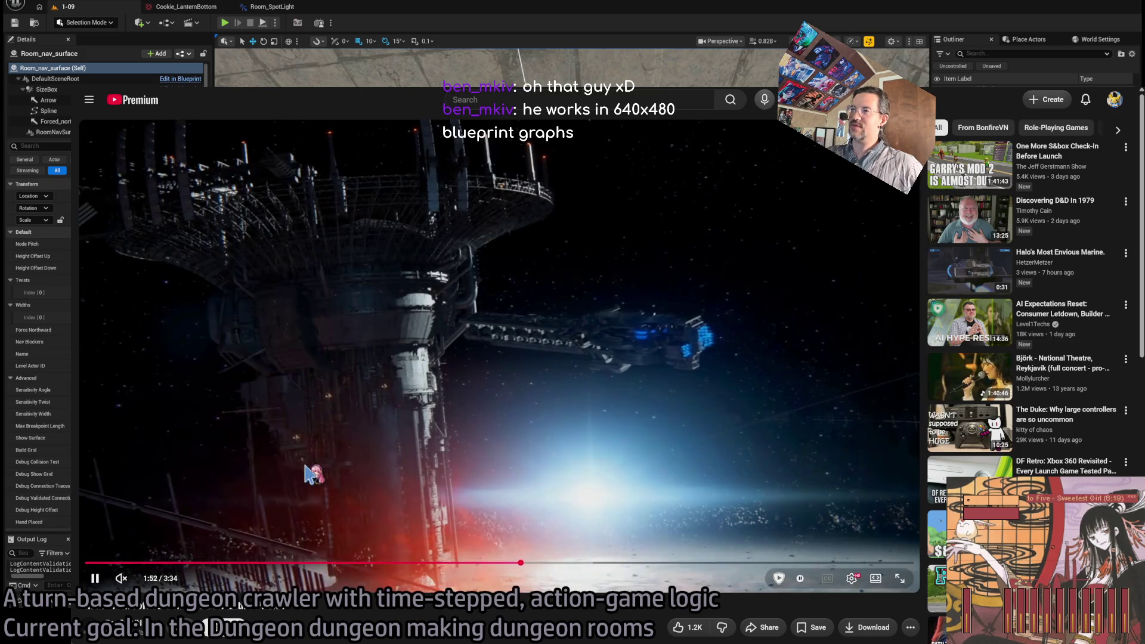
pyautogui.hotkey('alt', 'Left')
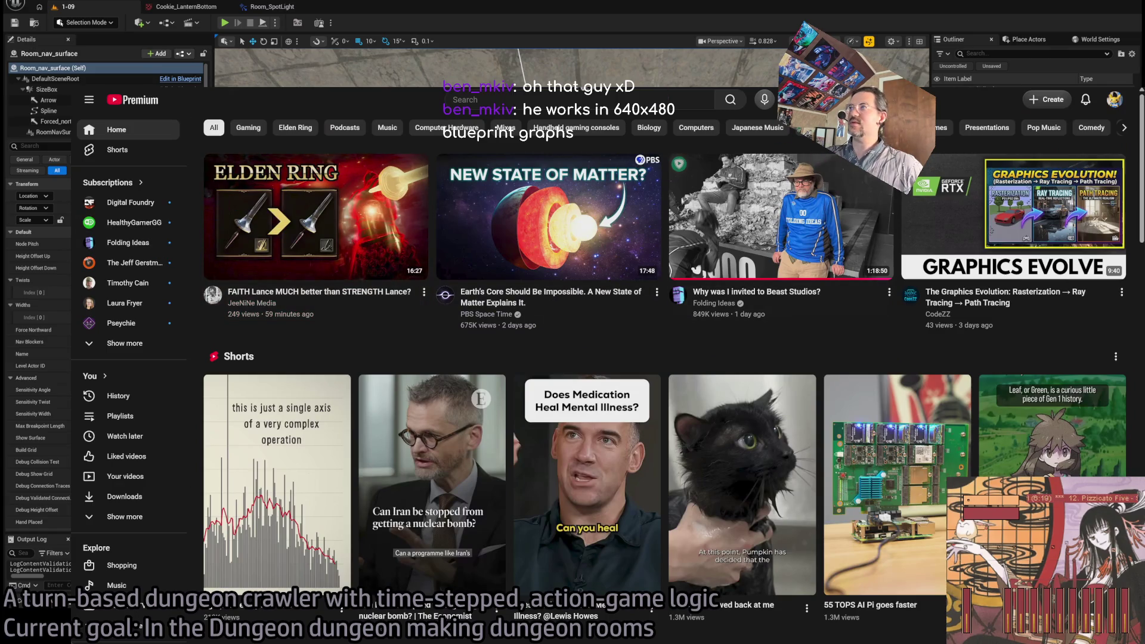
pyautogui.hotkey('alt', 'Left')
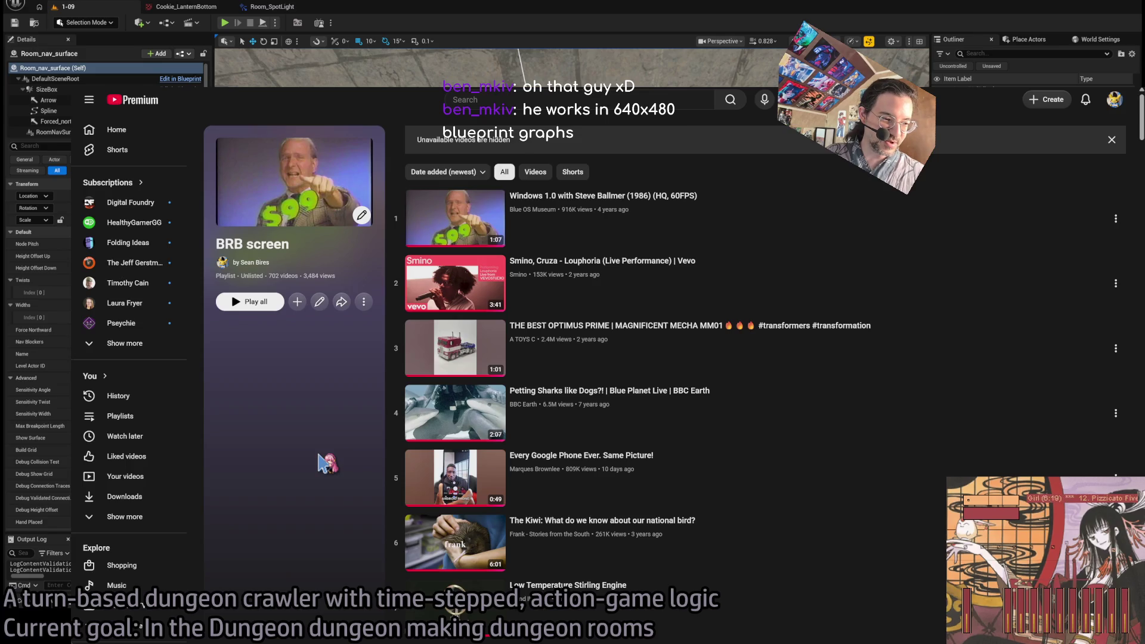
pyautogui.click(175, 88)
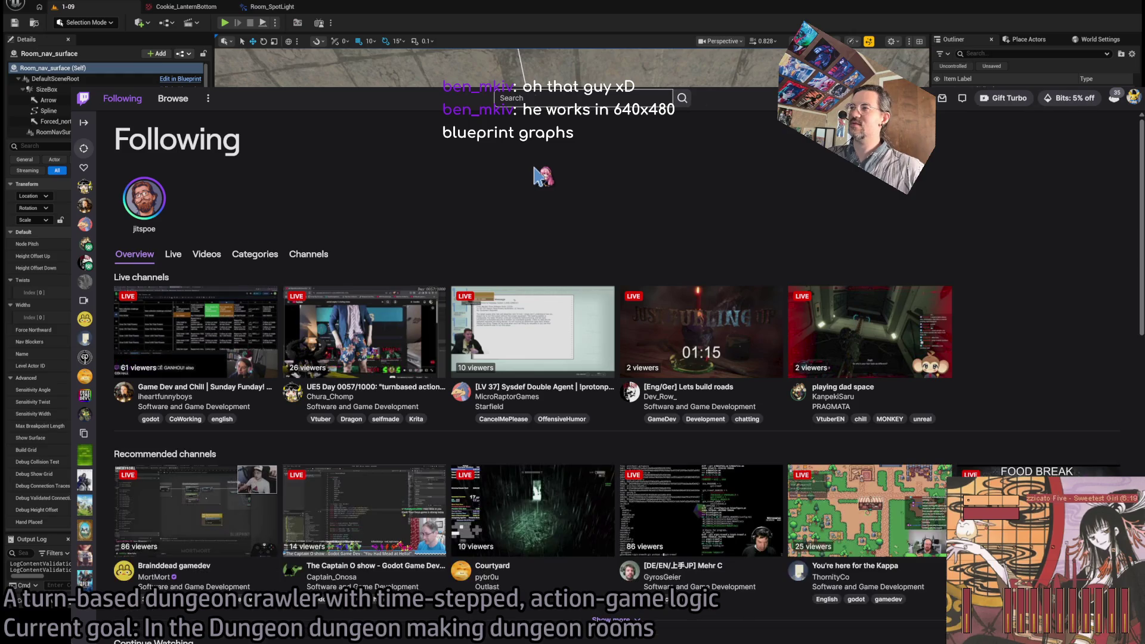
pyautogui.click(393, 304)
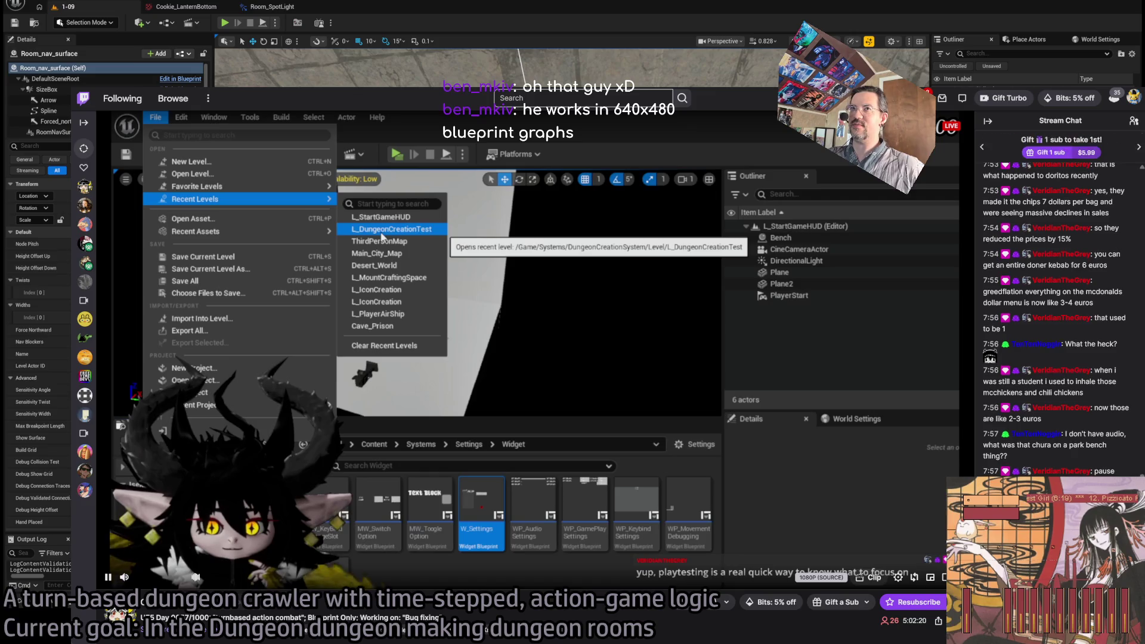
pyautogui.hotkey('alt', 'Left')
pyautogui.click(549, 291)
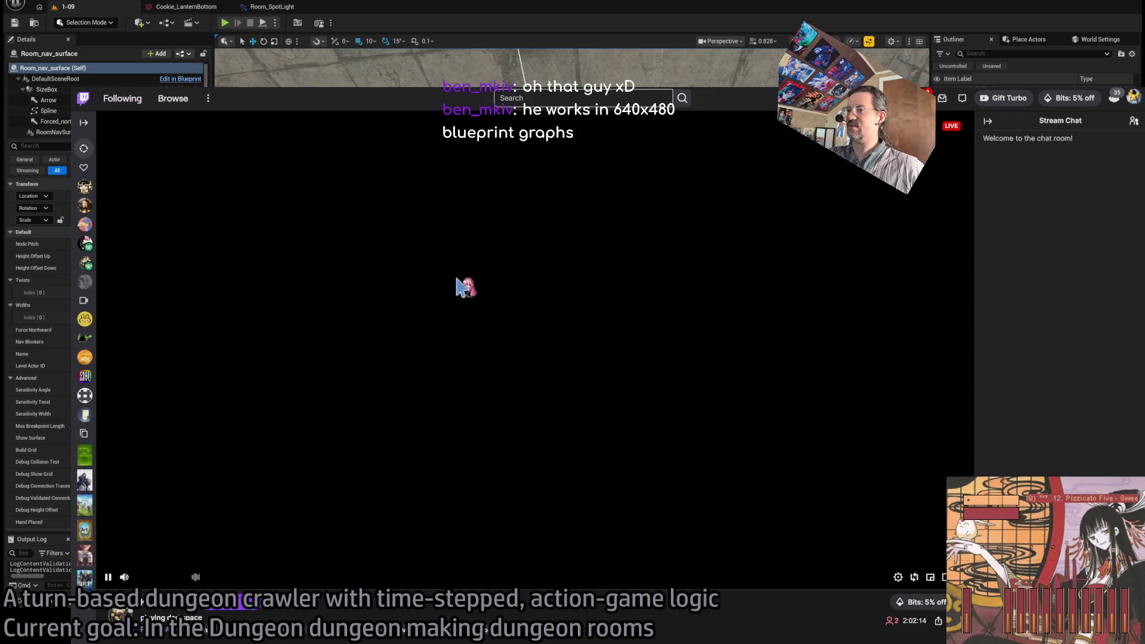
pyautogui.hotkey('alt', 'Left')
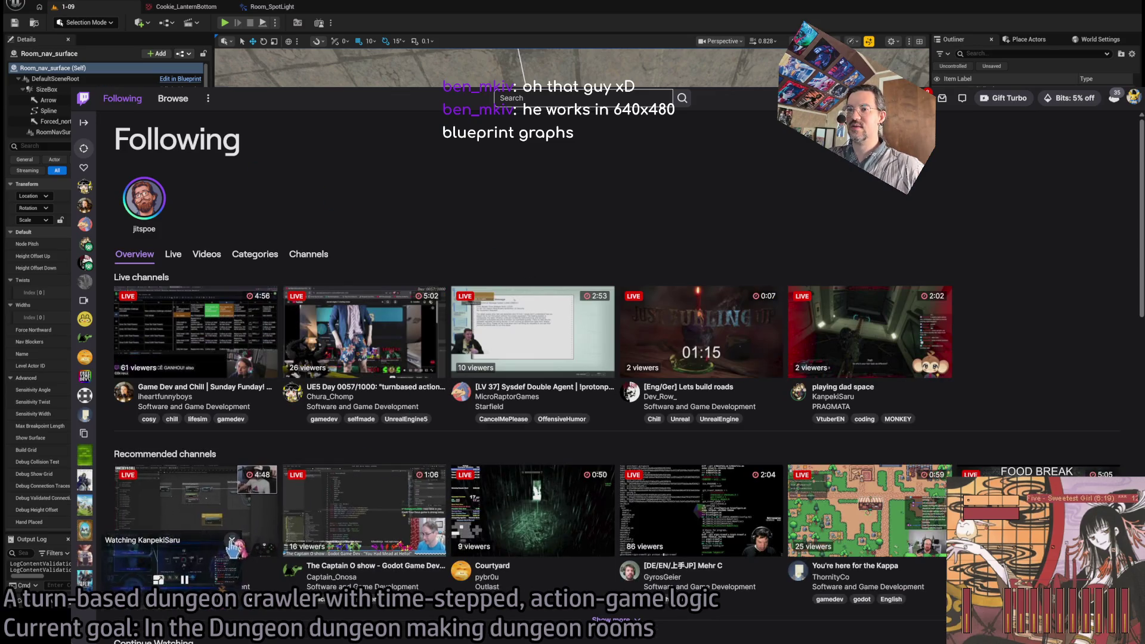
pyautogui.click(698, 325)
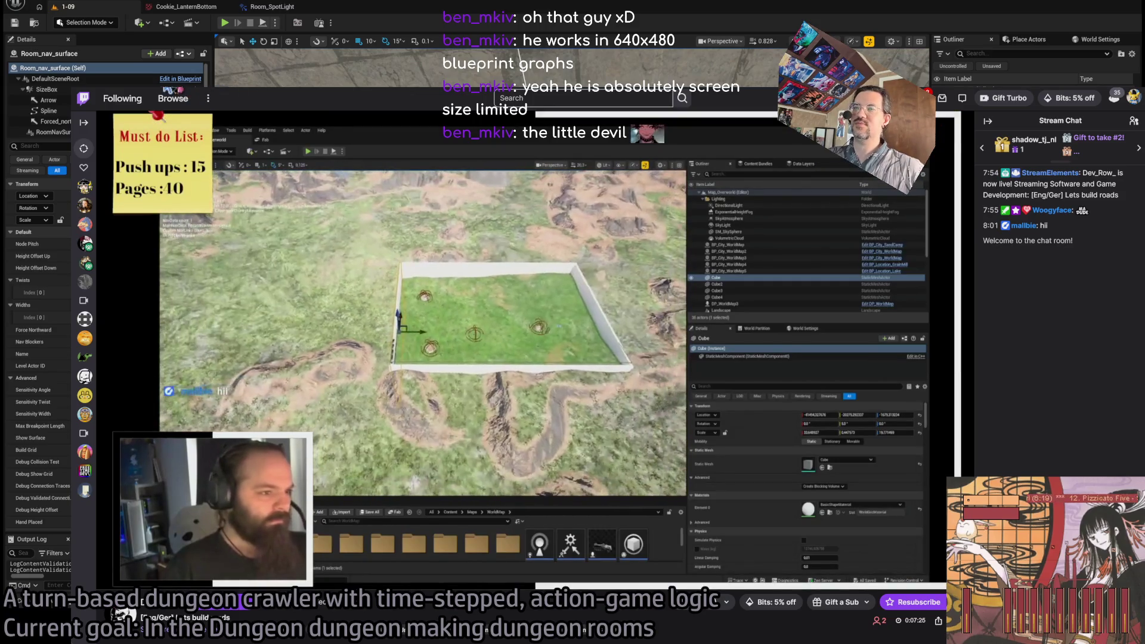
pyautogui.click(122, 99)
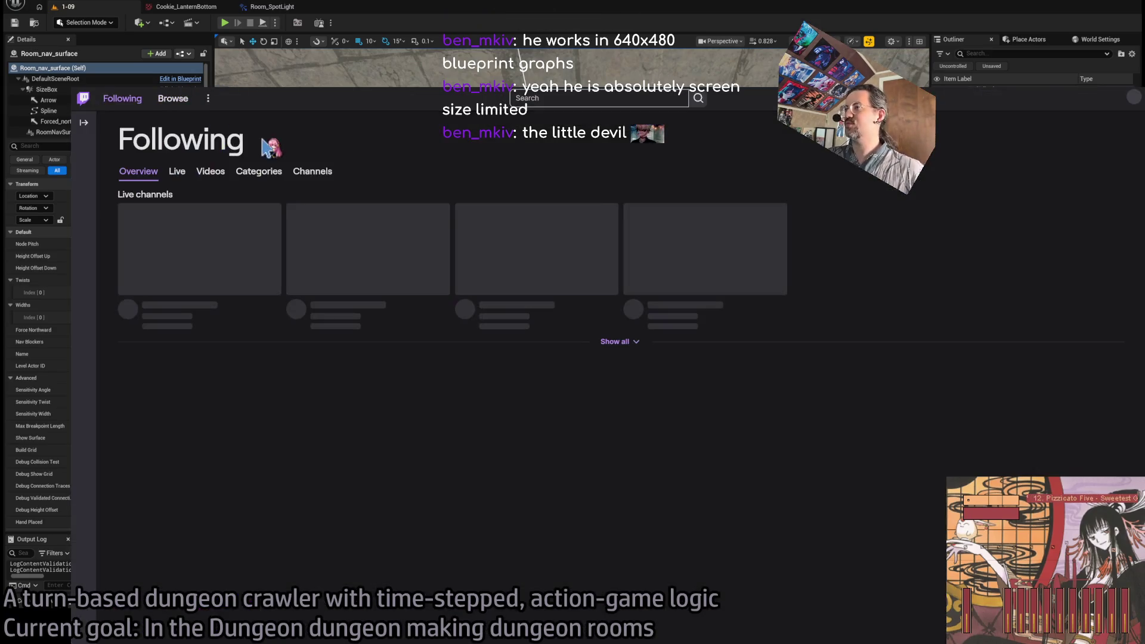
pyautogui.hotkey('ctrl', 'Tab')
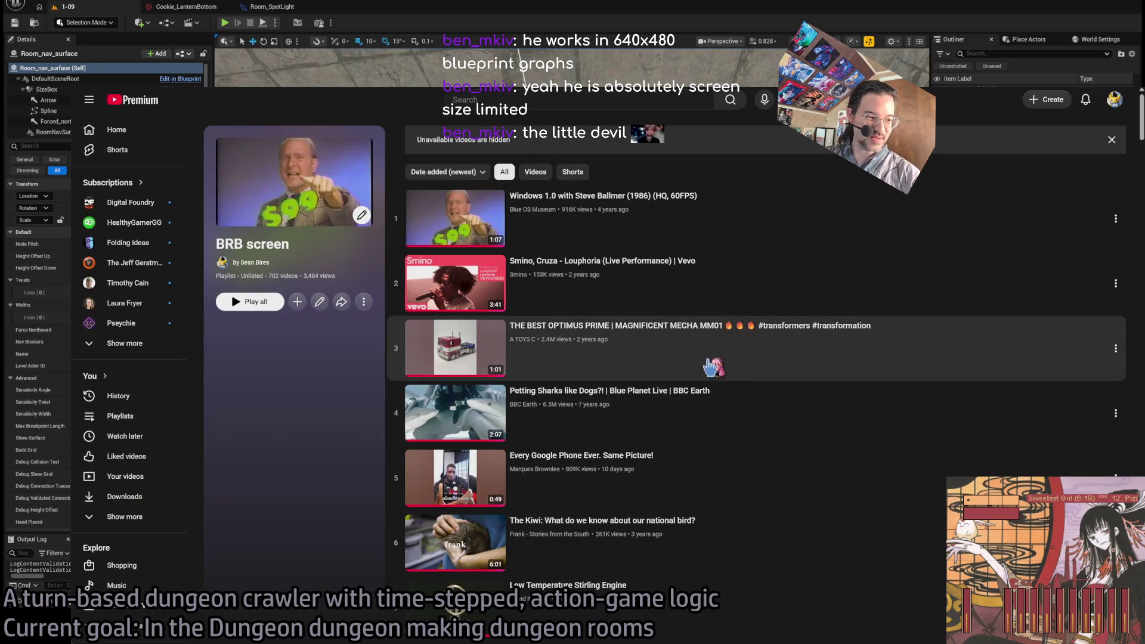
# Step: Play 'Now, Watch This Drive' from row 70 of the BRB playlist and pause it
pyautogui.scroll(-20, 716, 357)
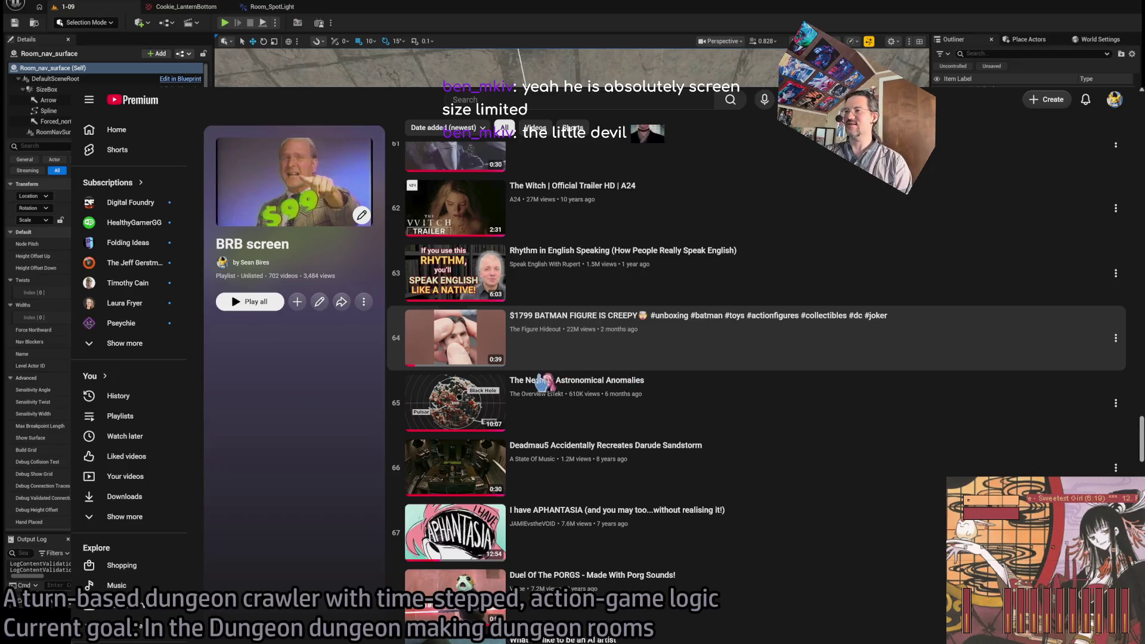
pyautogui.scroll(-4, 541, 382)
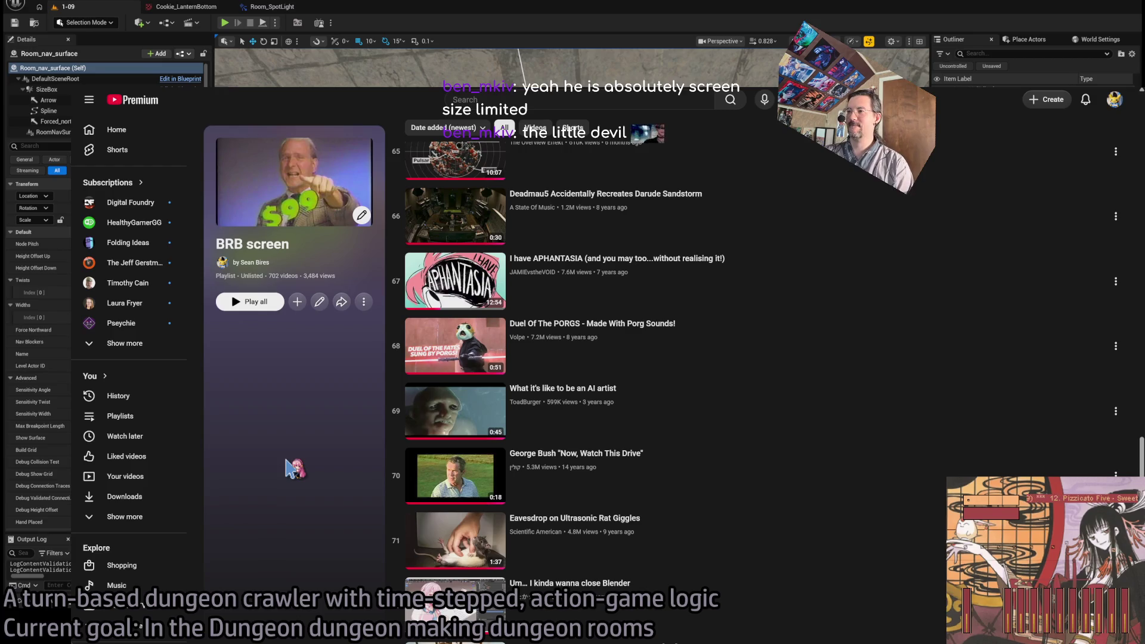
pyautogui.scroll(-6, 292, 469)
pyautogui.scroll(3, 292, 469)
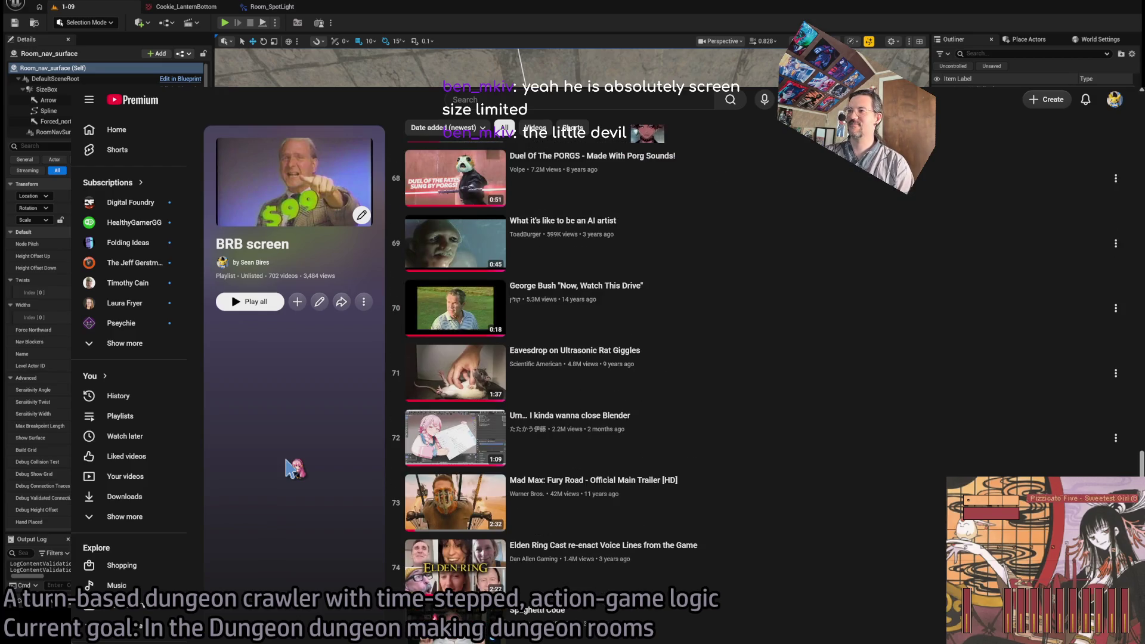
pyautogui.click(684, 308)
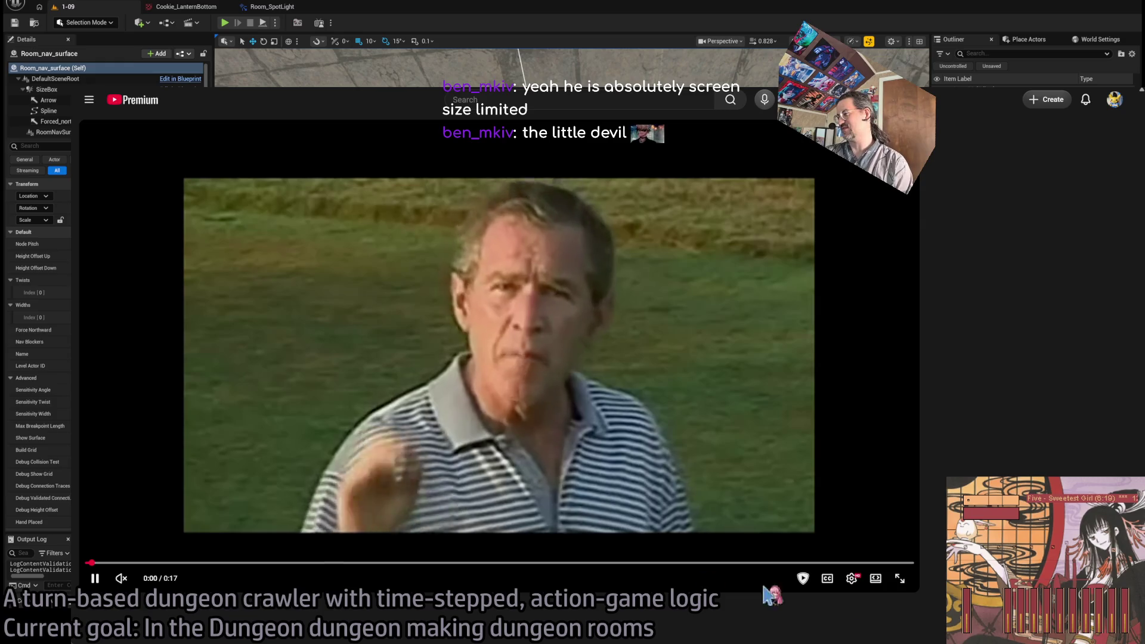
pyautogui.press('space')
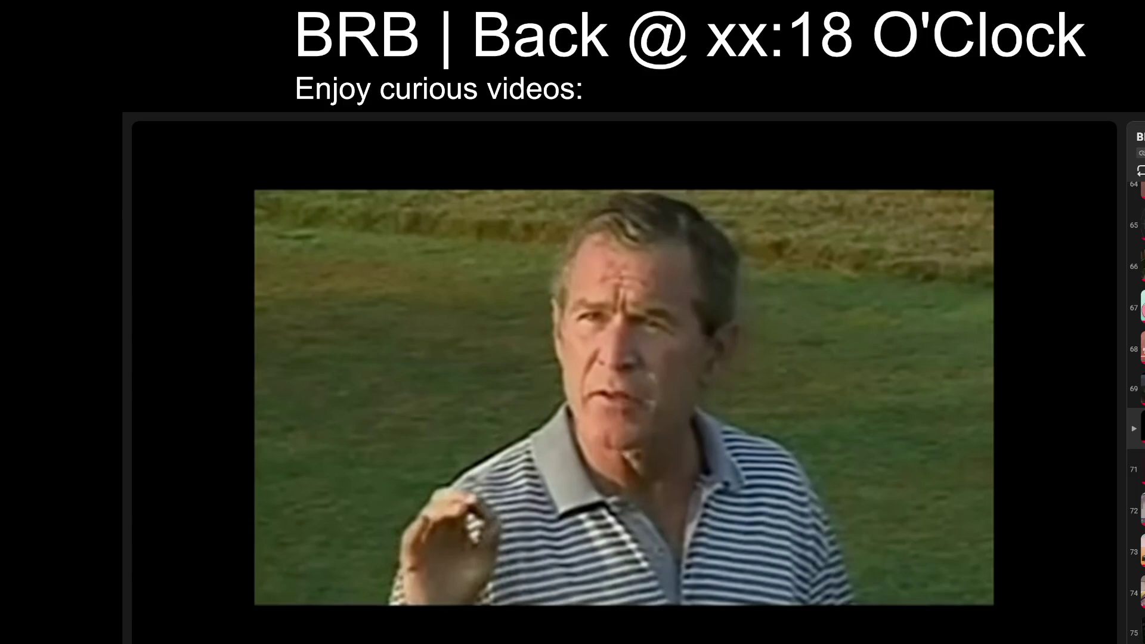
# Step: Restart 'Now, Watch This Drive' from 0:00 and play it fullscreen
pyautogui.click(141, 639)
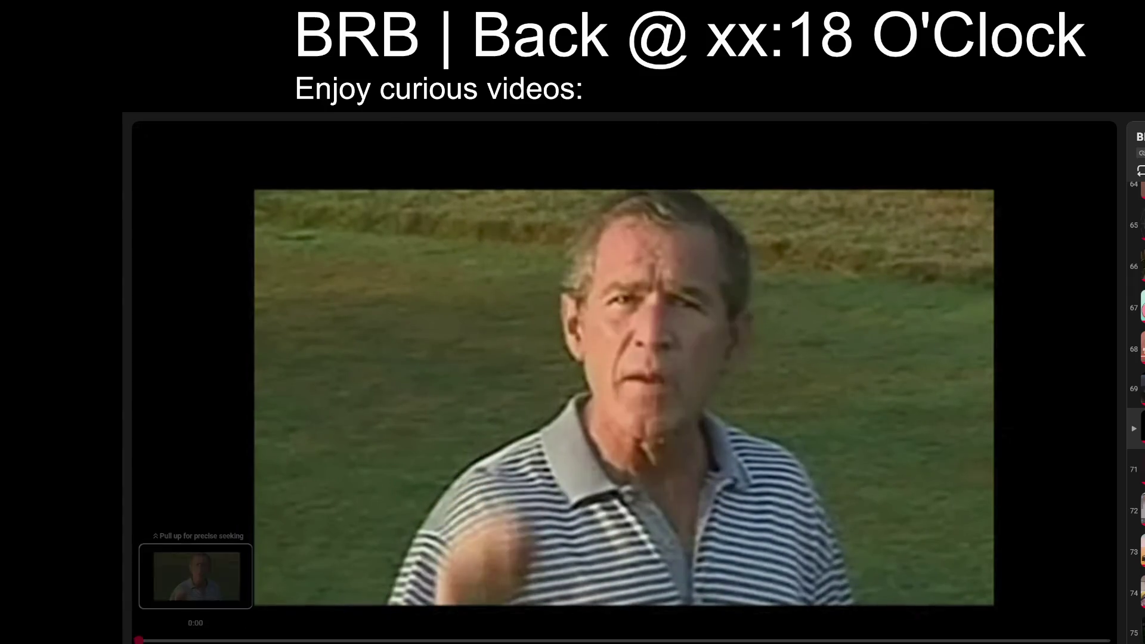
pyautogui.press('f')
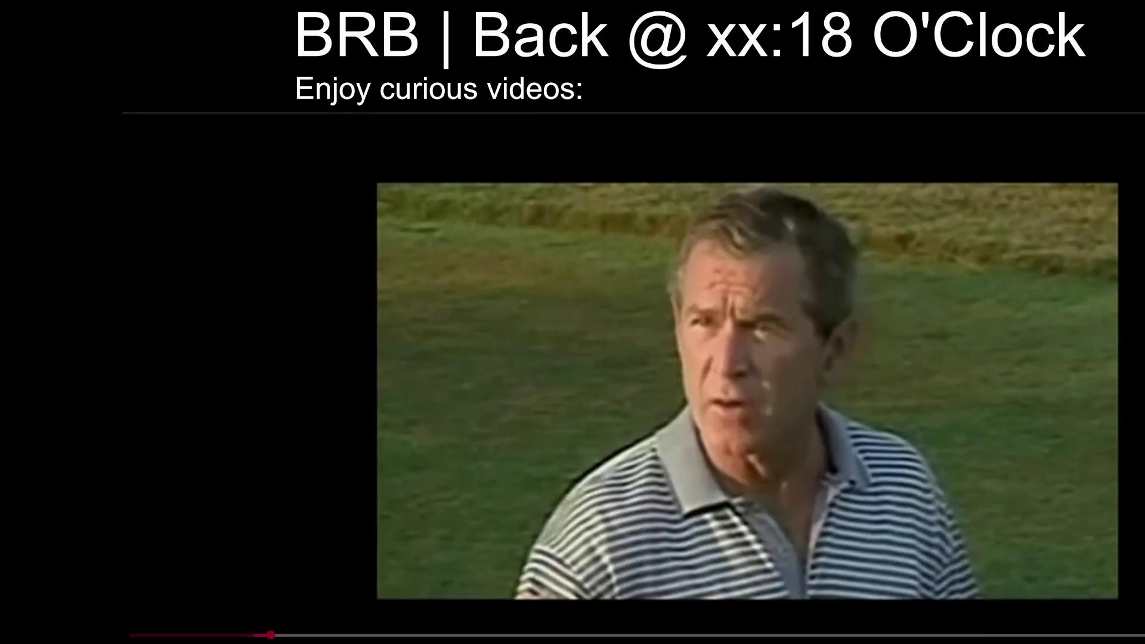